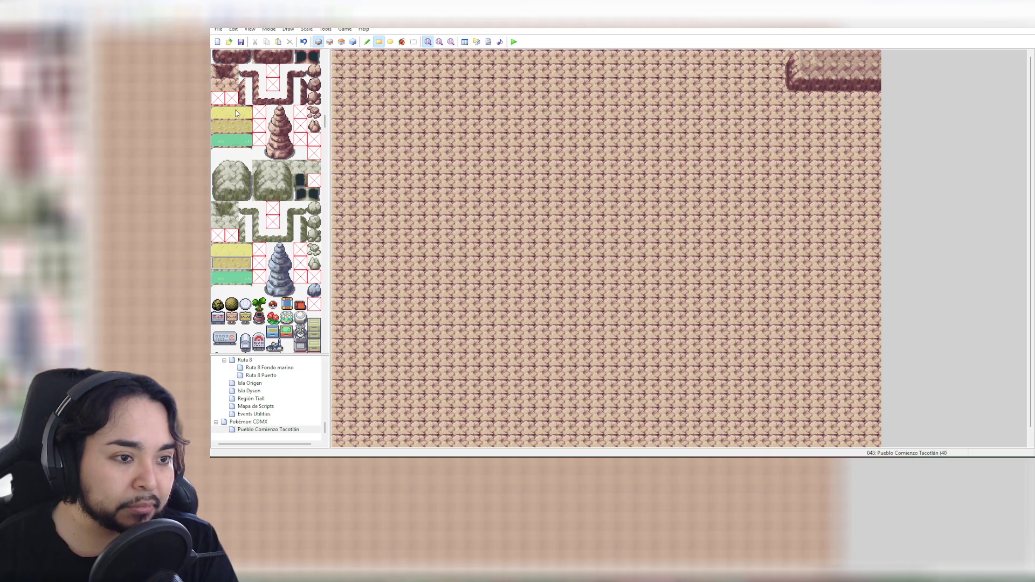
Undo a test sand rectangle, then select a single yellow sand tile from the tileset
{"action": "left_click_drag", "start_coordinate": [474, 193], "coordinate": [577, 270]}
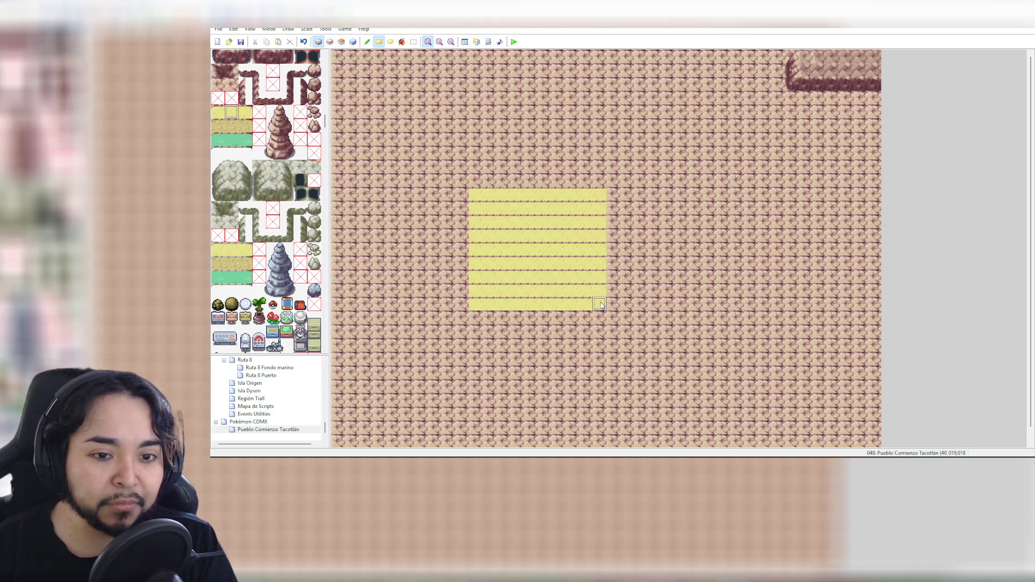
{"action": "key", "text": "ctrl+z"}
{"action": "scroll", "coordinate": [261, 150], "scroll_direction": "up", "scroll_amount": 5}
{"action": "scroll", "coordinate": [261, 150], "scroll_direction": "up", "scroll_amount": 10}
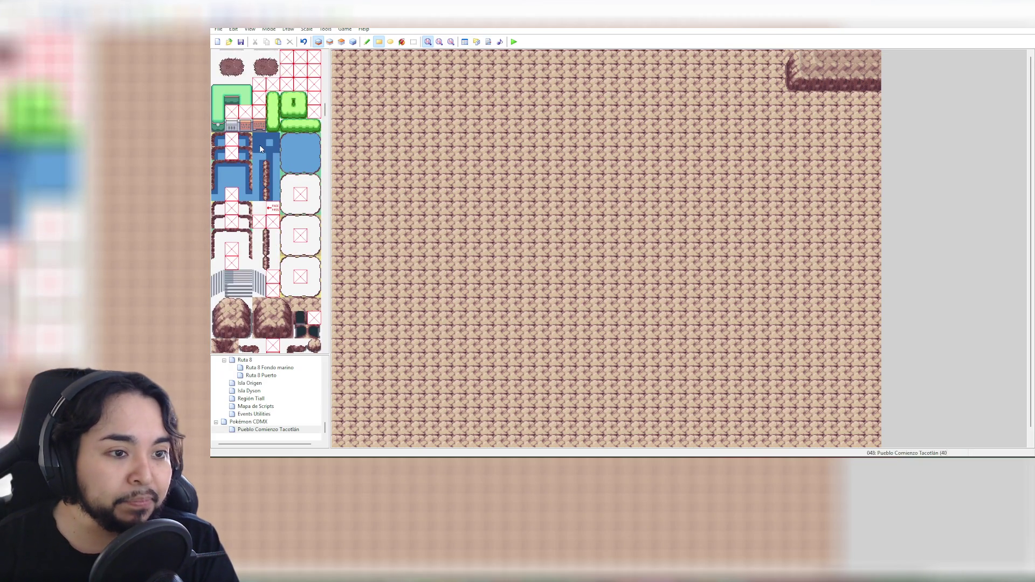
{"action": "scroll", "coordinate": [263, 141], "scroll_direction": "up", "scroll_amount": 5}
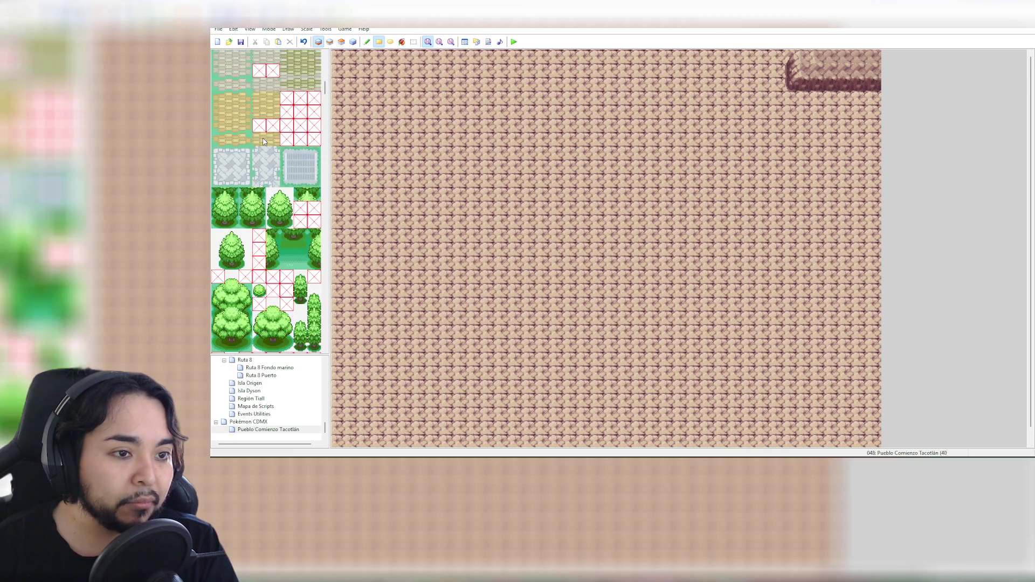
{"action": "scroll", "coordinate": [283, 229], "scroll_direction": "up", "scroll_amount": 3}
{"action": "scroll", "coordinate": [287, 225], "scroll_direction": "up", "scroll_amount": 3}
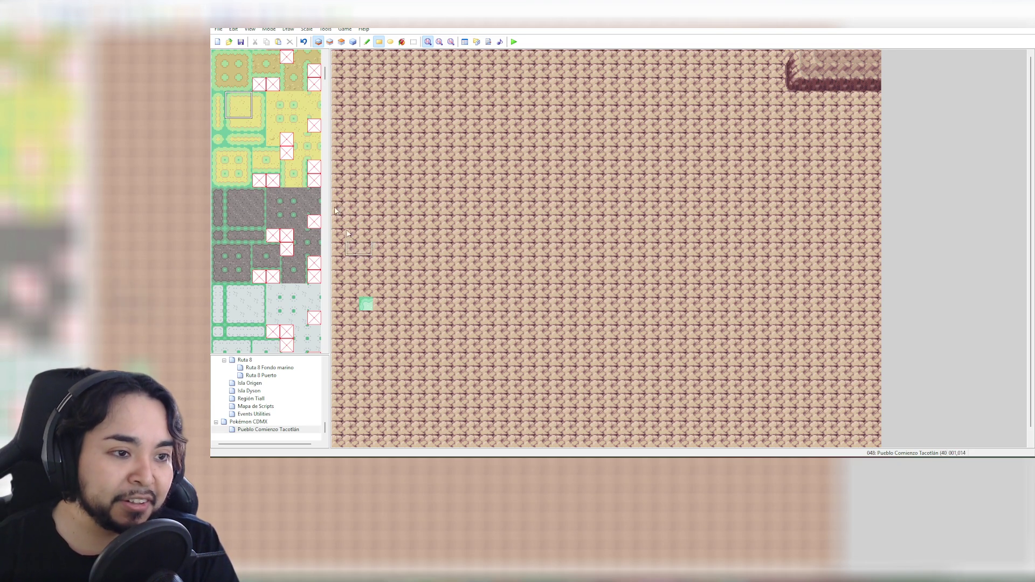
{"action": "left_click", "coordinate": [243, 111]}
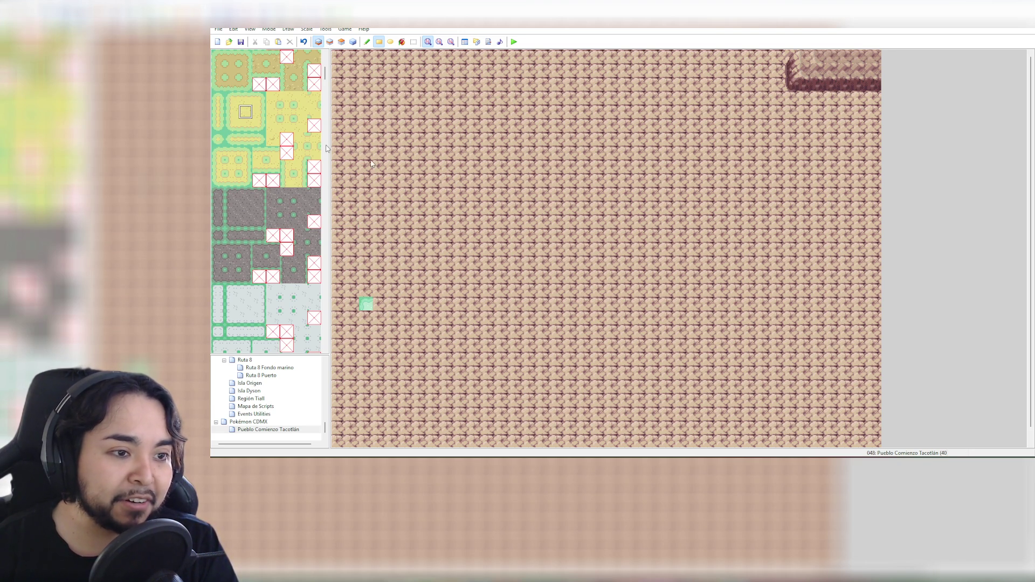
Paint a large sand lot on the left and two stacked sand lots on the right
{"action": "mouse_move", "coordinate": [366, 262]}
{"action": "left_mouse_down"}
{"action": "mouse_move", "coordinate": [395, 296]}
{"action": "mouse_move", "coordinate": [493, 350]}
{"action": "mouse_move", "coordinate": [489, 394]}
{"action": "left_mouse_up"}
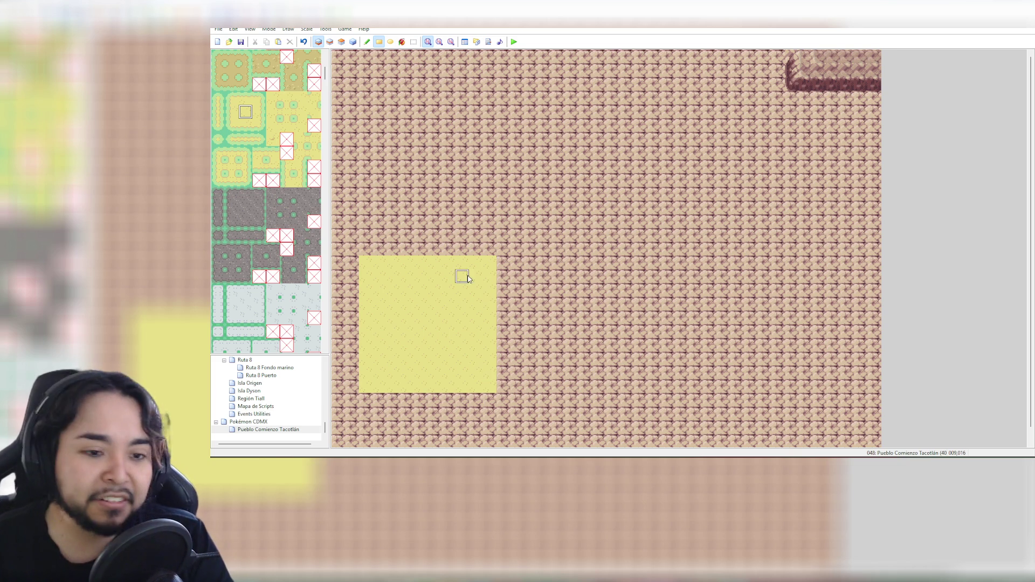
{"action": "mouse_move", "coordinate": [375, 256]}
{"action": "left_mouse_down"}
{"action": "mouse_move", "coordinate": [504, 254]}
{"action": "mouse_move", "coordinate": [508, 384]}
{"action": "left_mouse_up"}
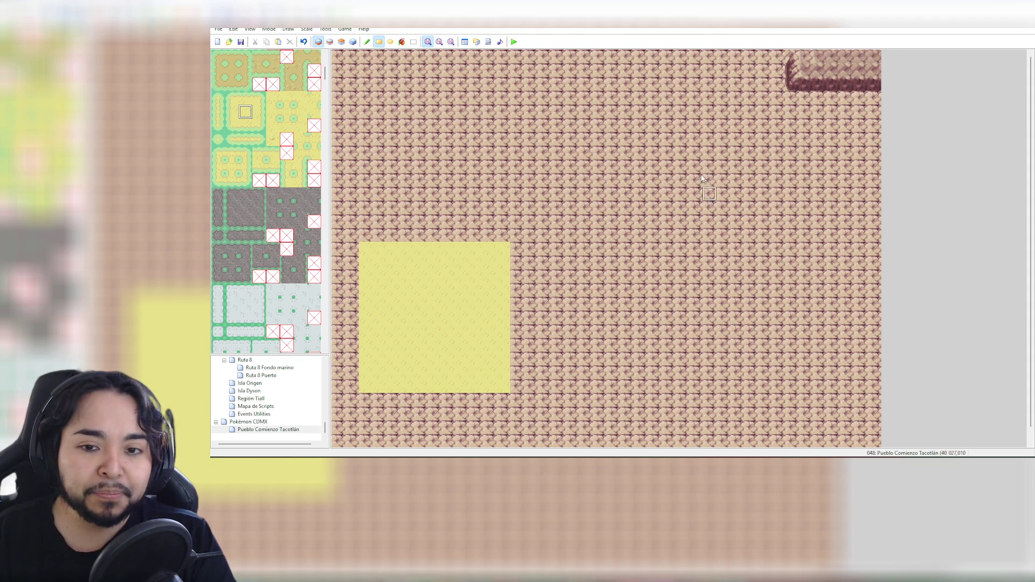
{"action": "left_click_drag", "start_coordinate": [637, 153], "coordinate": [788, 253]}
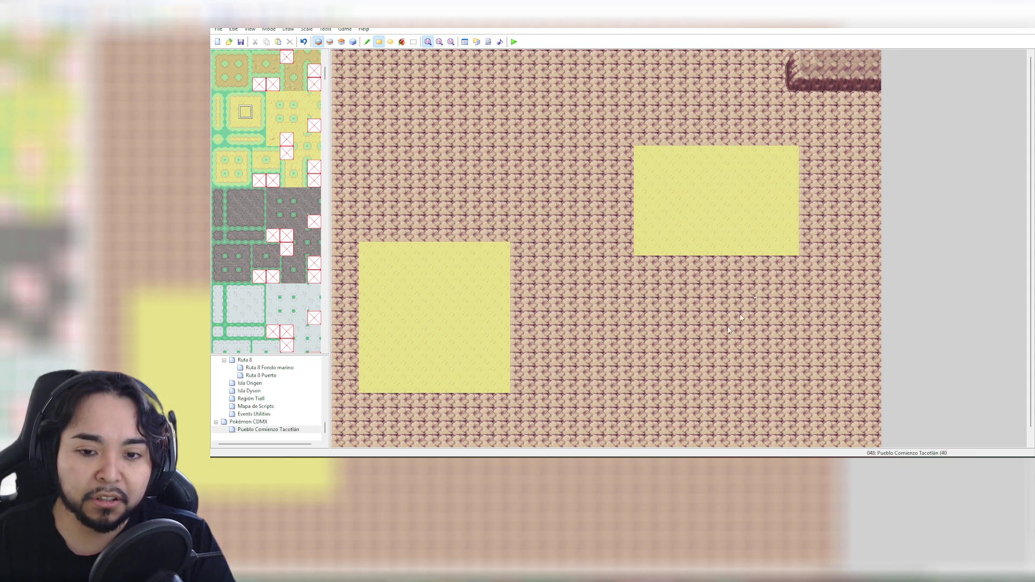
{"action": "mouse_move", "coordinate": [639, 300]}
{"action": "left_mouse_down"}
{"action": "mouse_move", "coordinate": [769, 372]}
{"action": "mouse_move", "coordinate": [787, 400]}
{"action": "left_mouse_up"}
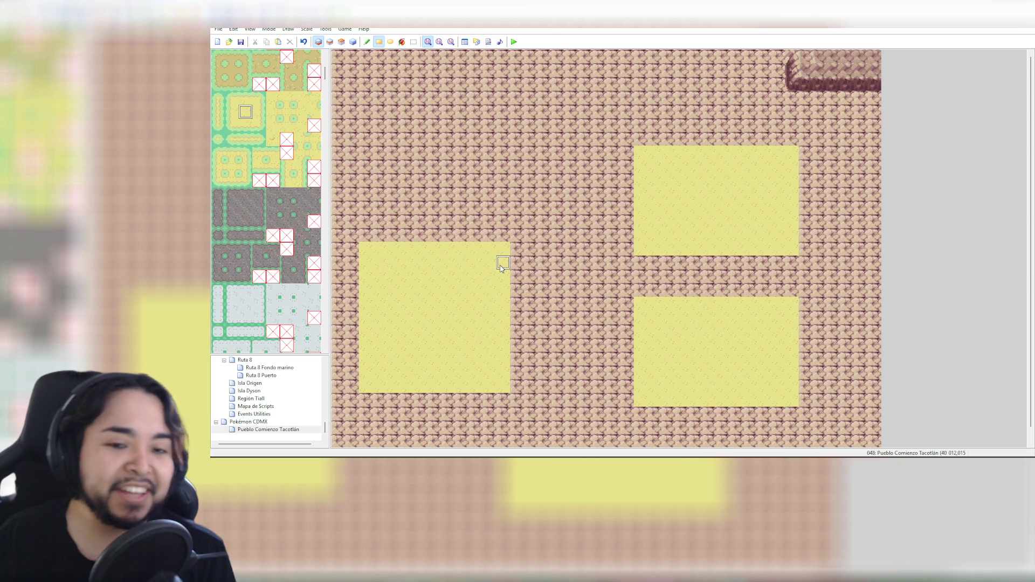
{"action": "mouse_move", "coordinate": [515, 254]}
{"action": "left_mouse_down"}
{"action": "mouse_move", "coordinate": [537, 259]}
{"action": "mouse_move", "coordinate": [547, 283]}
{"action": "mouse_move", "coordinate": [560, 362]}
{"action": "mouse_move", "coordinate": [550, 384]}
{"action": "mouse_move", "coordinate": [560, 388]}
{"action": "left_mouse_up"}
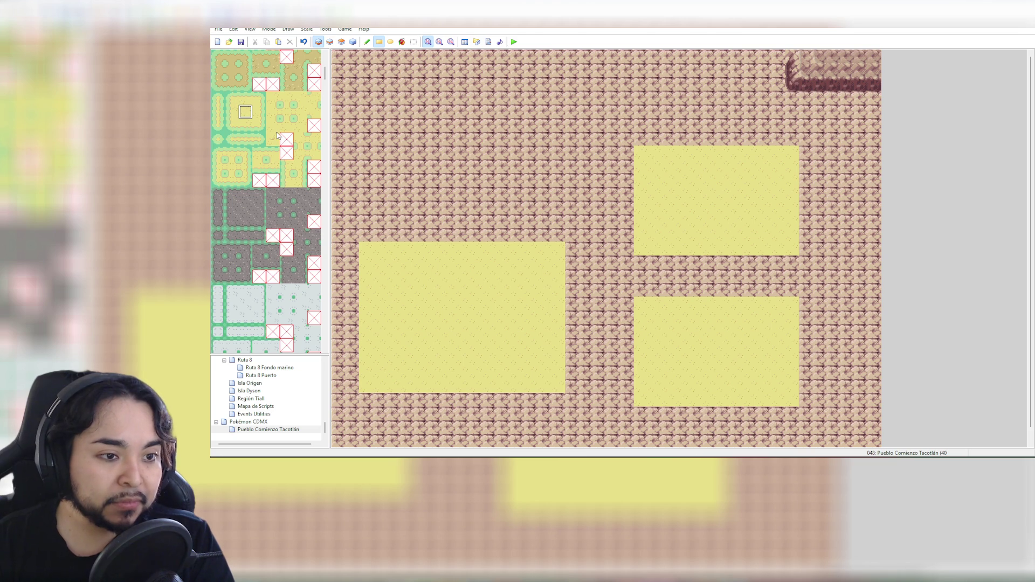
{"action": "scroll", "coordinate": [278, 138], "scroll_direction": "down", "scroll_amount": 1}
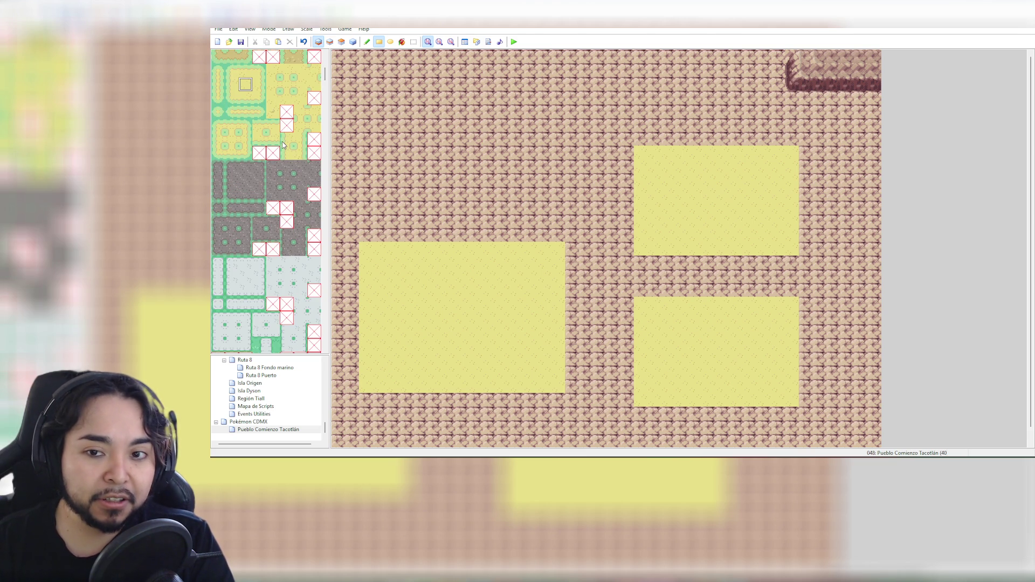
Toggle between the event and tile layers, ending back on the ground layer
{"action": "left_click", "coordinate": [353, 41]}
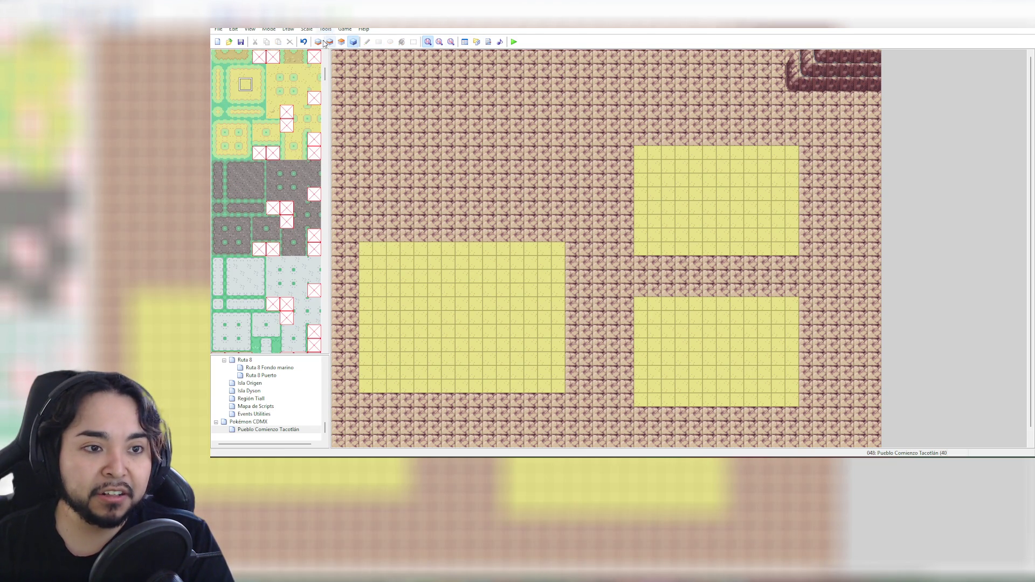
{"action": "left_click", "coordinate": [318, 41]}
{"action": "left_click", "coordinate": [342, 41]}
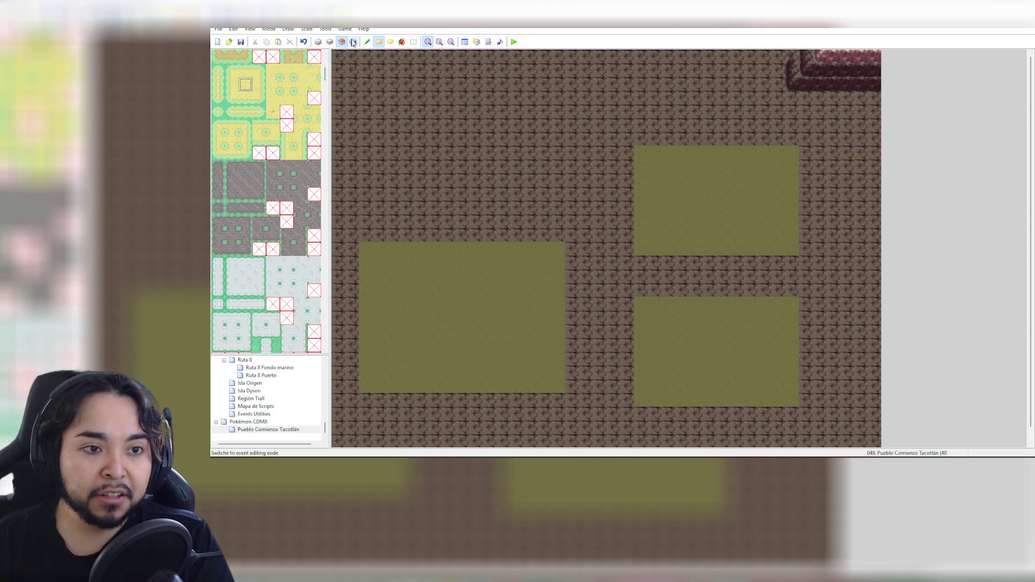
{"action": "left_click", "coordinate": [353, 41]}
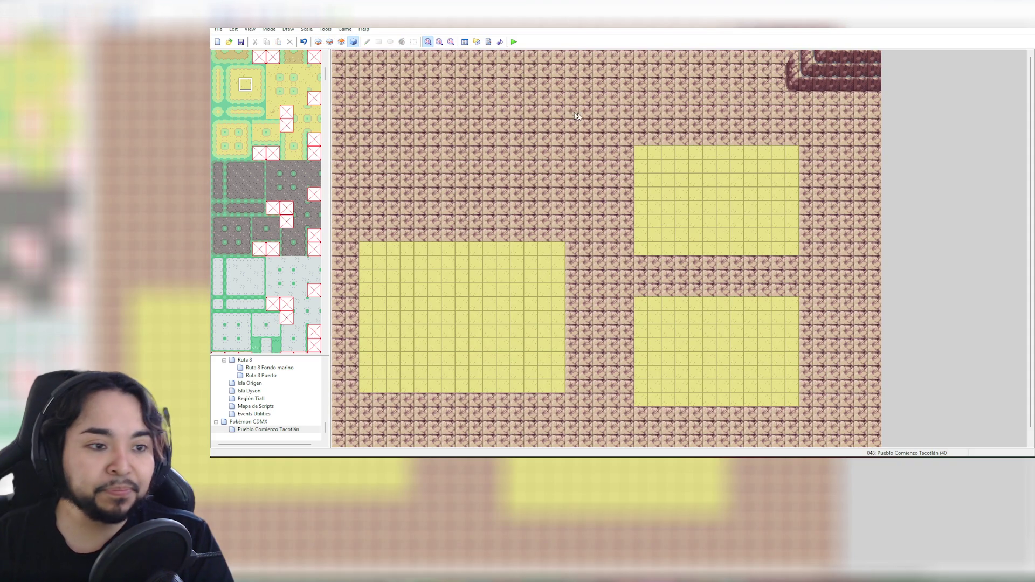
{"action": "left_click", "coordinate": [318, 42]}
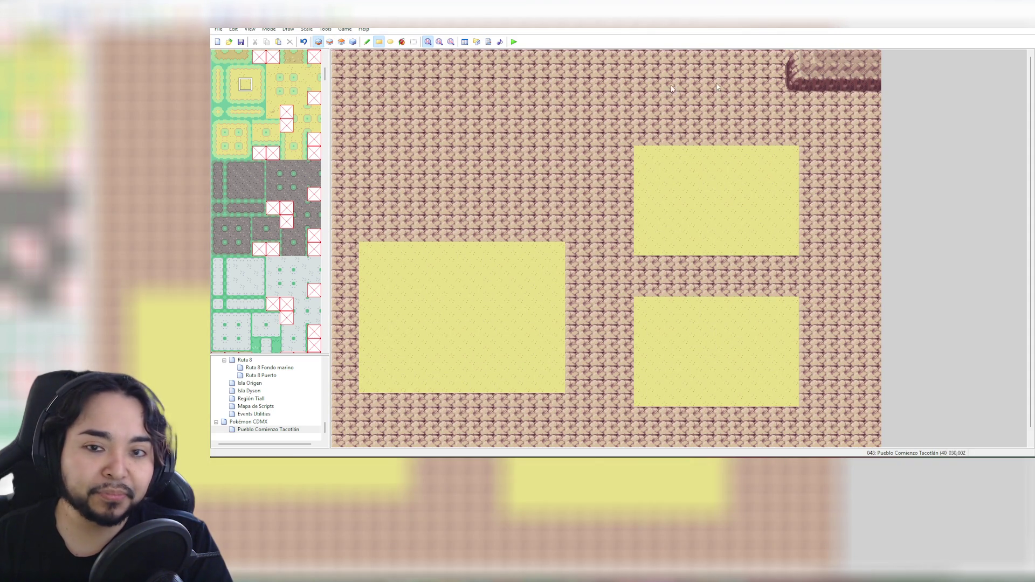
{"action": "scroll", "coordinate": [318, 120], "scroll_direction": "up", "scroll_amount": 3}
{"action": "left_click_drag", "start_coordinate": [325, 71], "coordinate": [332, 120]}
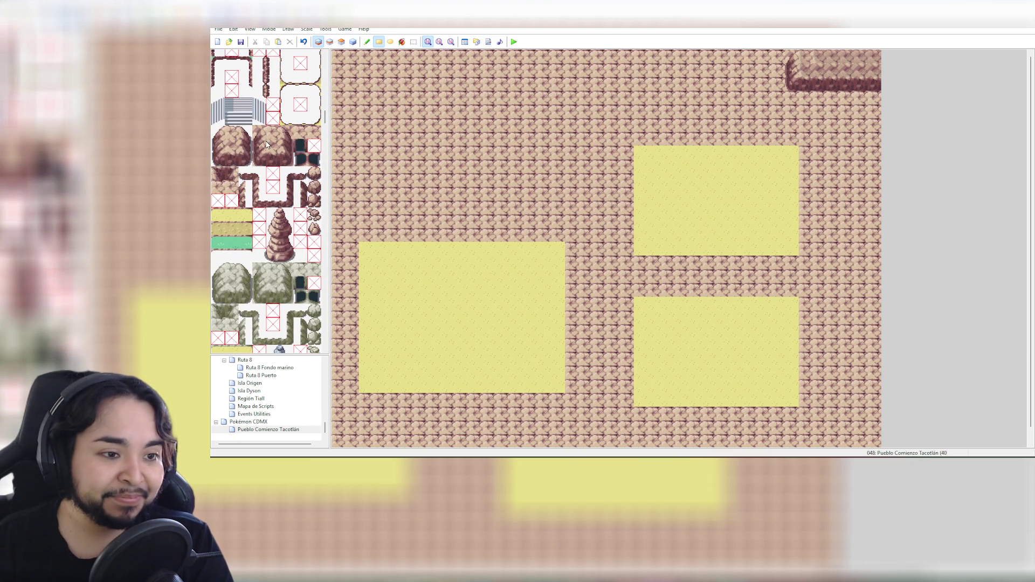
Place two small rocks near the bottom-right corner and zoom out to 1:4
{"action": "left_click_drag", "start_coordinate": [264, 146], "coordinate": [270, 159]}
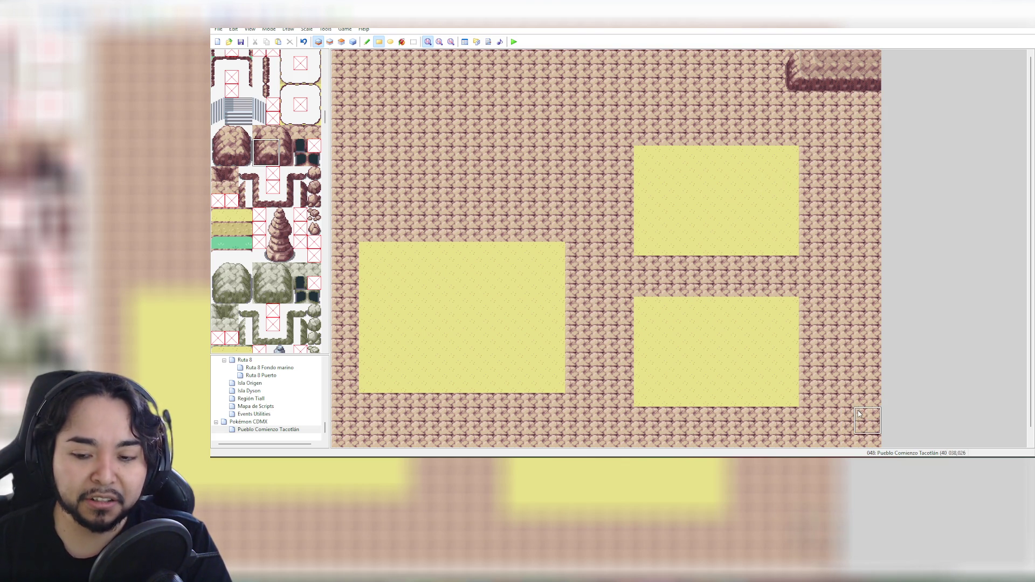
{"action": "left_click", "coordinate": [809, 427]}
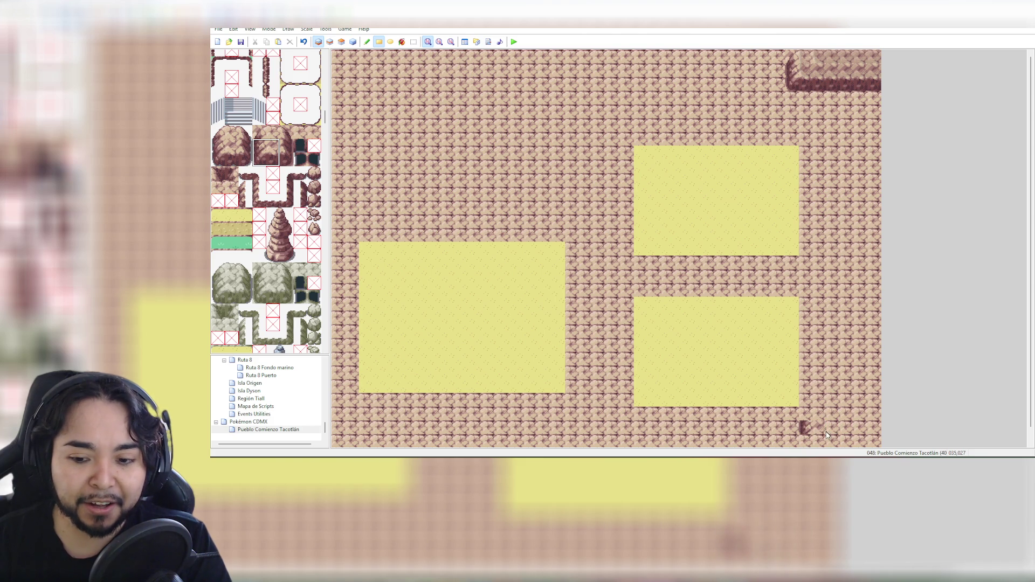
{"action": "left_click", "coordinate": [830, 430]}
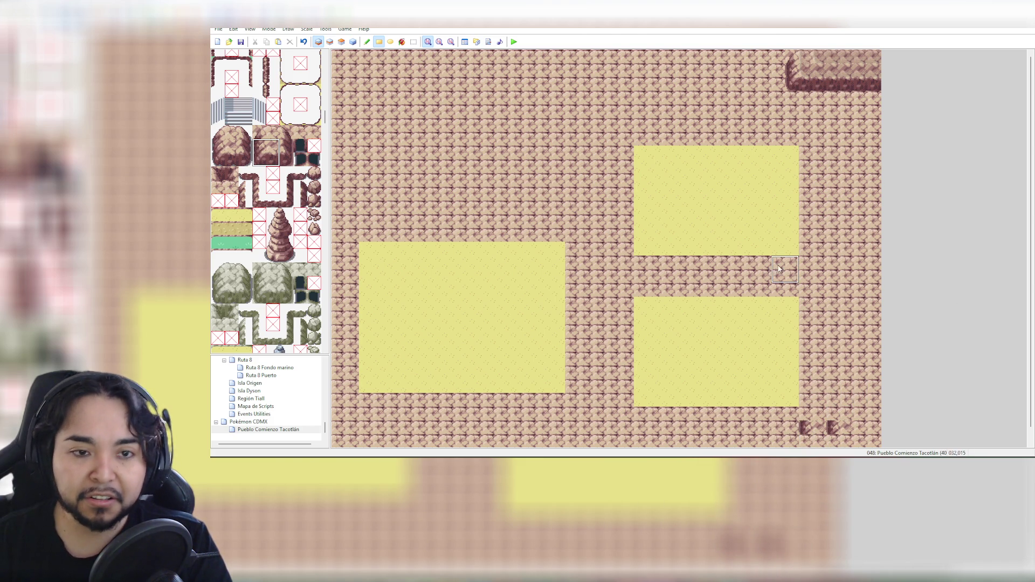
{"action": "left_click", "coordinate": [439, 42]}
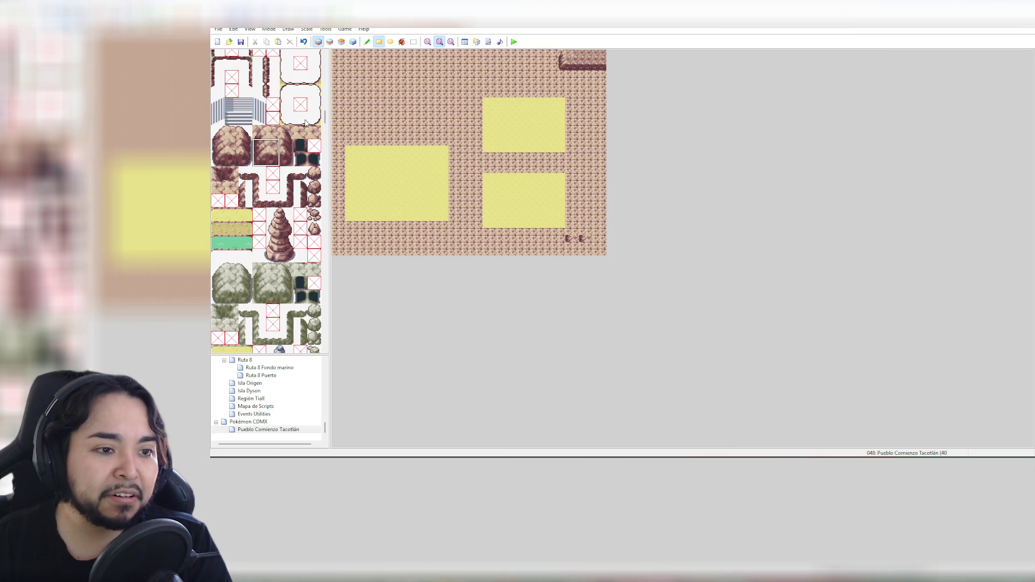
Paint a cliff-edge column down the map's right border from the top-right corner
{"action": "left_click", "coordinate": [259, 145]}
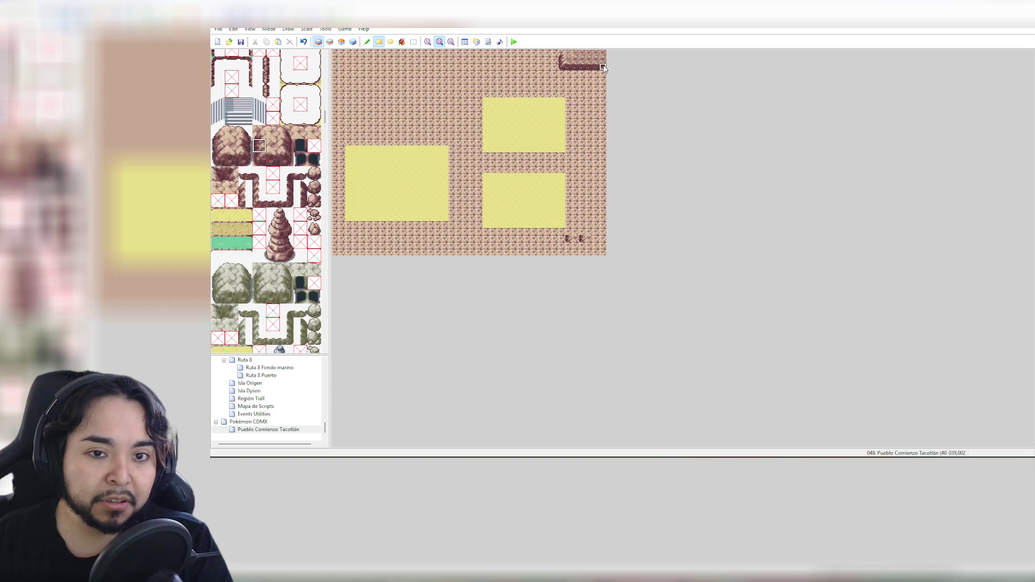
{"action": "left_click_drag", "start_coordinate": [604, 67], "coordinate": [605, 115]}
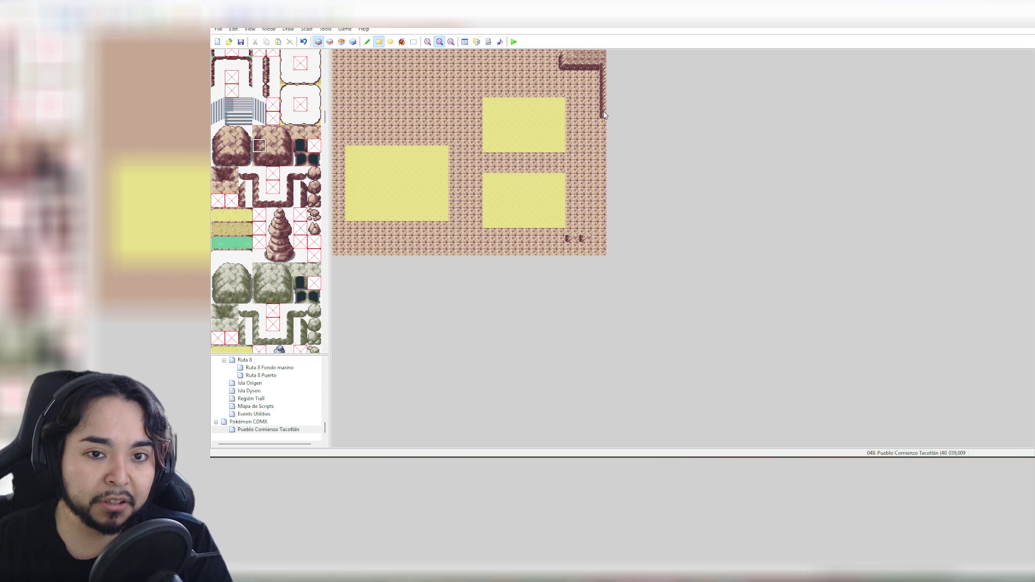
{"action": "key", "text": "ctrl+z"}
{"action": "left_click_drag", "start_coordinate": [597, 68], "coordinate": [597, 253]}
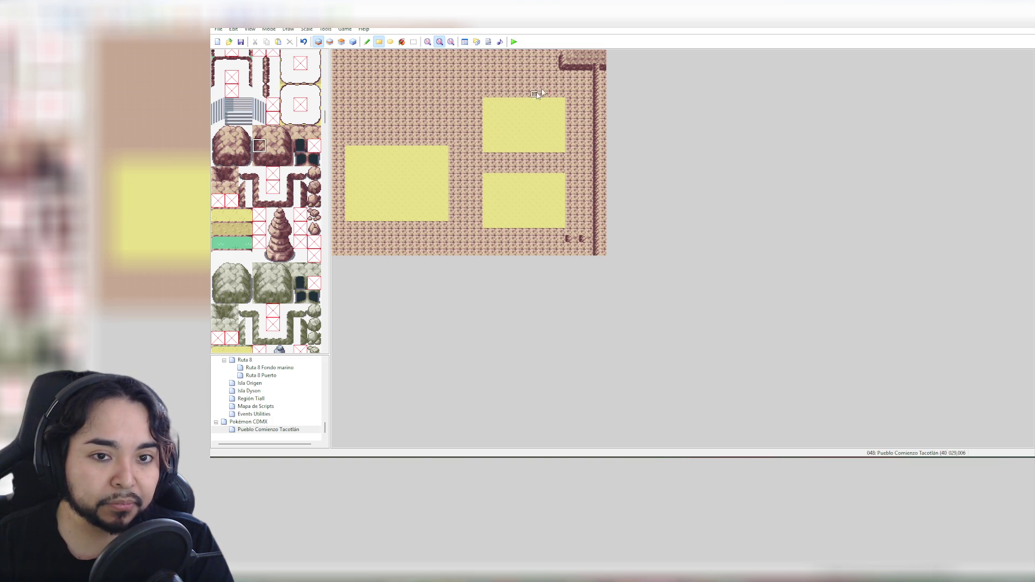
{"action": "right_click", "coordinate": [596, 56]}
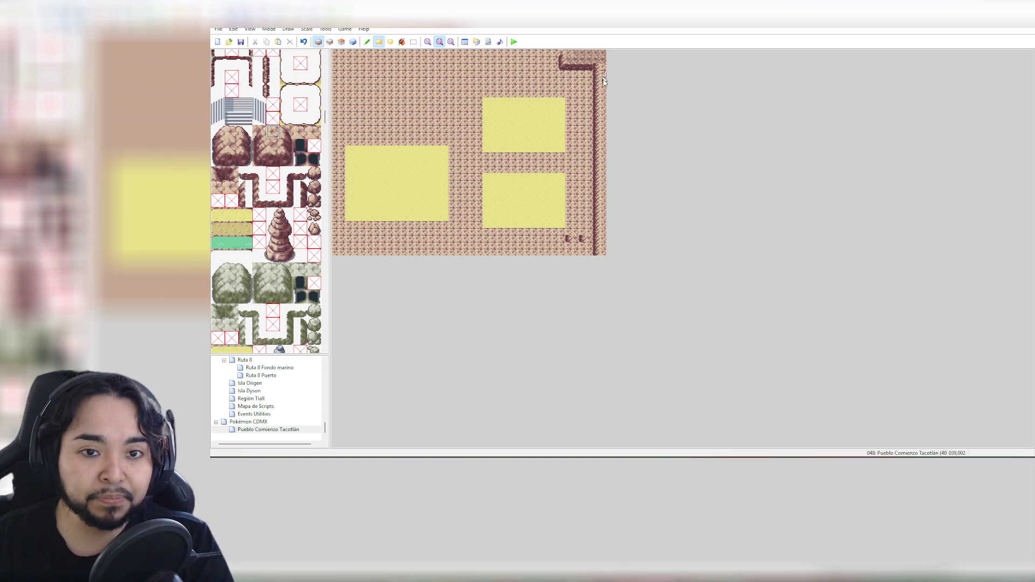
{"action": "left_click_drag", "start_coordinate": [596, 65], "coordinate": [597, 217]}
{"action": "key", "text": "ctrl+z"}
{"action": "key", "text": "ctrl+z"}
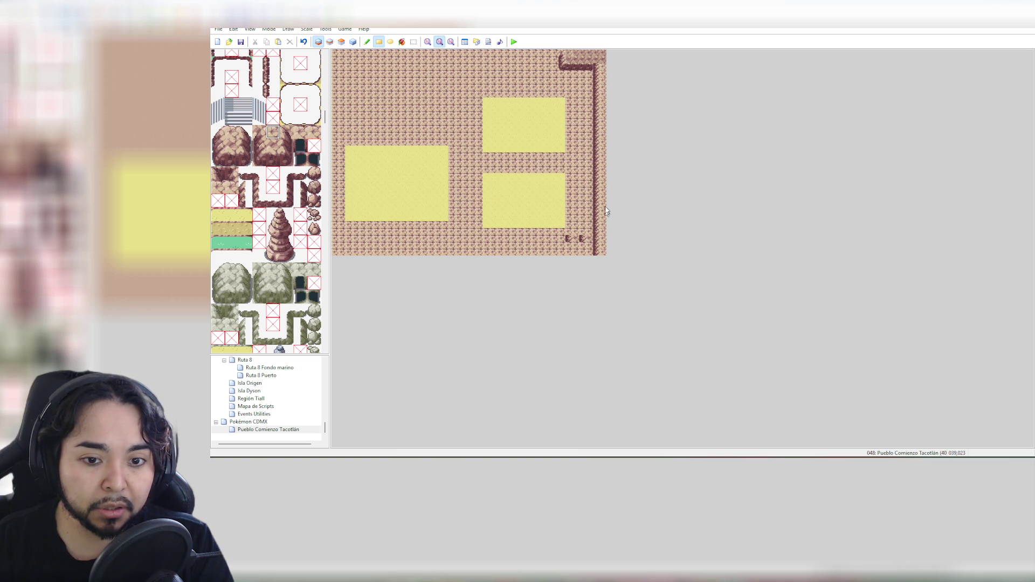
{"action": "key", "text": "ctrl+y"}
{"action": "key", "text": "ctrl+z"}
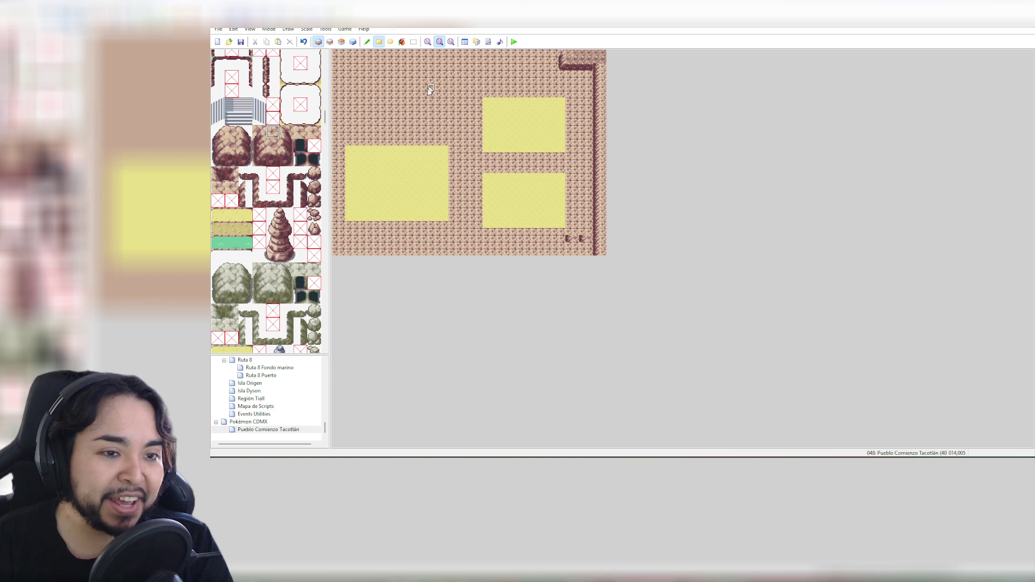
{"action": "scroll", "coordinate": [264, 127], "scroll_direction": "up", "scroll_amount": 3}
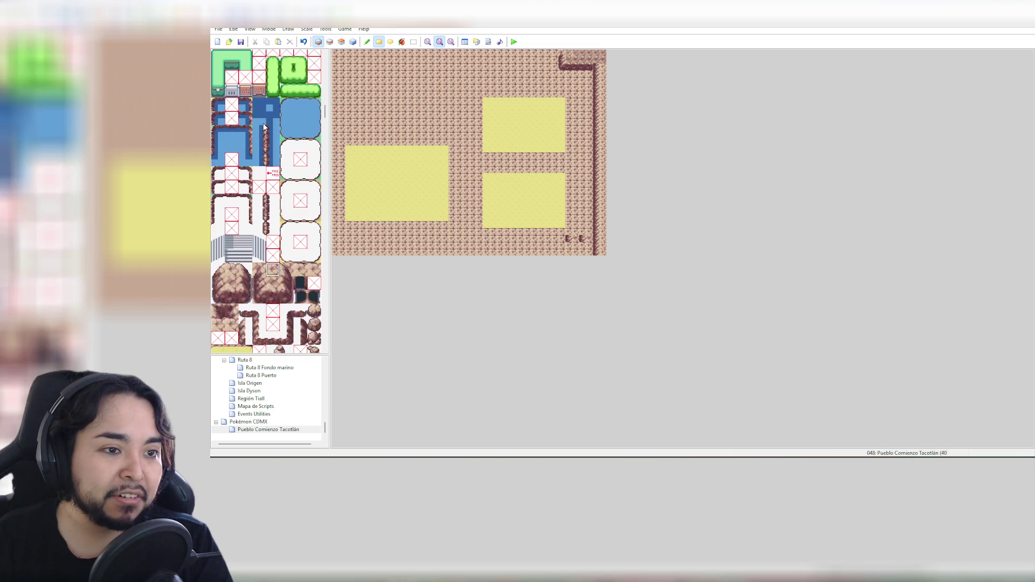
Flood-fill the three sand rectangles with grey paving tiles
{"action": "scroll", "coordinate": [263, 126], "scroll_direction": "up", "scroll_amount": 4}
{"action": "scroll", "coordinate": [269, 124], "scroll_direction": "down", "scroll_amount": 2}
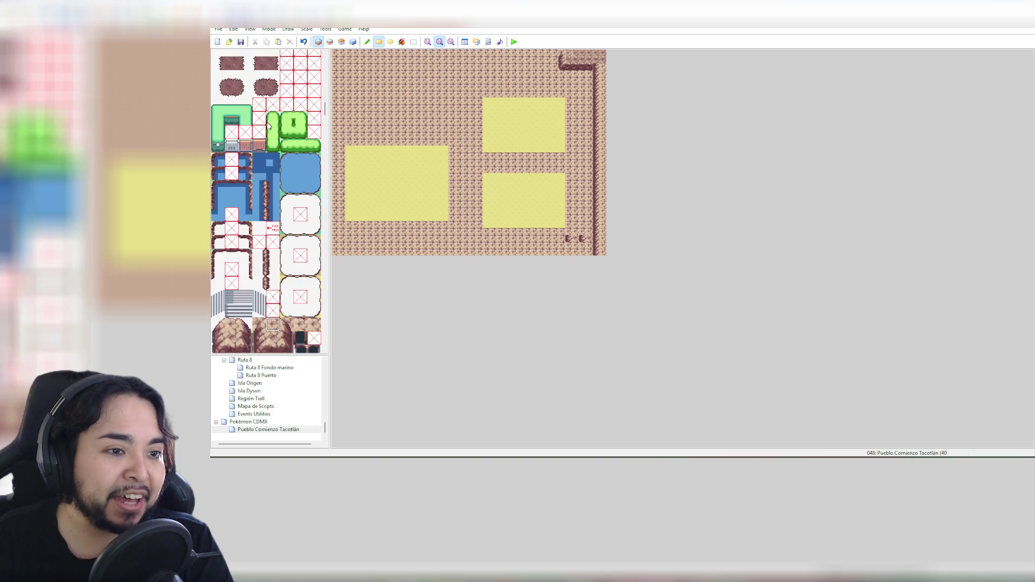
{"action": "scroll", "coordinate": [269, 124], "scroll_direction": "up", "scroll_amount": 10}
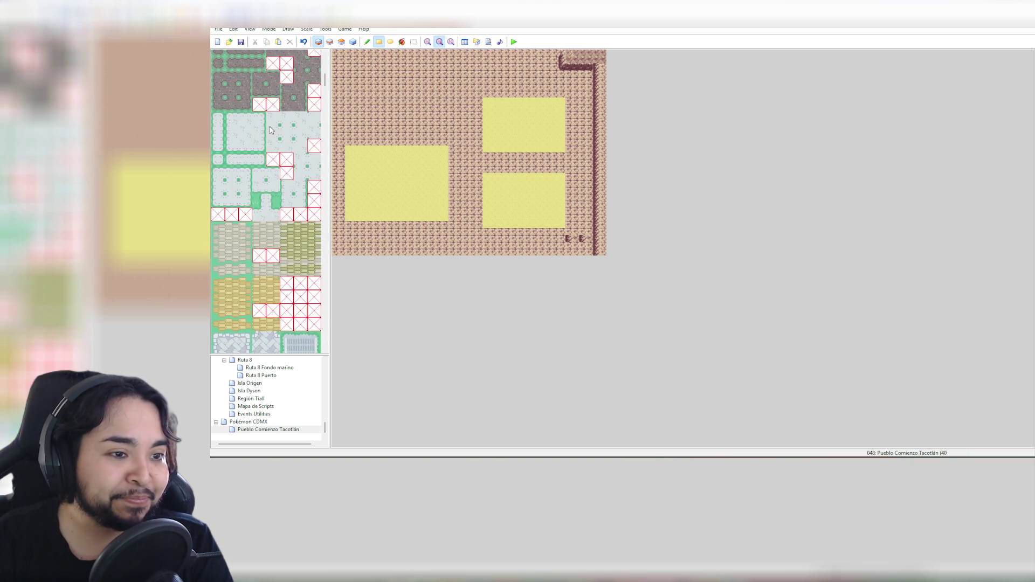
{"action": "scroll", "coordinate": [272, 130], "scroll_direction": "up", "scroll_amount": 8}
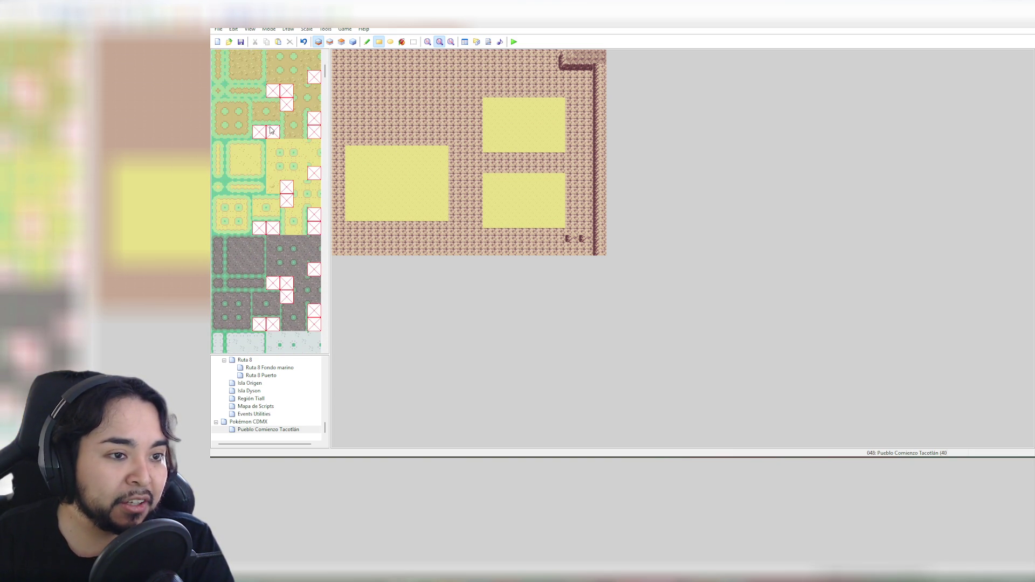
{"action": "scroll", "coordinate": [269, 132], "scroll_direction": "up", "scroll_amount": 2}
{"action": "scroll", "coordinate": [256, 180], "scroll_direction": "down", "scroll_amount": 5}
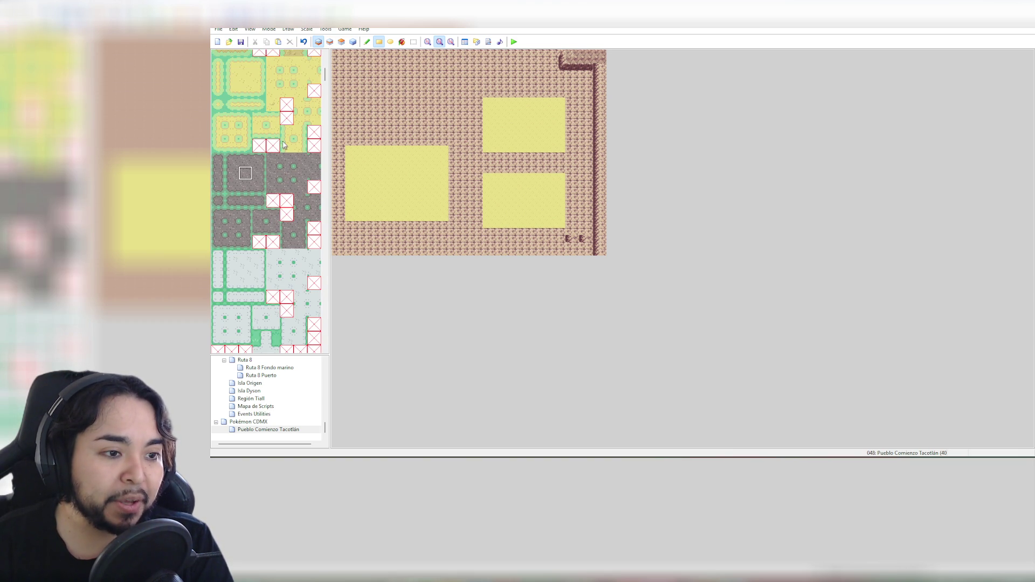
{"action": "left_click", "coordinate": [402, 42]}
{"action": "left_click", "coordinate": [432, 92]}
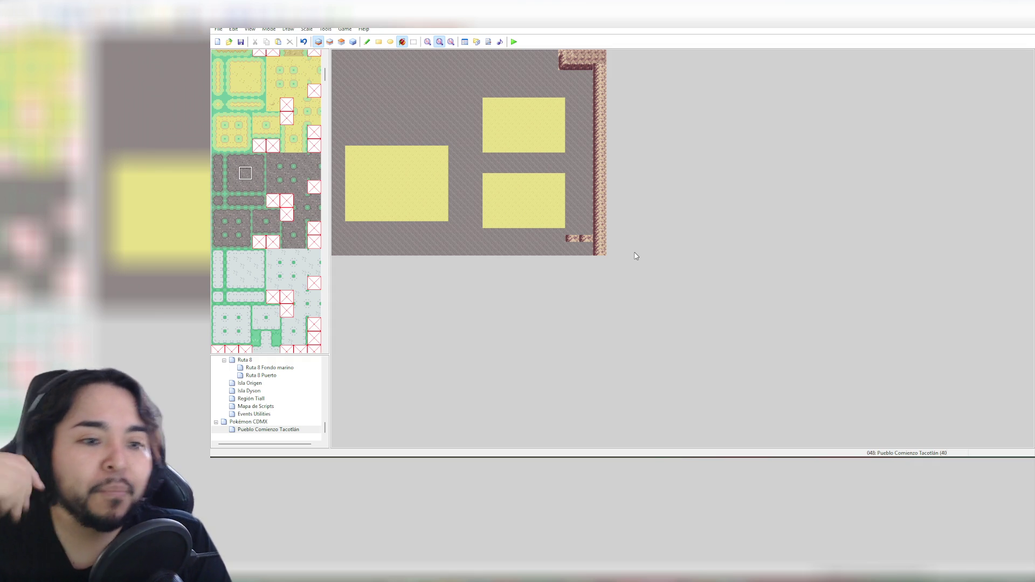
{"action": "key", "text": "ctrl+z"}
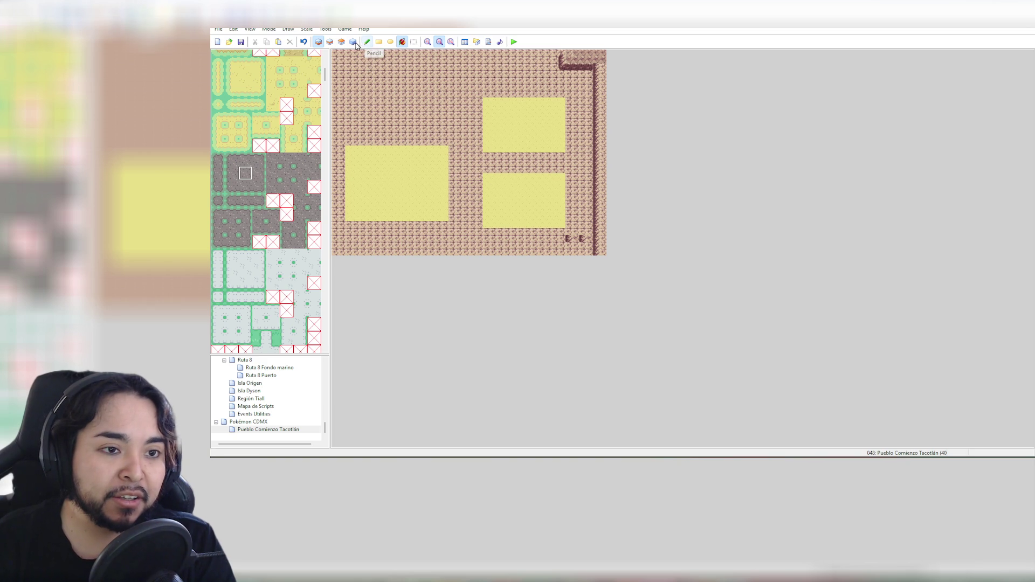
{"action": "left_click", "coordinate": [406, 154]}
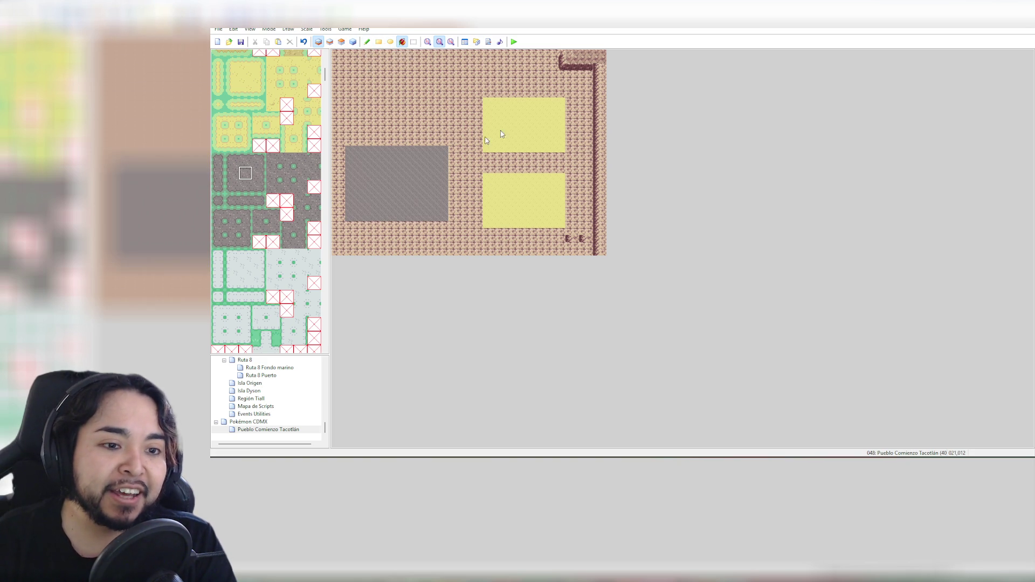
{"action": "left_click", "coordinate": [521, 118]}
{"action": "left_click", "coordinate": [514, 206]}
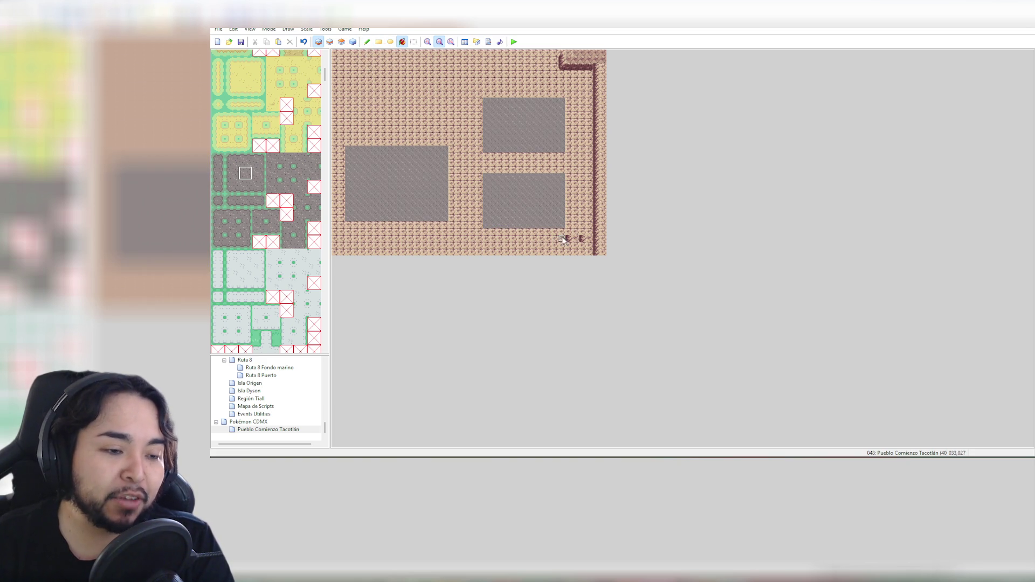
Flood-fill the surrounding ground with yellow sand and patch the leftover bottom-right strip
{"action": "left_click", "coordinate": [248, 78]}
{"action": "left_click", "coordinate": [439, 80]}
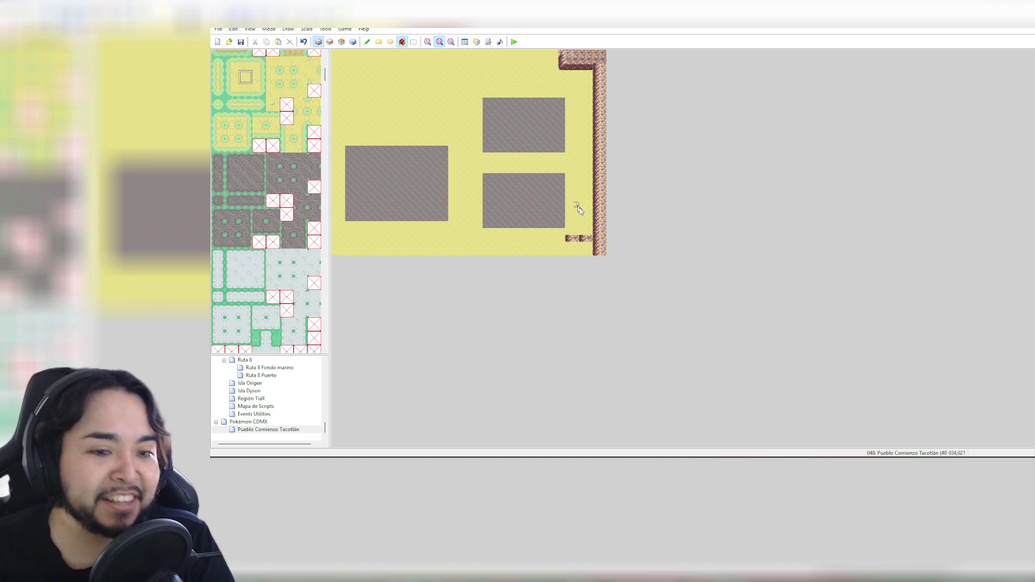
{"action": "mouse_move", "coordinate": [571, 236]}
{"action": "left_mouse_down"}
{"action": "mouse_move", "coordinate": [584, 237]}
{"action": "mouse_move", "coordinate": [576, 236]}
{"action": "left_mouse_up"}
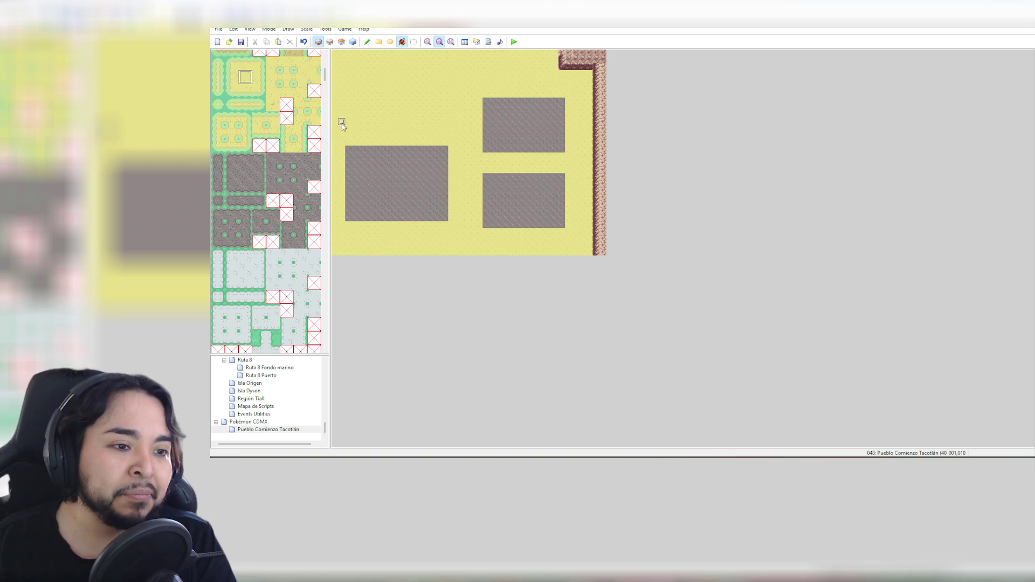
{"action": "left_click_drag", "start_coordinate": [325, 75], "coordinate": [331, 123]}
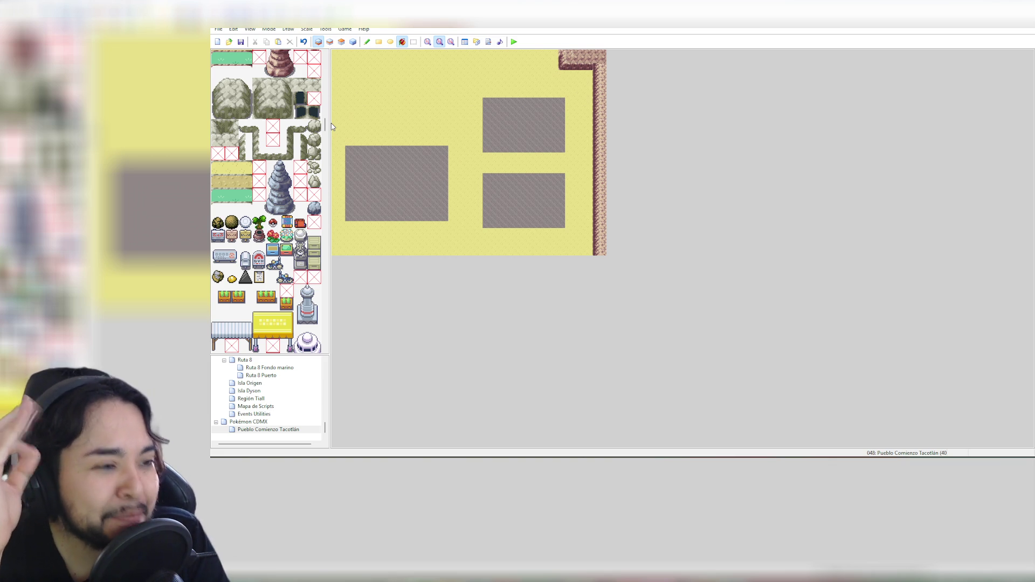
Pencil the small white two-tile object on Layer 2 at the upper-right lot's left edge
{"action": "scroll", "coordinate": [300, 92], "scroll_direction": "up", "scroll_amount": 2}
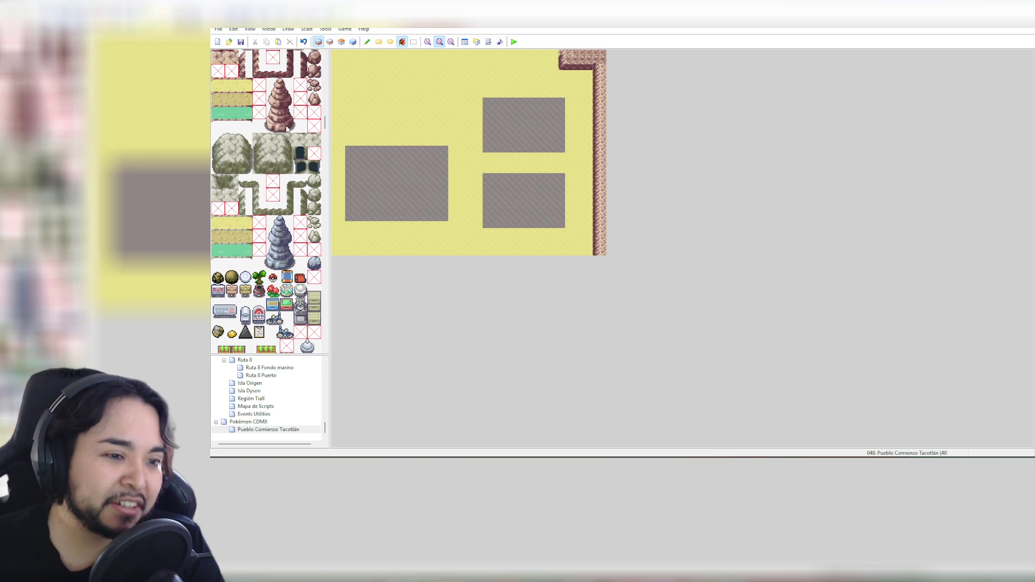
{"action": "scroll", "coordinate": [287, 135], "scroll_direction": "down", "scroll_amount": 2}
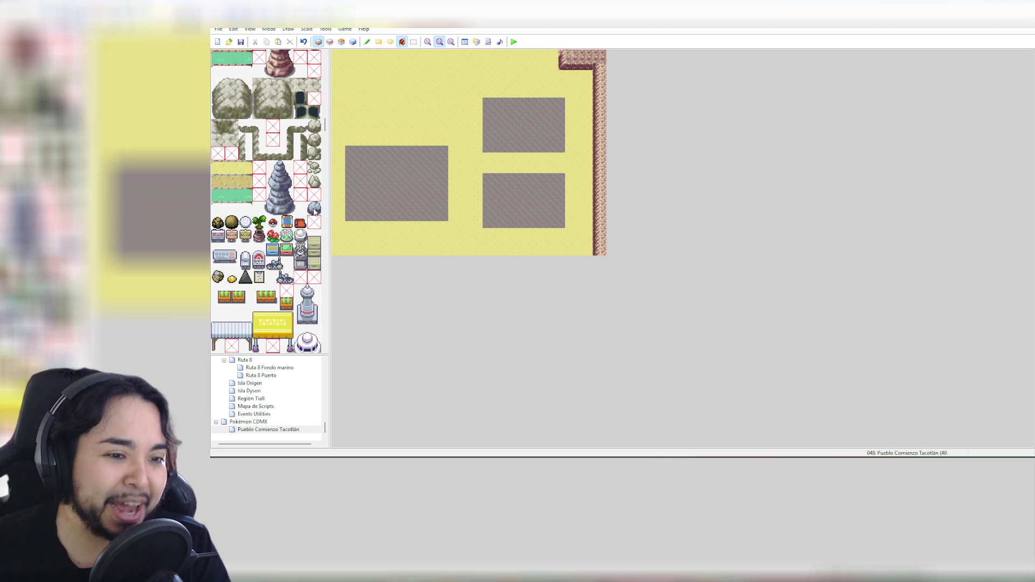
{"action": "scroll", "coordinate": [297, 205], "scroll_direction": "down", "scroll_amount": 3}
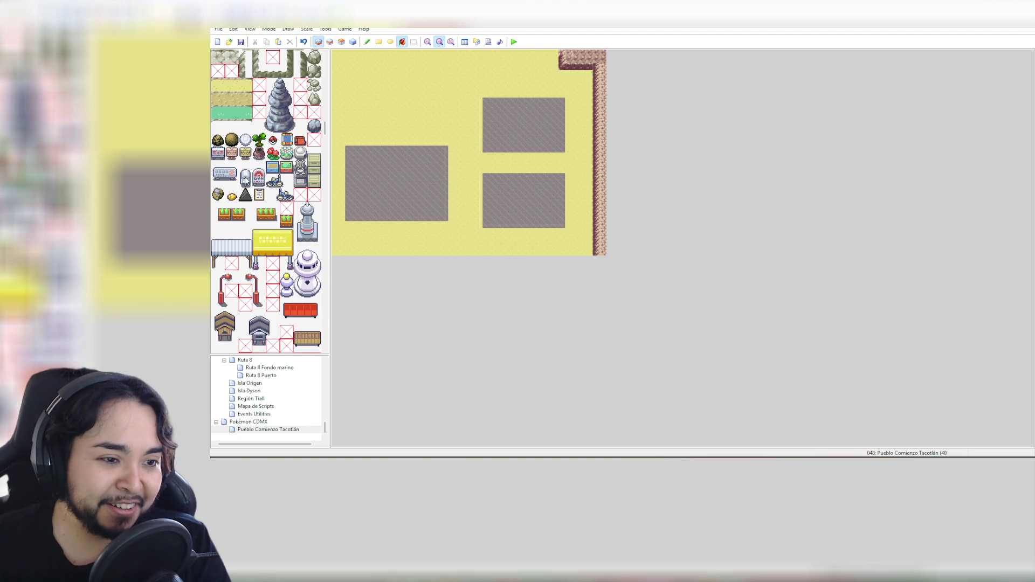
{"action": "left_click_drag", "start_coordinate": [245, 166], "coordinate": [246, 177]}
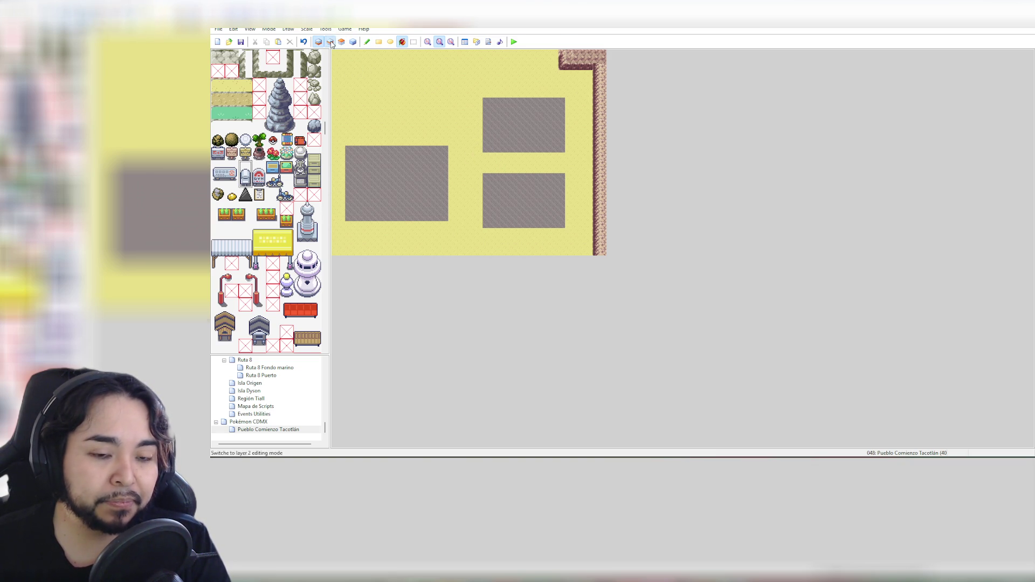
{"action": "key", "text": "F6"}
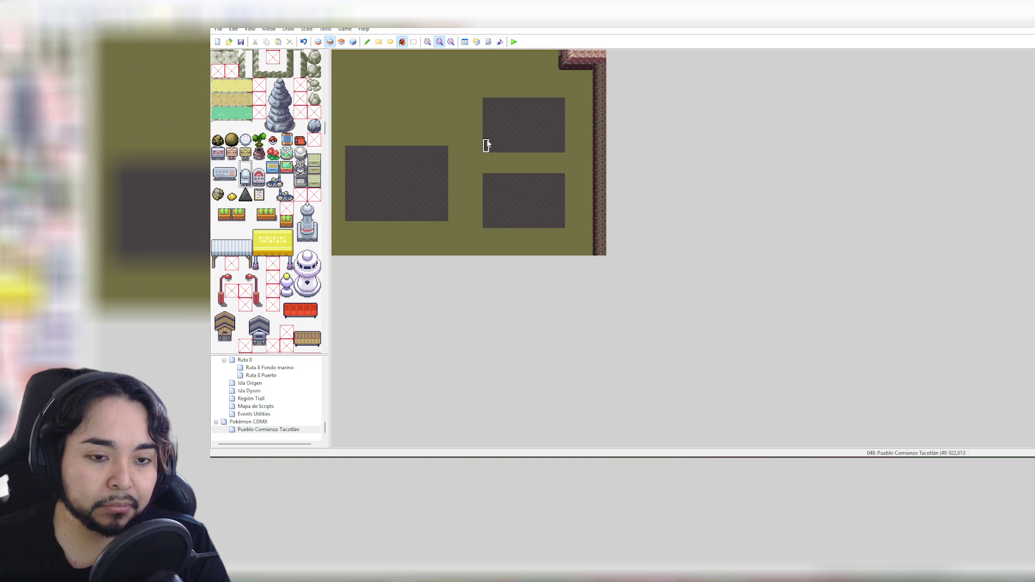
{"action": "key", "text": "F8"}
{"action": "key", "text": "F6"}
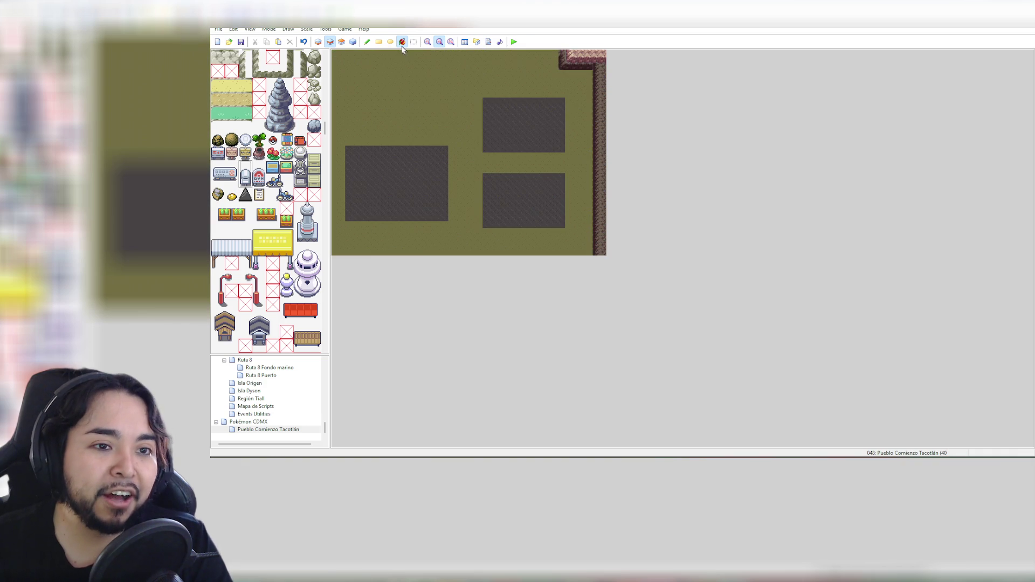
{"action": "left_click", "coordinate": [367, 41]}
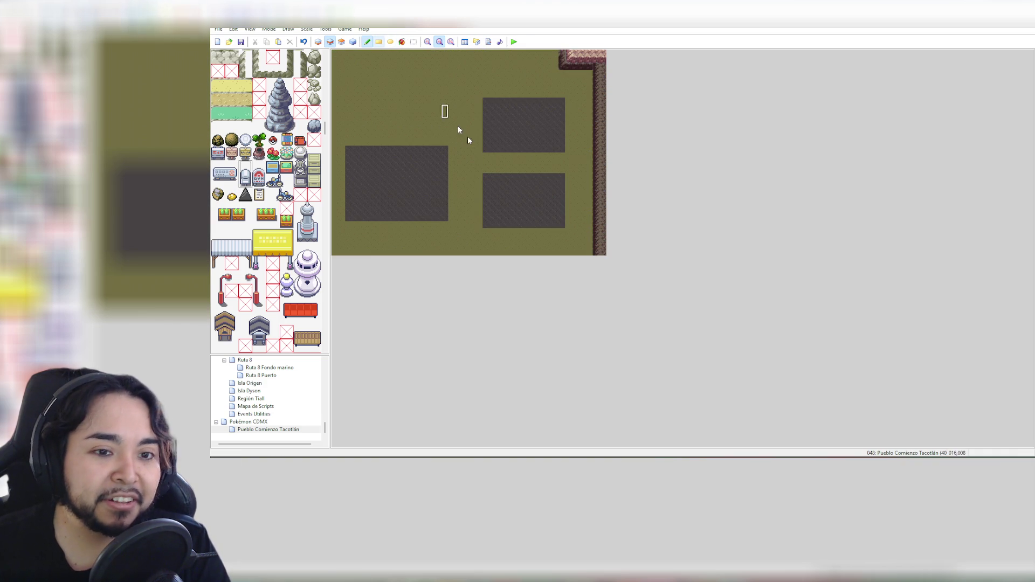
{"action": "left_click", "coordinate": [493, 119]}
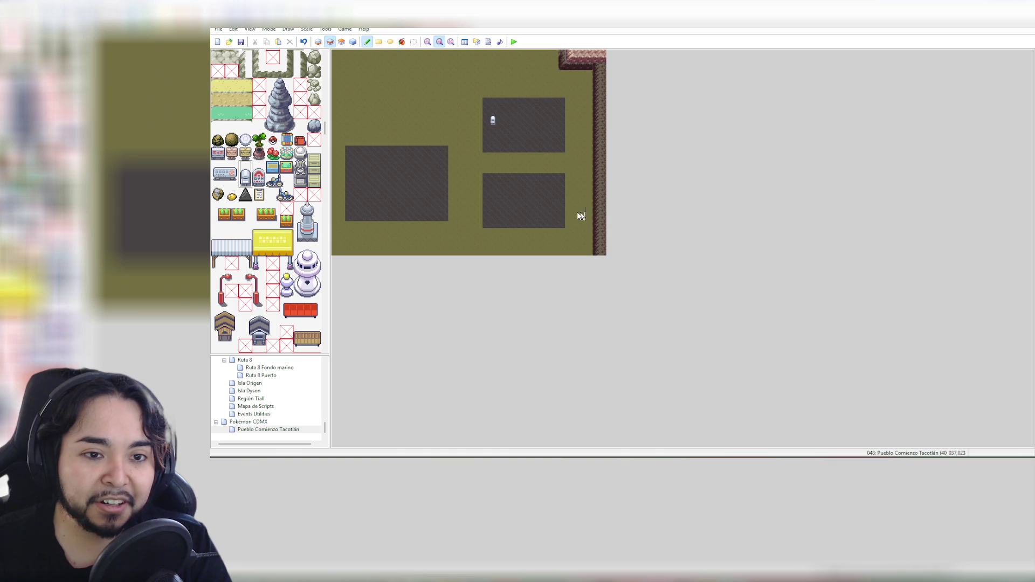
Place the same white object at the left edge of the lower-right lot
{"action": "left_click", "coordinate": [493, 194]}
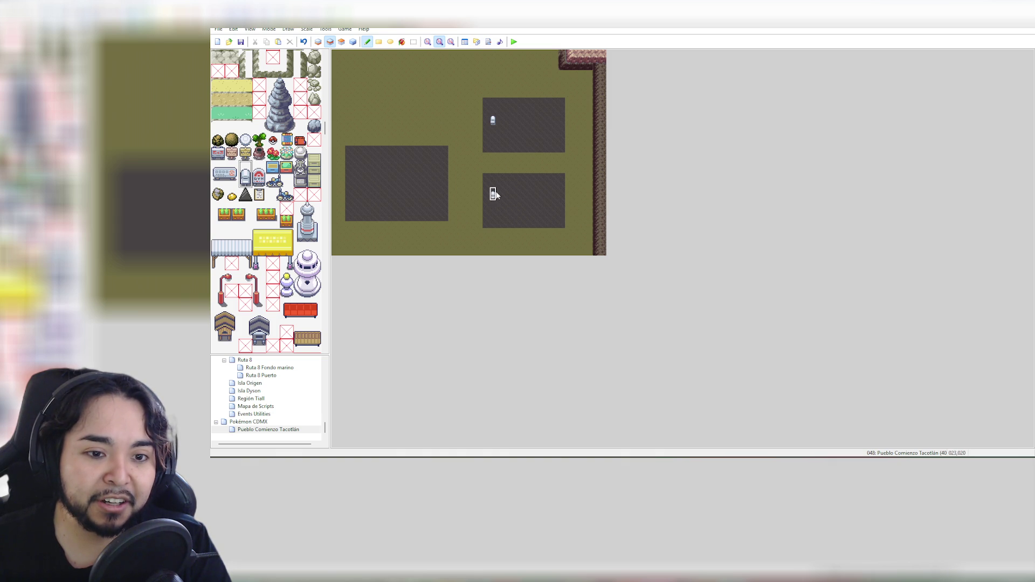
{"action": "scroll", "coordinate": [280, 171], "scroll_direction": "down", "scroll_amount": 2}
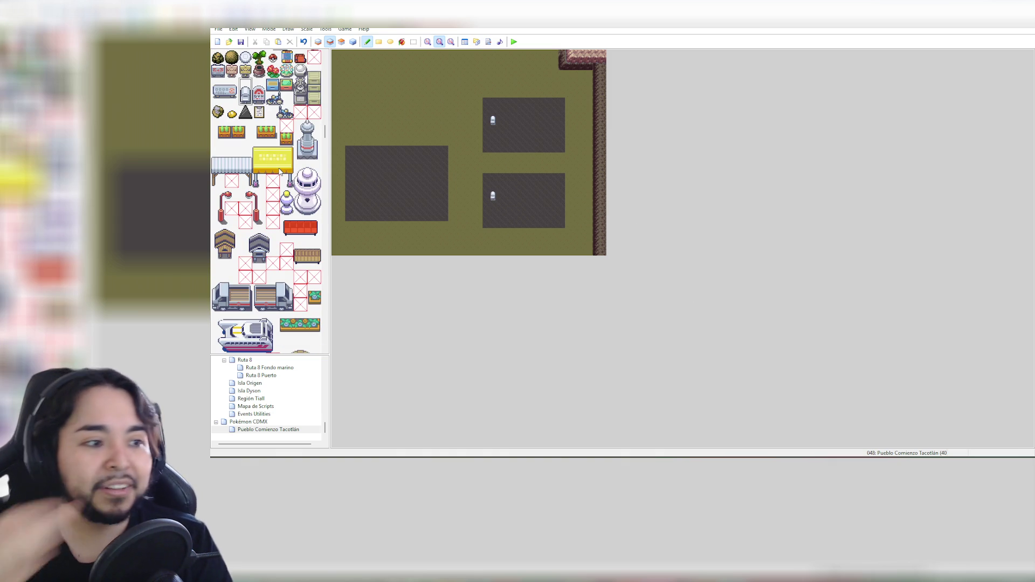
{"action": "scroll", "coordinate": [281, 175], "scroll_direction": "down", "scroll_amount": 10}
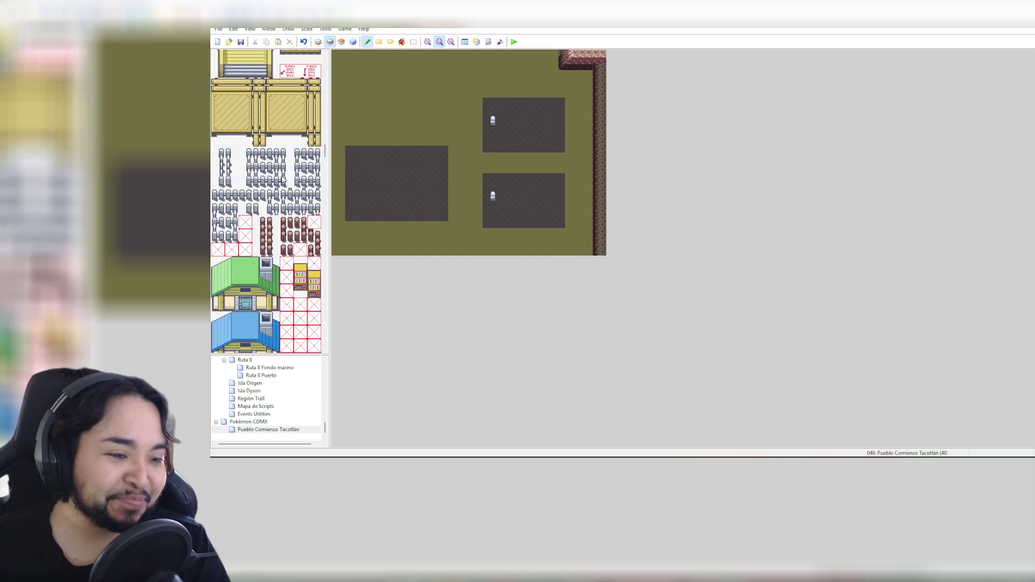
{"action": "scroll", "coordinate": [282, 179], "scroll_direction": "down", "scroll_amount": 8}
{"action": "scroll", "coordinate": [285, 181], "scroll_direction": "up", "scroll_amount": 2}
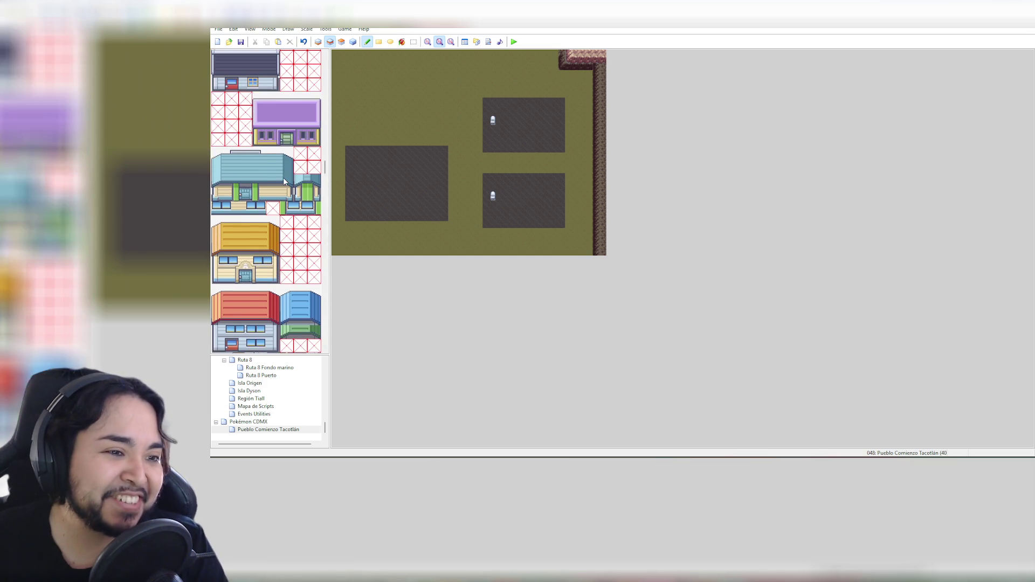
{"action": "scroll", "coordinate": [284, 182], "scroll_direction": "up", "scroll_amount": 2}
{"action": "scroll", "coordinate": [283, 181], "scroll_direction": "up", "scroll_amount": 2}
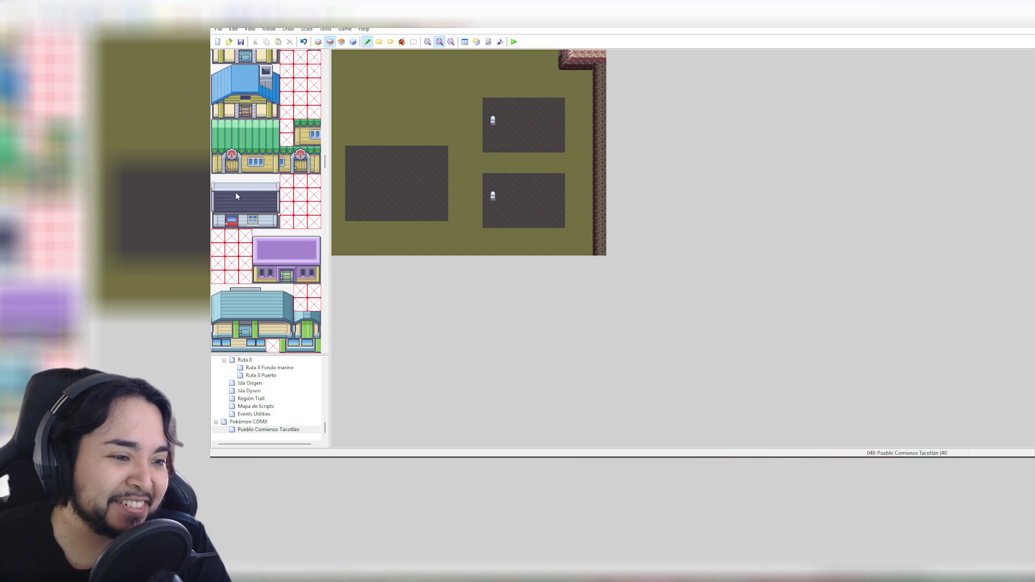
Stamp the dark-roof house into both right-hand lots, then undo the house placements
{"action": "left_click_drag", "start_coordinate": [217, 189], "coordinate": [276, 224]}
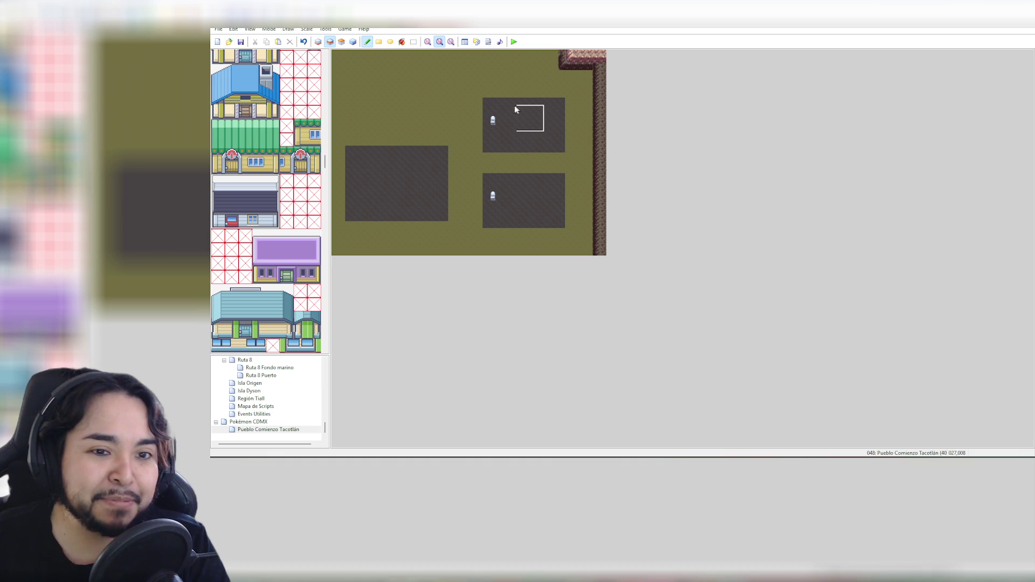
{"action": "left_click", "coordinate": [498, 104]}
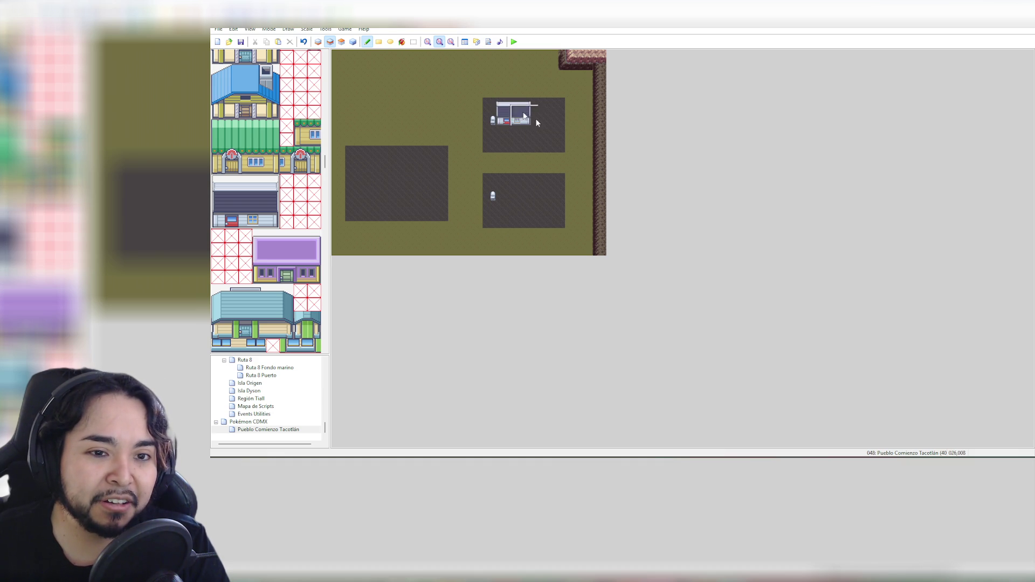
{"action": "left_click", "coordinate": [500, 179]}
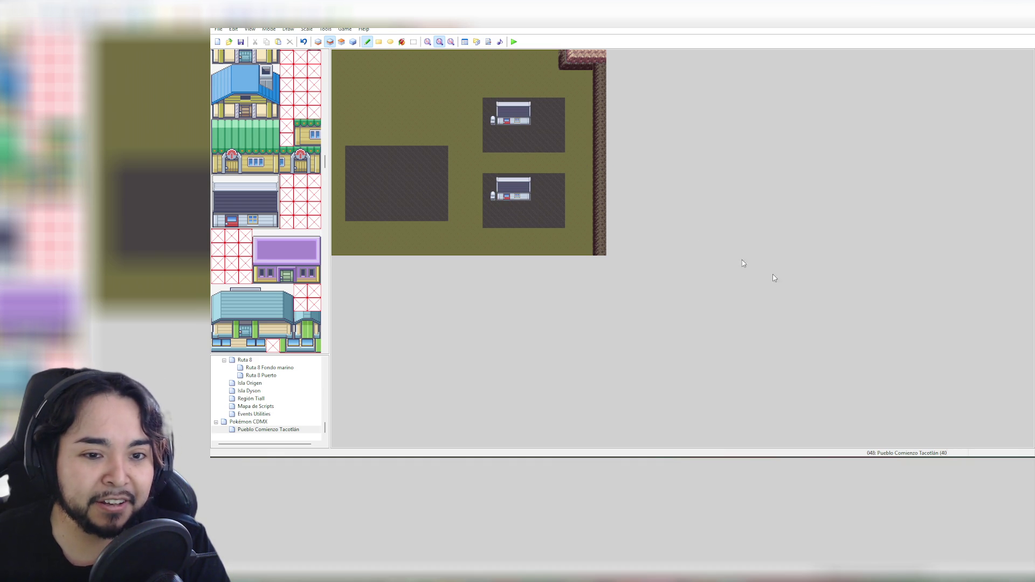
{"action": "left_click", "coordinate": [427, 42]}
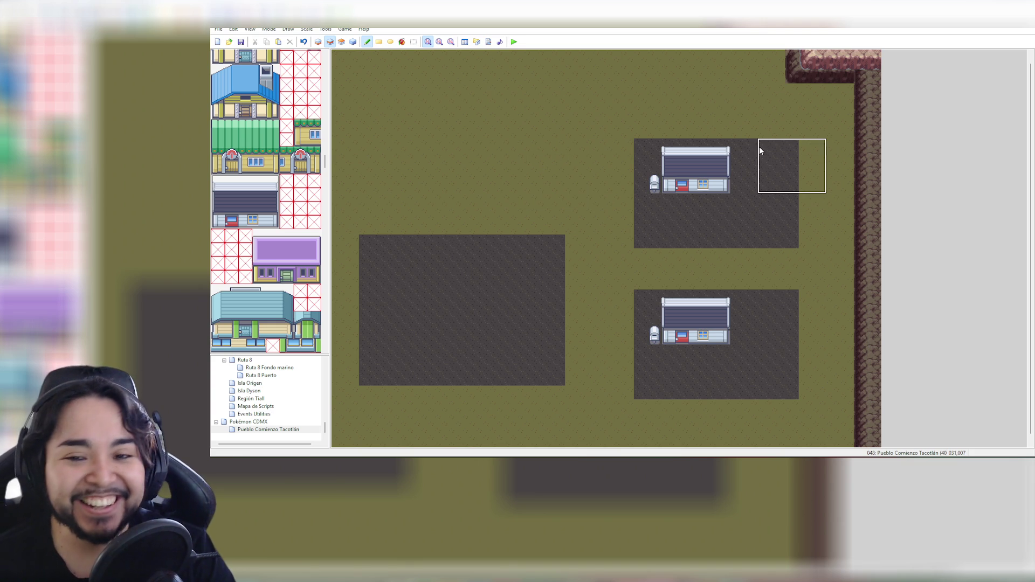
{"action": "left_click", "coordinate": [733, 147]}
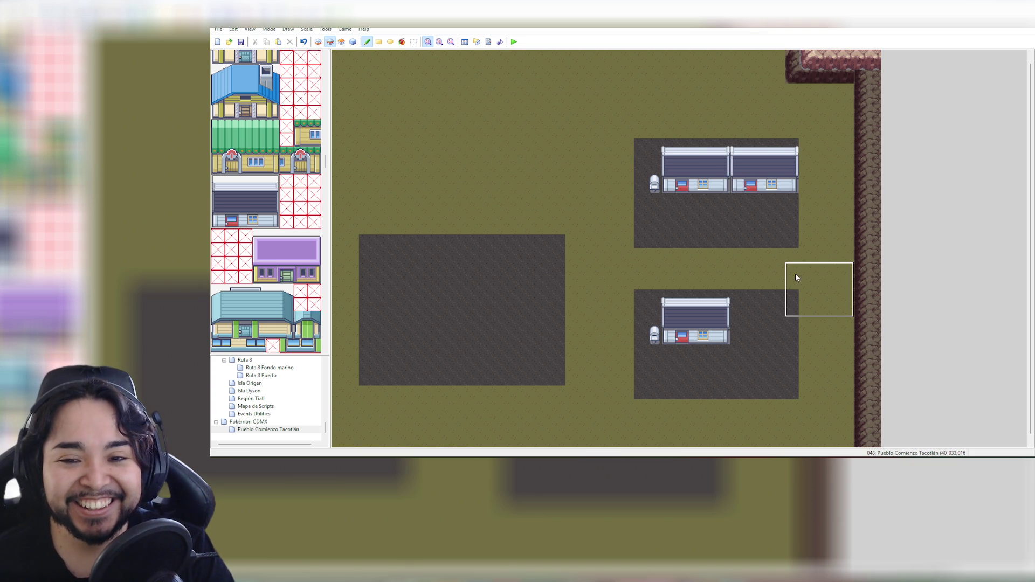
{"action": "key", "text": "ctrl+z"}
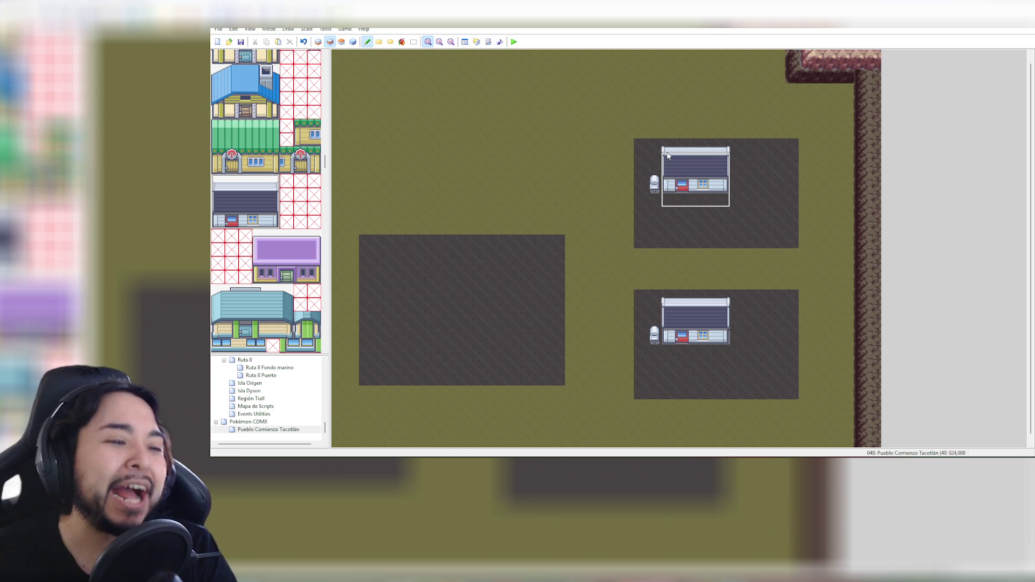
{"action": "key", "text": "ctrl+z"}
{"action": "key", "text": "ctrl+z"}
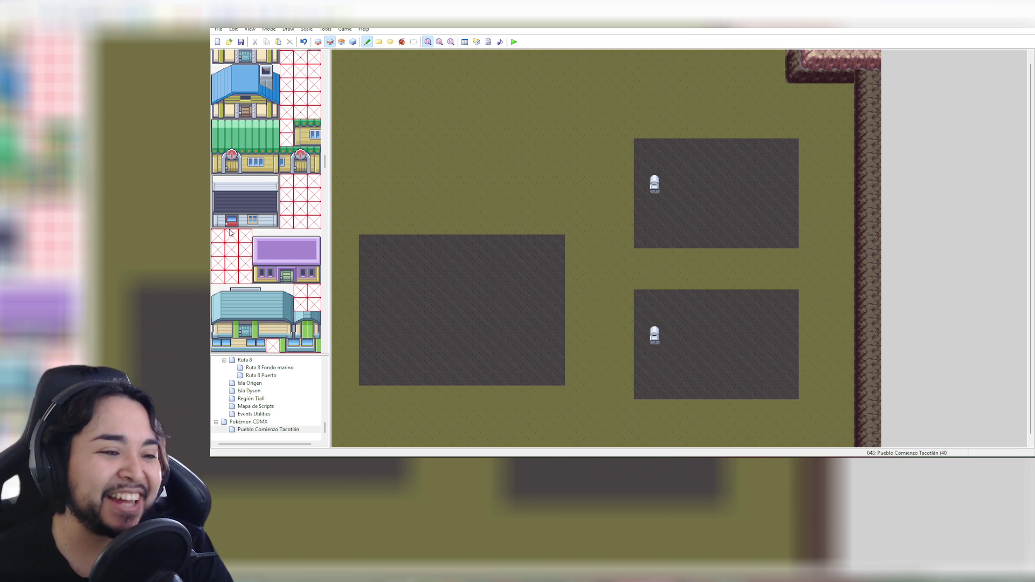
{"action": "scroll", "coordinate": [270, 246], "scroll_direction": "down", "scroll_amount": 2}
{"action": "scroll", "coordinate": [269, 246], "scroll_direction": "down", "scroll_amount": 10}
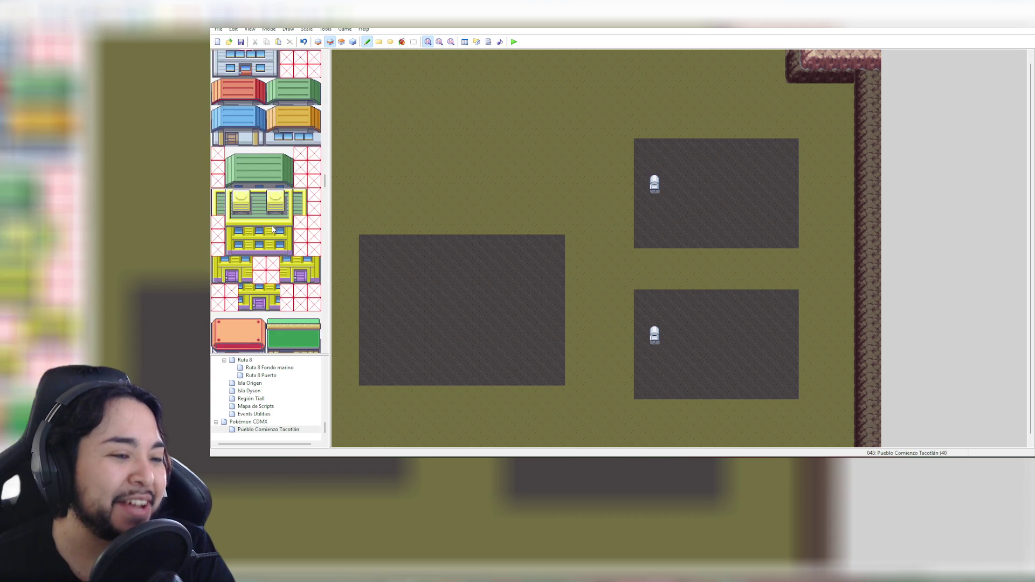
{"action": "scroll", "coordinate": [273, 229], "scroll_direction": "down", "scroll_amount": 10}
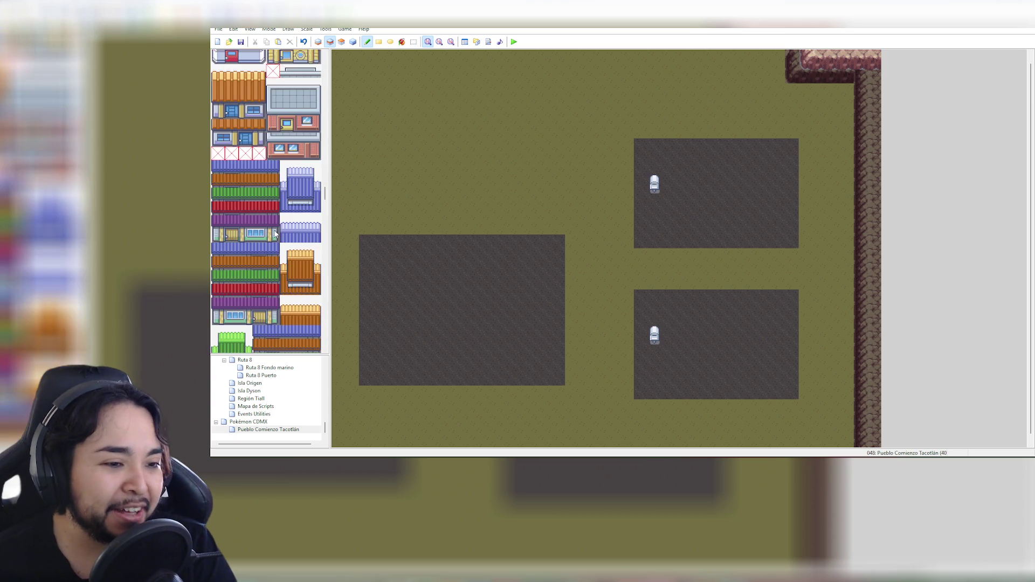
{"action": "scroll", "coordinate": [274, 230], "scroll_direction": "down", "scroll_amount": 10}
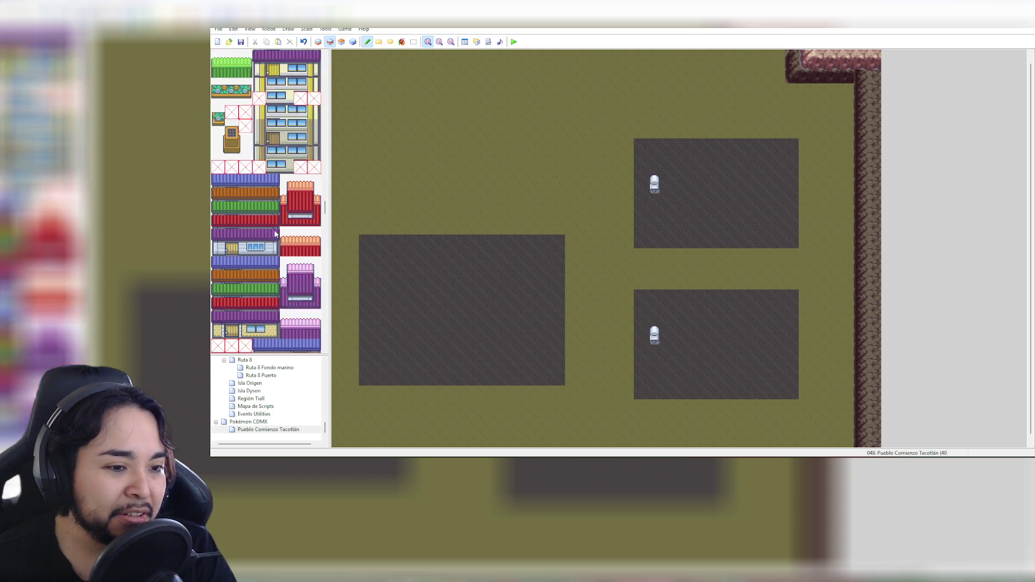
{"action": "scroll", "coordinate": [274, 232], "scroll_direction": "down", "scroll_amount": 8}
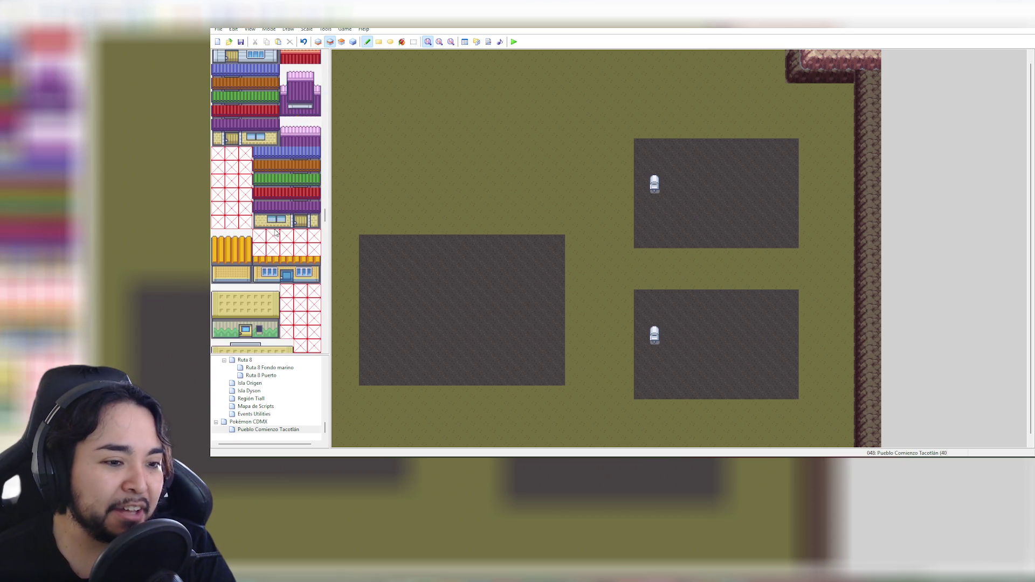
{"action": "scroll", "coordinate": [276, 233], "scroll_direction": "down", "scroll_amount": 10}
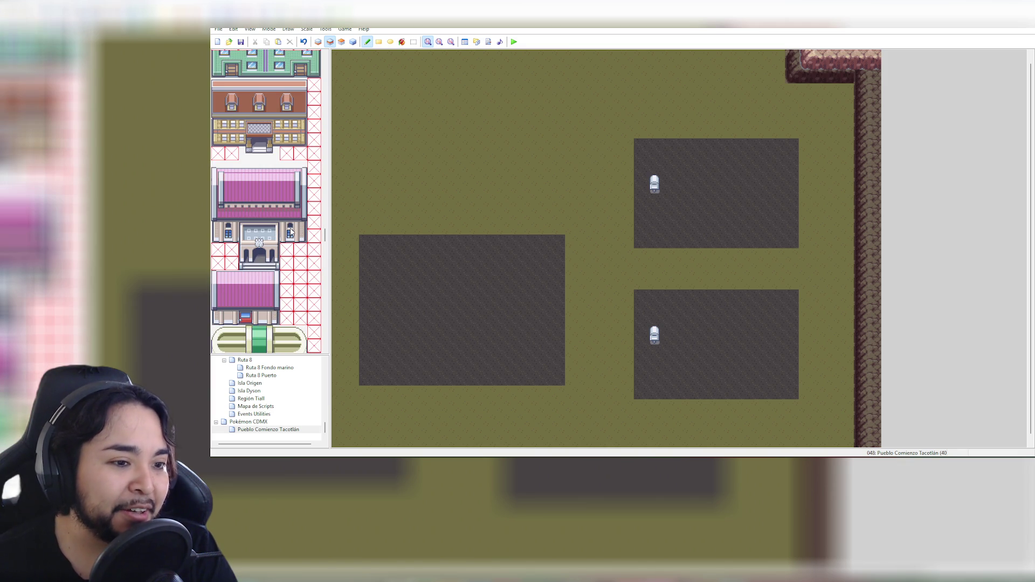
{"action": "scroll", "coordinate": [273, 259], "scroll_direction": "down", "scroll_amount": 5}
{"action": "scroll", "coordinate": [280, 257], "scroll_direction": "down", "scroll_amount": 8}
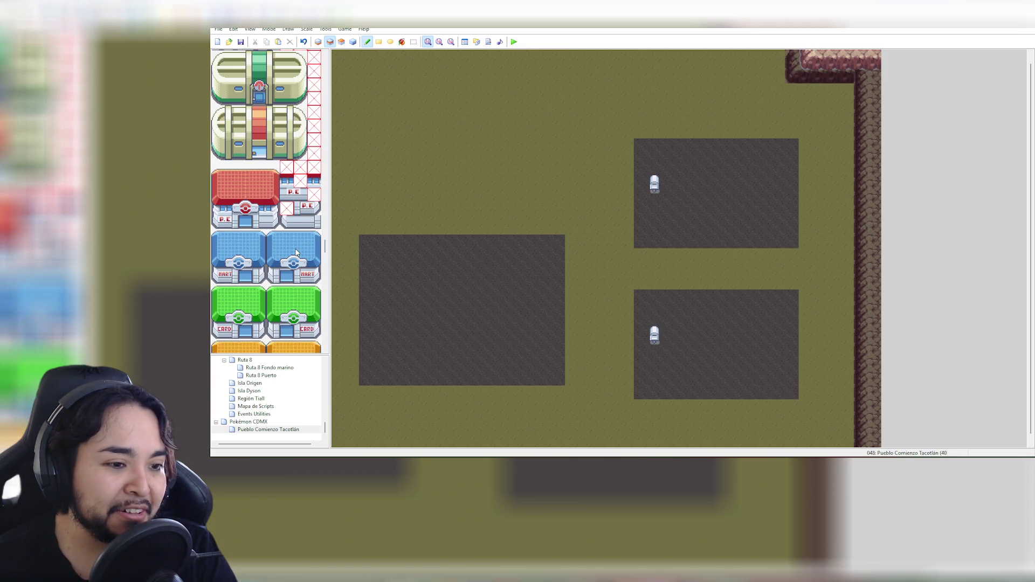
{"action": "scroll", "coordinate": [296, 253], "scroll_direction": "down", "scroll_amount": 8}
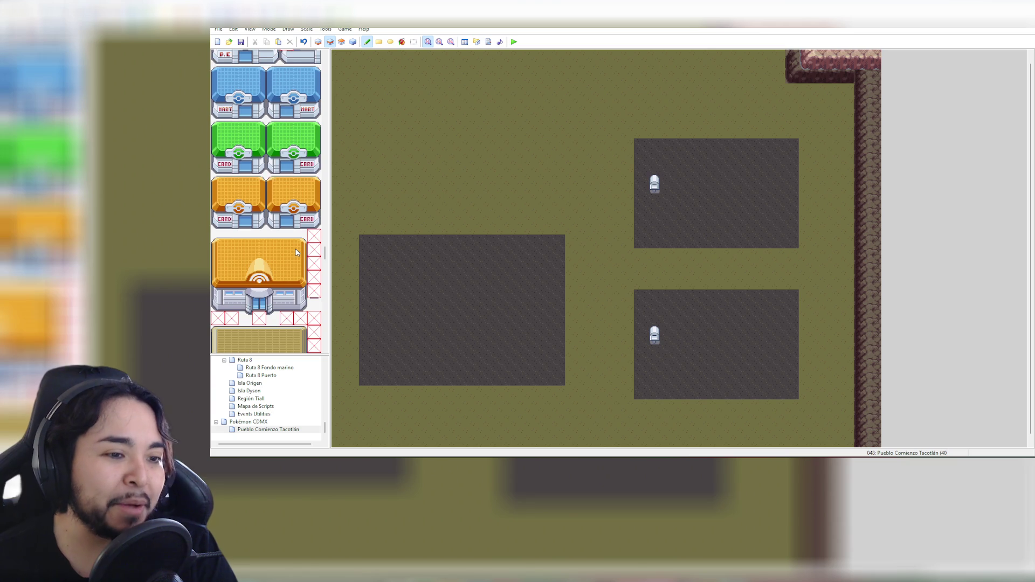
{"action": "scroll", "coordinate": [296, 252], "scroll_direction": "up", "scroll_amount": 2}
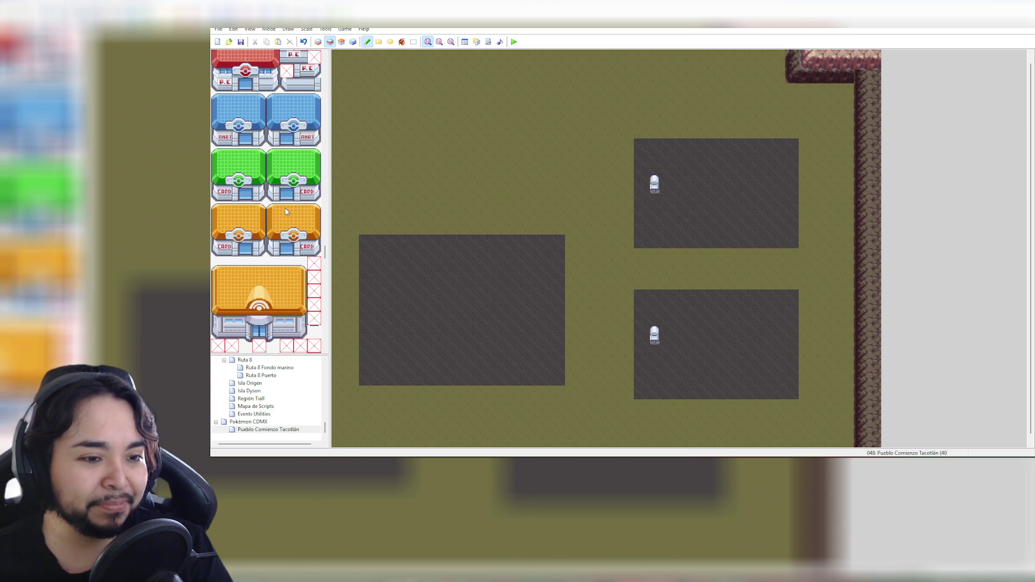
{"action": "scroll", "coordinate": [286, 210], "scroll_direction": "down", "scroll_amount": 3}
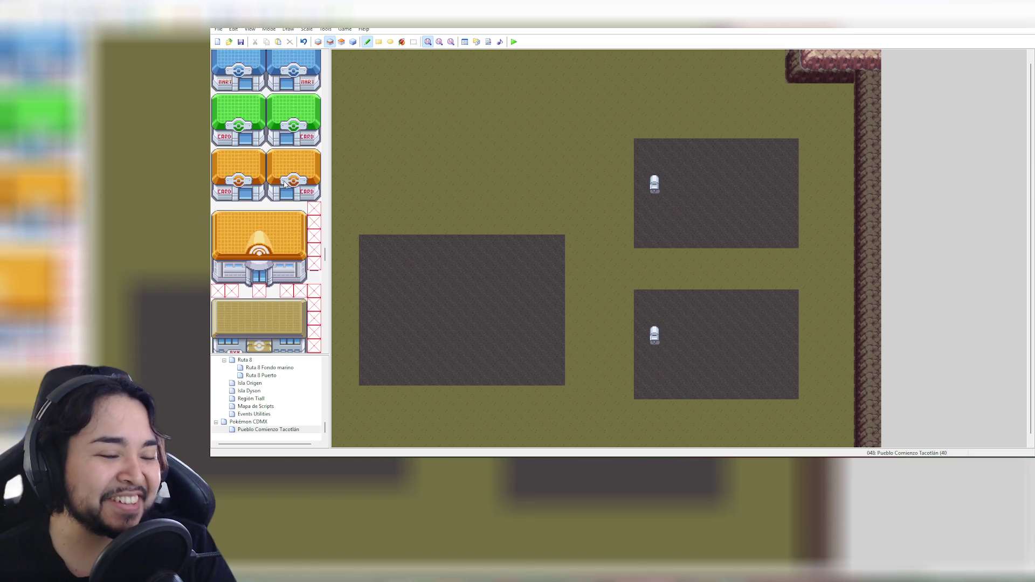
{"action": "scroll", "coordinate": [286, 191], "scroll_direction": "down", "scroll_amount": 10}
{"action": "scroll", "coordinate": [290, 202], "scroll_direction": "down", "scroll_amount": 13}
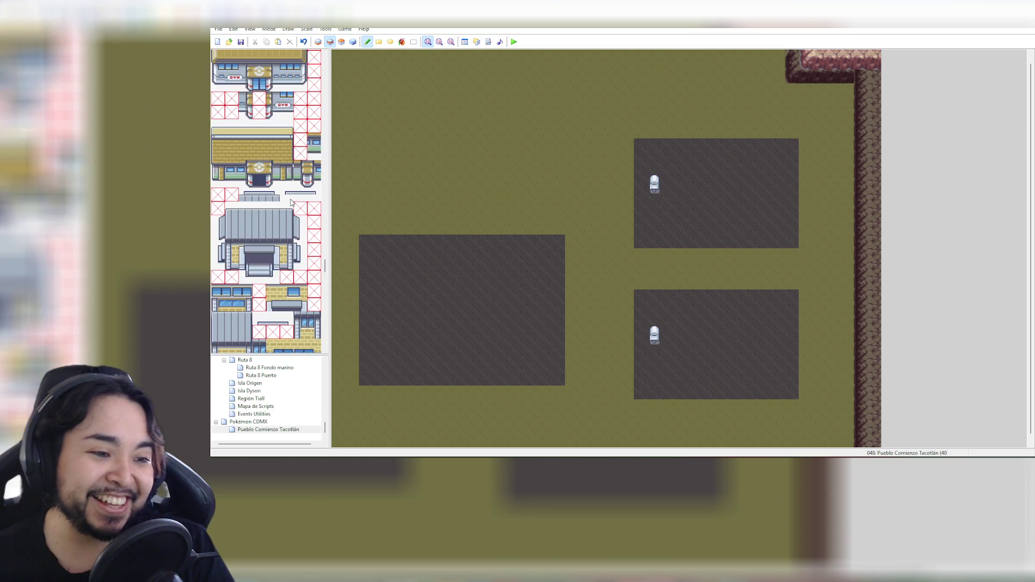
{"action": "scroll", "coordinate": [290, 201], "scroll_direction": "down", "scroll_amount": 7}
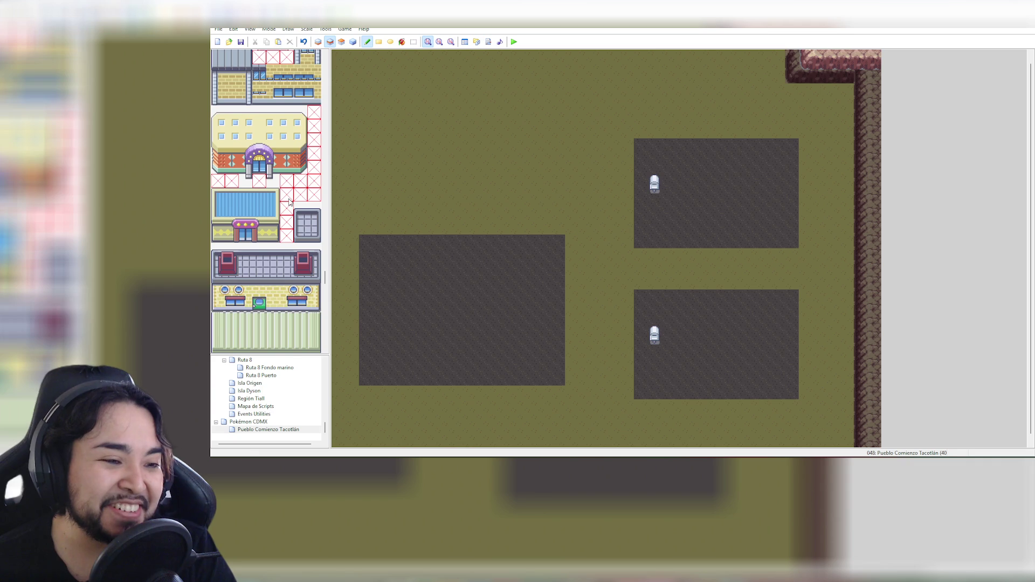
{"action": "scroll", "coordinate": [289, 202], "scroll_direction": "down", "scroll_amount": 15}
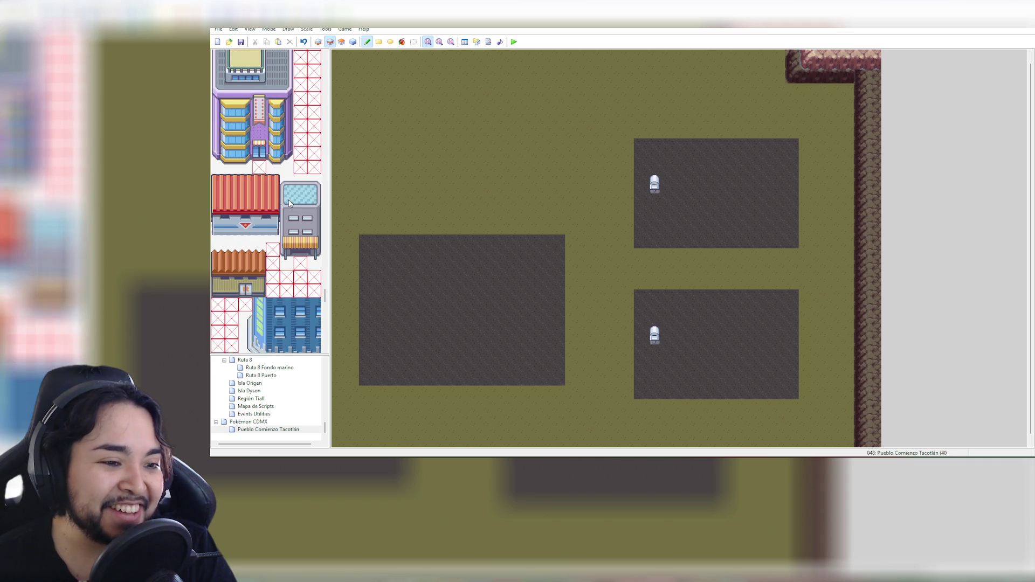
{"action": "scroll", "coordinate": [289, 203], "scroll_direction": "down", "scroll_amount": 12}
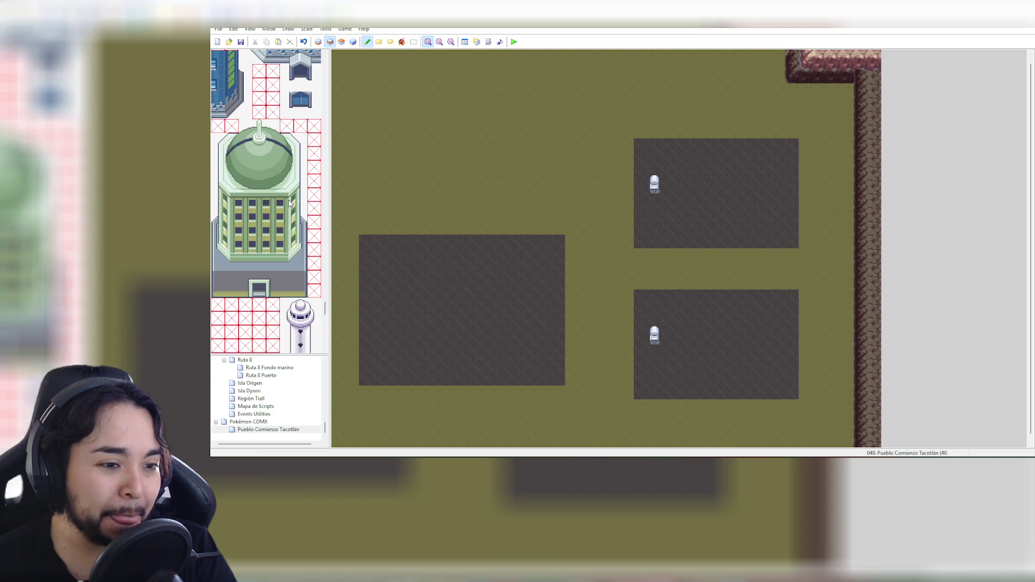
{"action": "scroll", "coordinate": [289, 203], "scroll_direction": "down", "scroll_amount": 14}
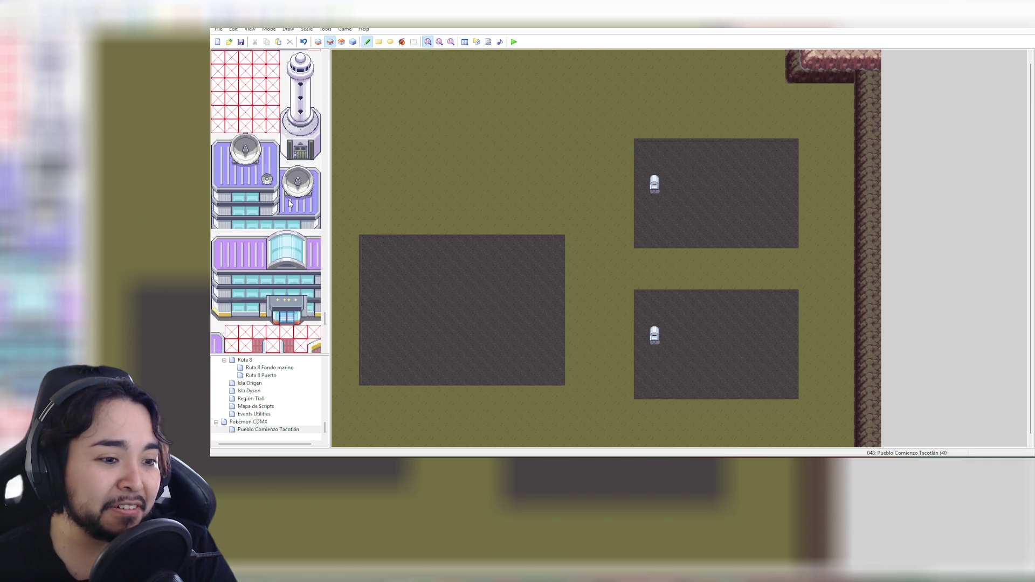
{"action": "scroll", "coordinate": [289, 203], "scroll_direction": "down", "scroll_amount": 14}
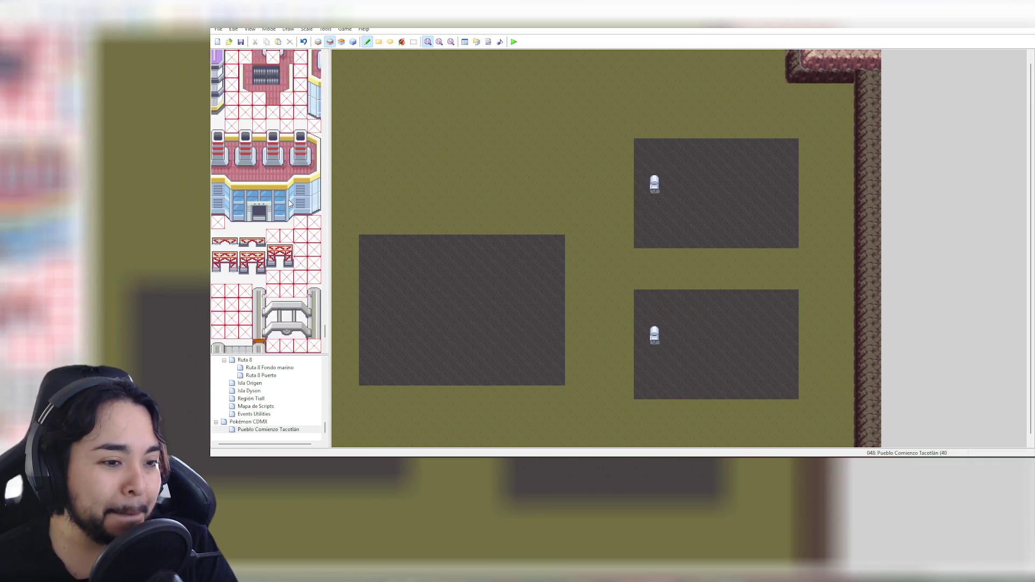
{"action": "scroll", "coordinate": [289, 203], "scroll_direction": "down", "scroll_amount": 4}
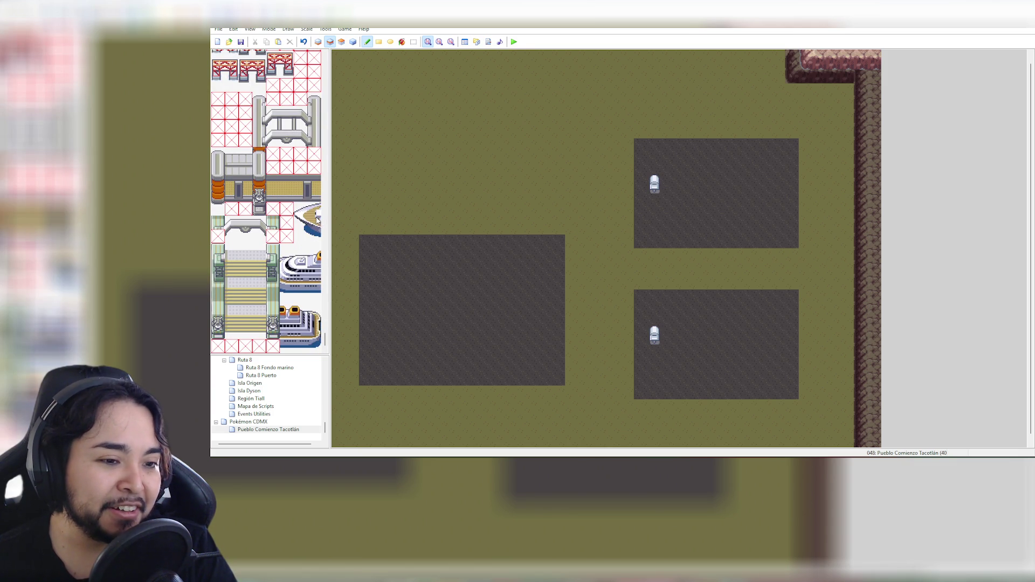
{"action": "left_click_drag", "start_coordinate": [300, 209], "coordinate": [314, 237]}
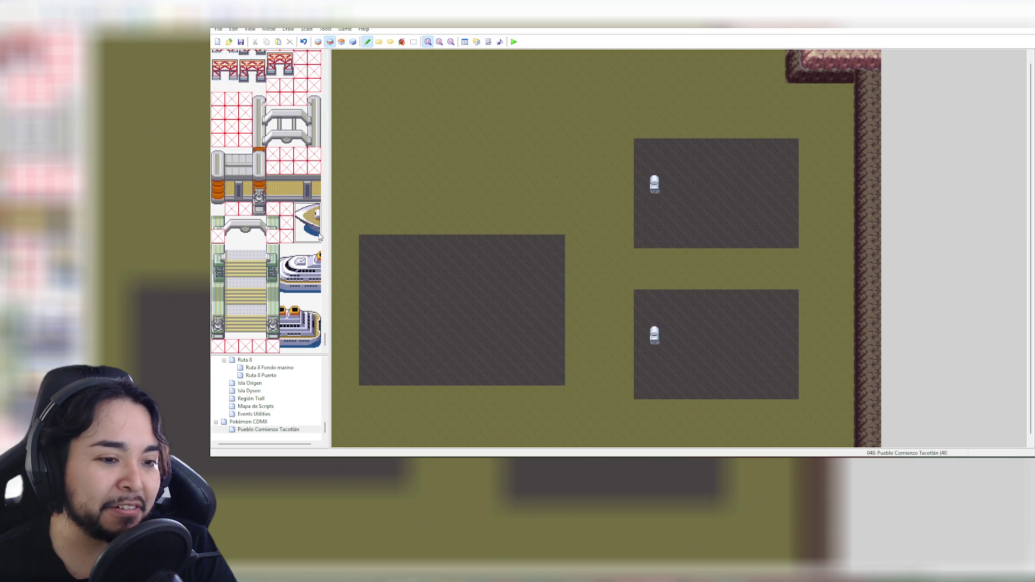
{"action": "left_click", "coordinate": [382, 131]}
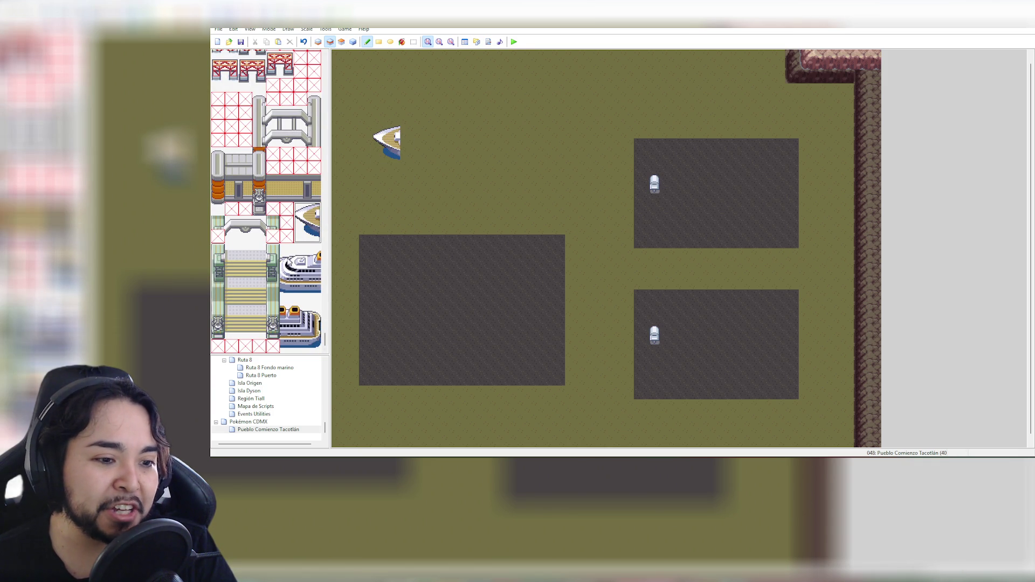
{"action": "left_click_drag", "start_coordinate": [283, 247], "coordinate": [317, 295]}
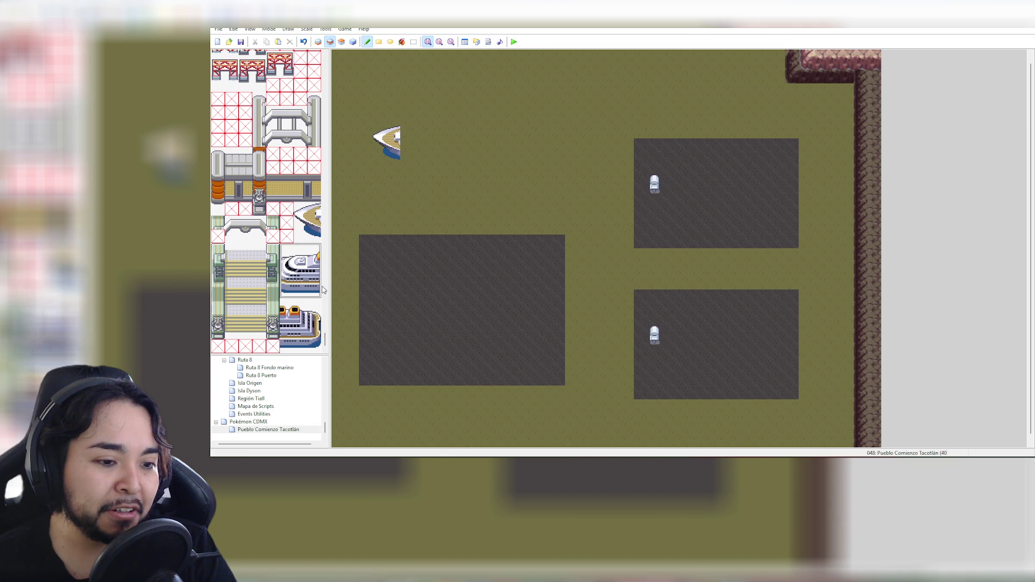
{"action": "left_click", "coordinate": [411, 125]}
{"action": "left_click_drag", "start_coordinate": [283, 302], "coordinate": [317, 341]}
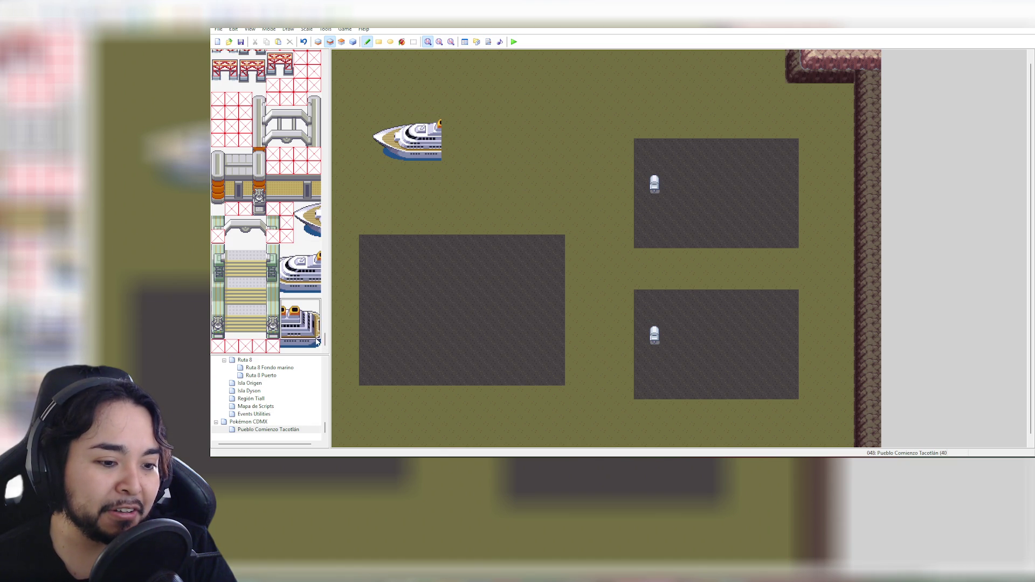
{"action": "left_click", "coordinate": [447, 120]}
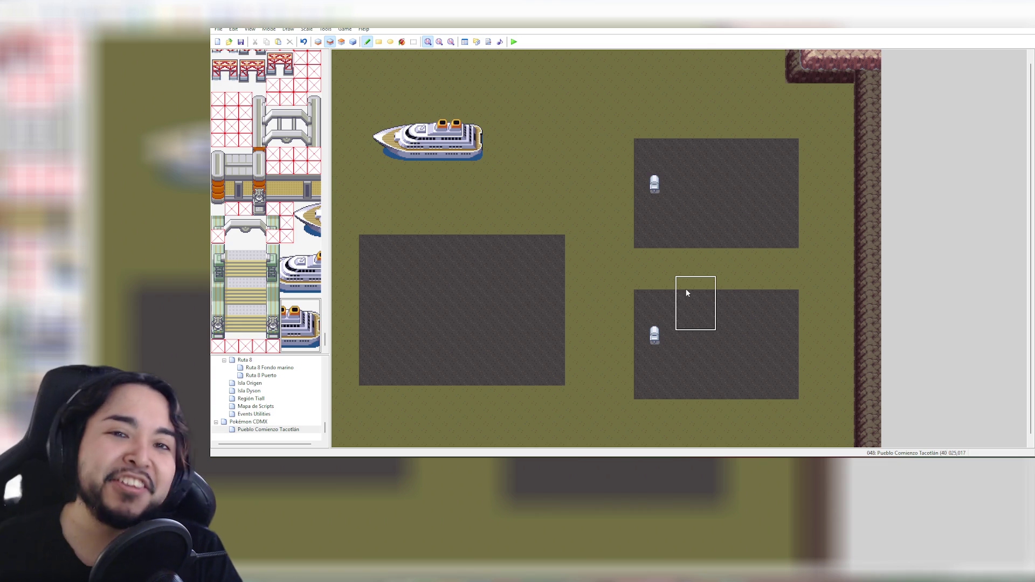
{"action": "key", "text": "ctrl+z"}
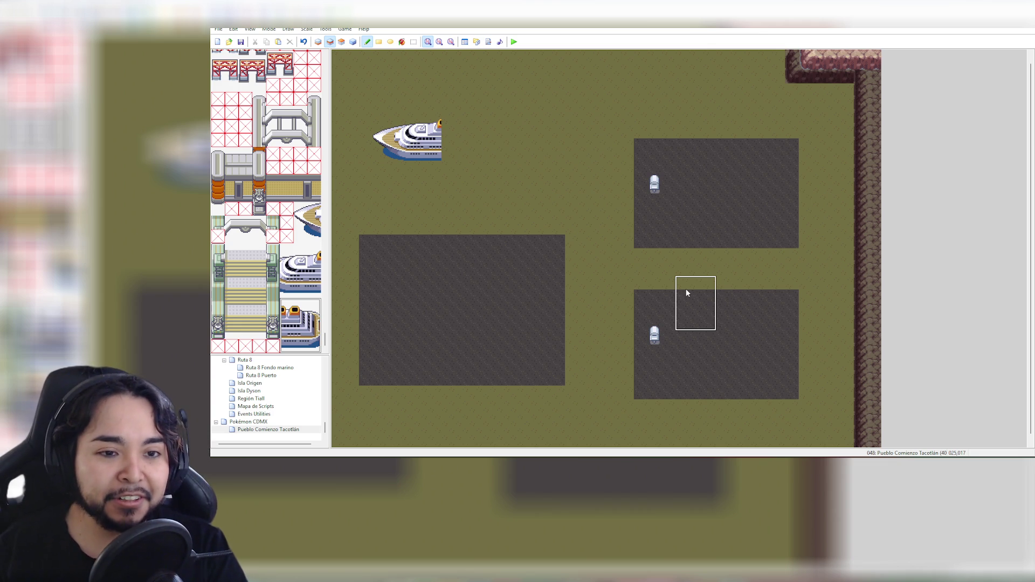
{"action": "key", "text": "ctrl+z"}
{"action": "key", "text": "ctrl+z"}
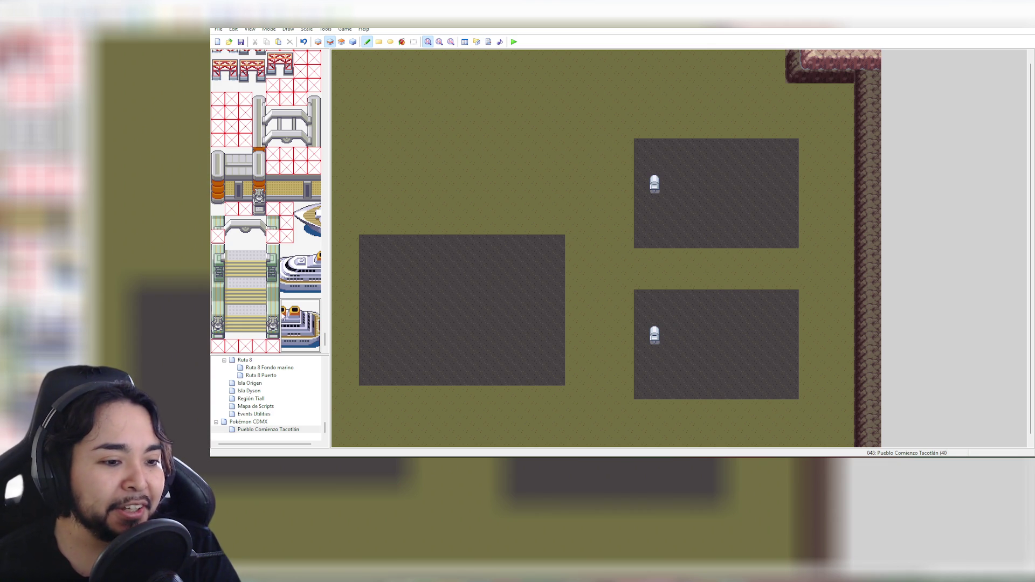
{"action": "scroll", "coordinate": [281, 317], "scroll_direction": "up", "scroll_amount": 8}
Go from YouTube to the StreamElements loyalty leaderboard using the 'st' address autocomplete
{"action": "left_click_drag", "start_coordinate": [326, 329], "coordinate": [332, 184]}
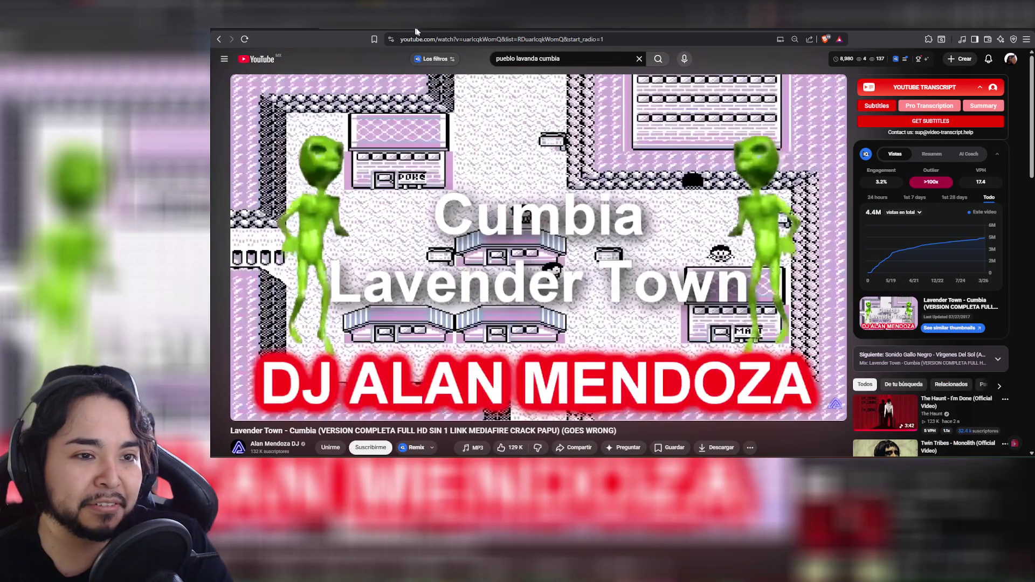
{"action": "left_click", "coordinate": [417, 36]}
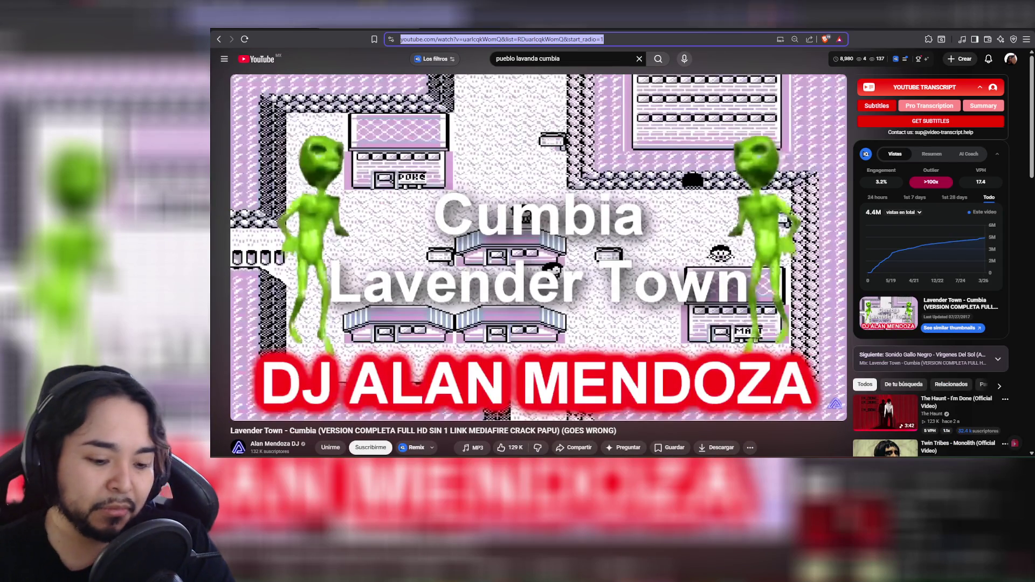
{"action": "type", "text": "st"}
{"action": "key", "text": "Return"}
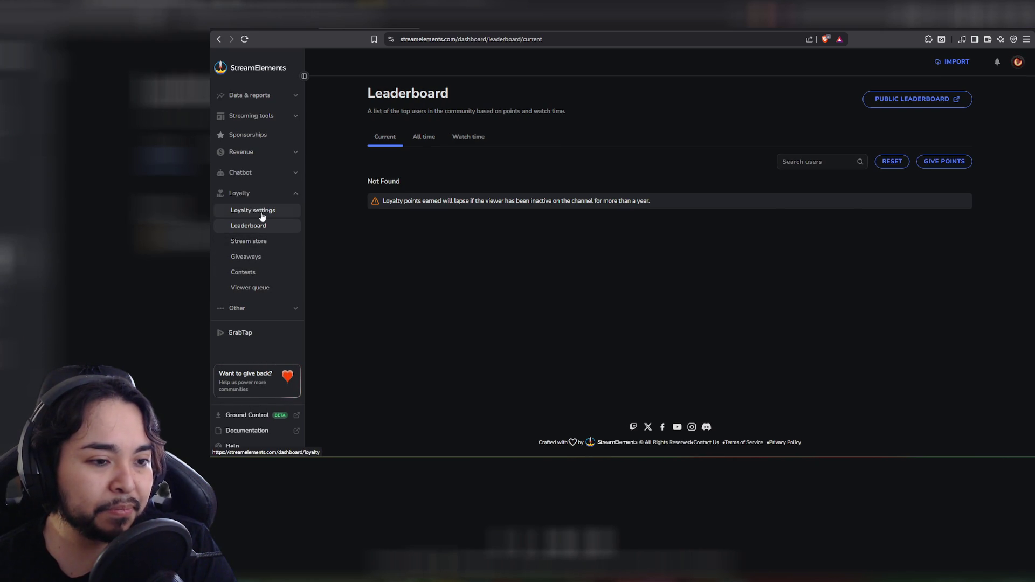
Open Media Request, play Bart Skils & Weska's Torn Clouds, and scroll down the queue
{"action": "left_click", "coordinate": [235, 308]}
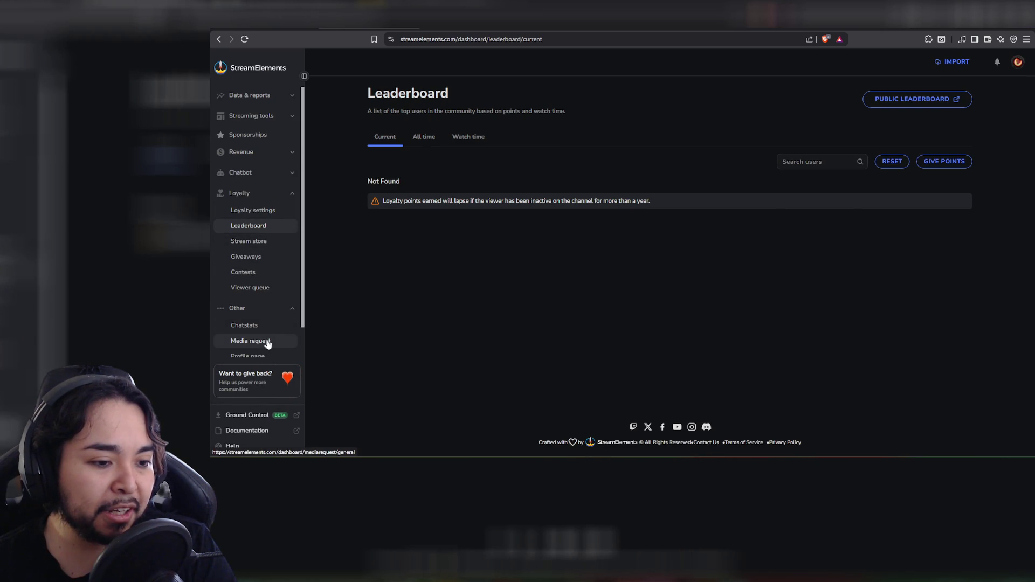
{"action": "left_click", "coordinate": [275, 345]}
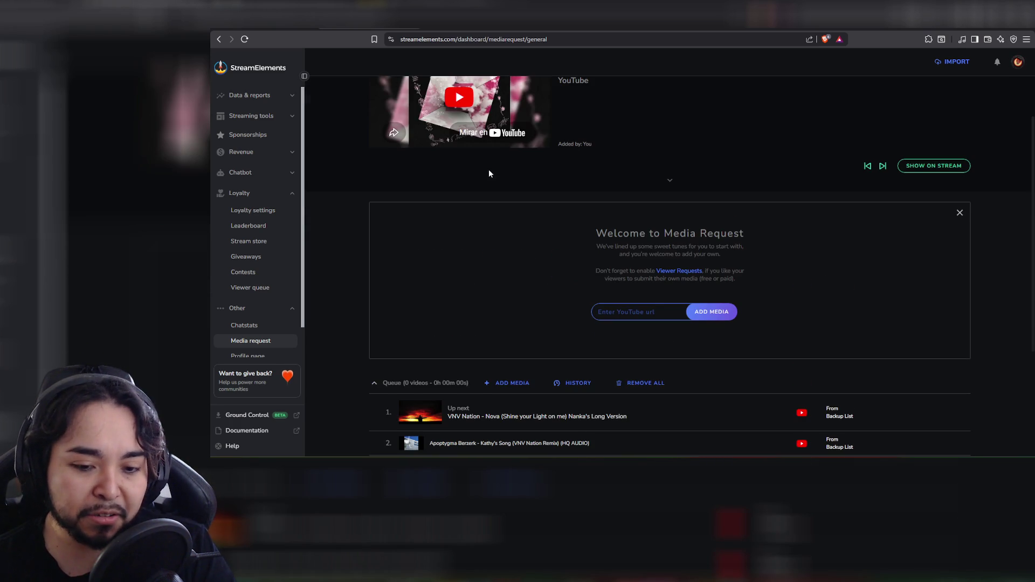
{"action": "left_click", "coordinate": [457, 159]}
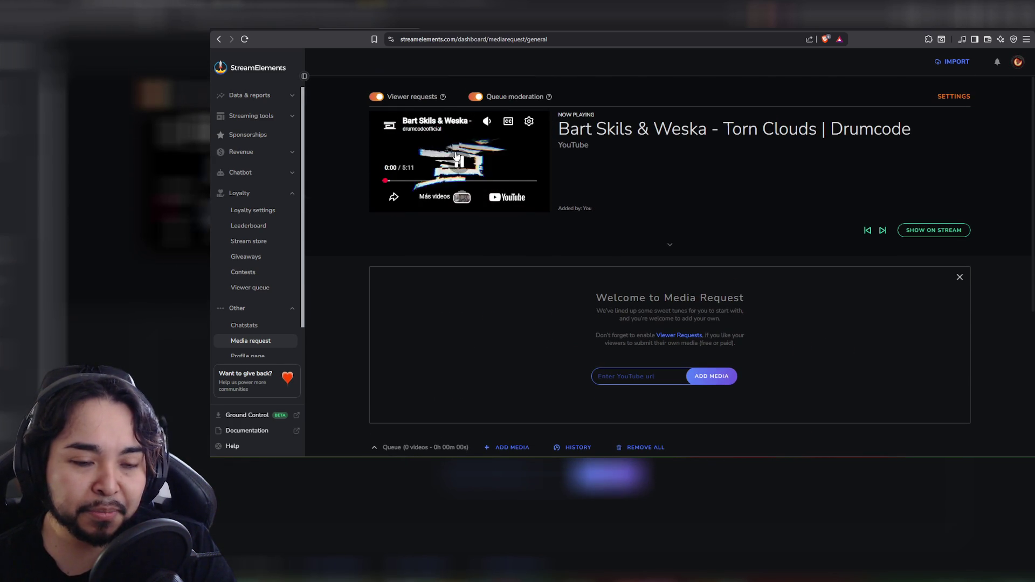
{"action": "scroll", "coordinate": [441, 236], "scroll_direction": "down", "scroll_amount": 1}
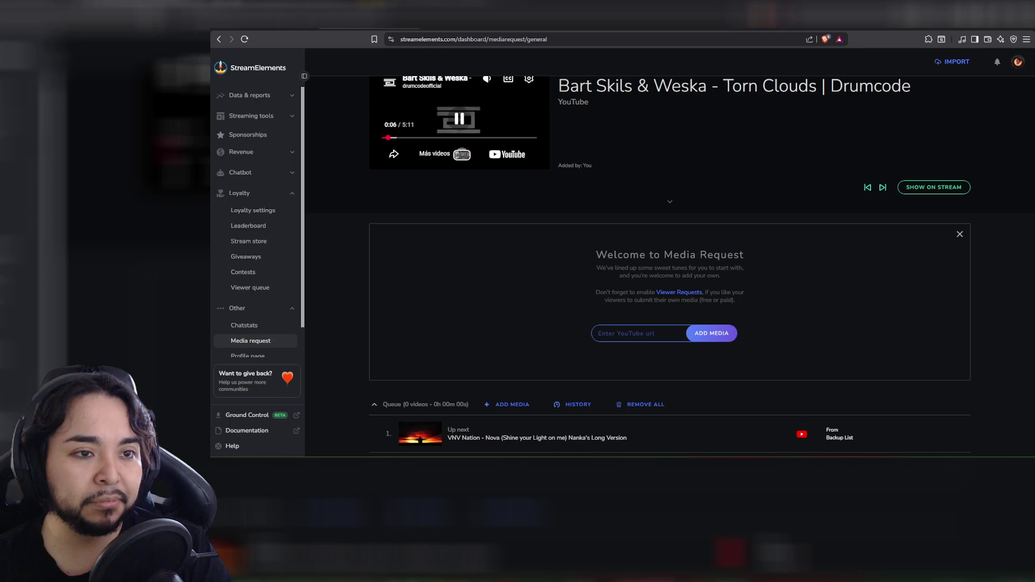
{"action": "mouse_move", "coordinate": [488, 80]}
{"action": "scroll", "coordinate": [552, 132], "scroll_direction": "down", "scroll_amount": 2}
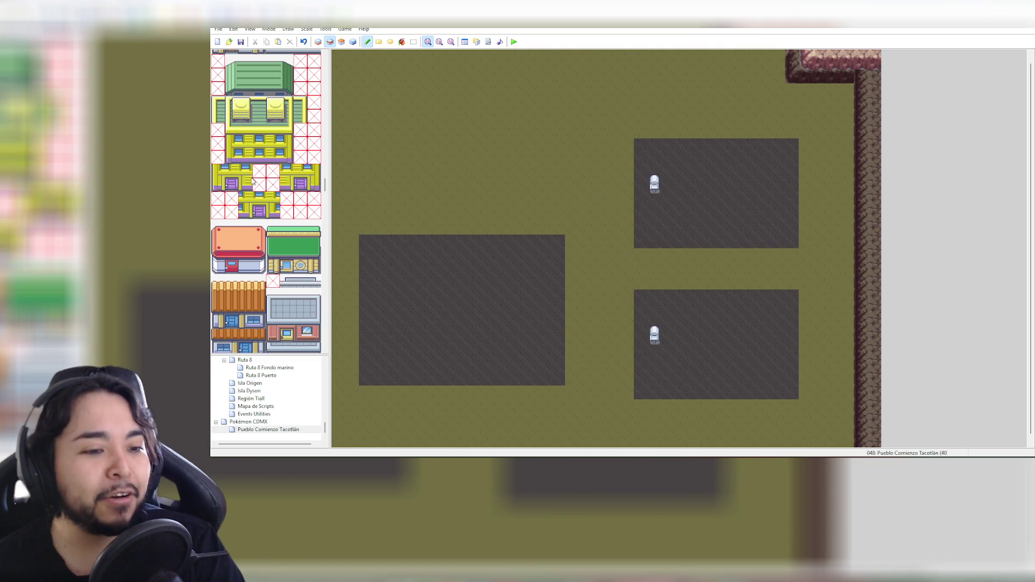
{"action": "scroll", "coordinate": [260, 194], "scroll_direction": "down", "scroll_amount": 5}
{"action": "scroll", "coordinate": [262, 197], "scroll_direction": "down", "scroll_amount": 8}
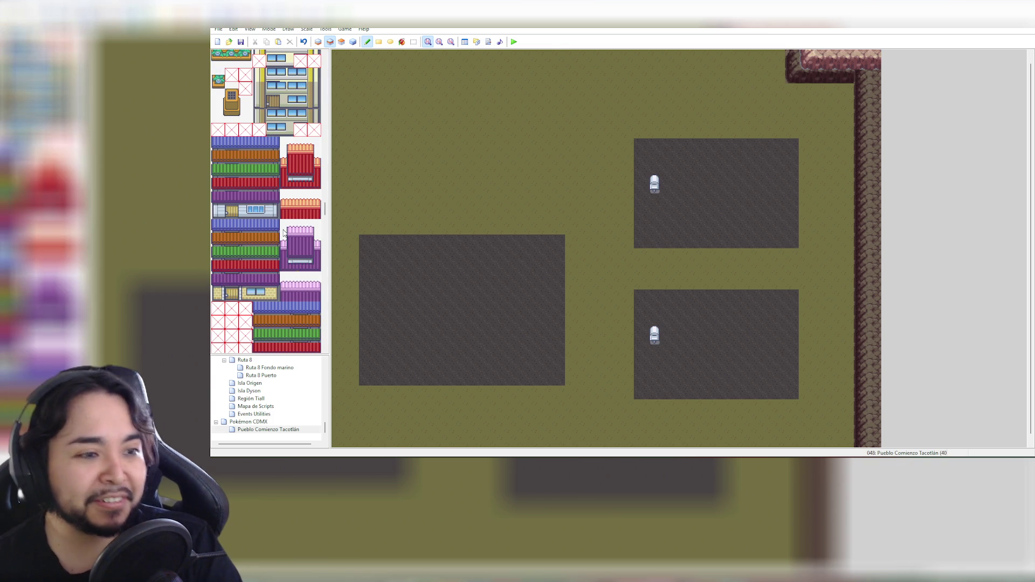
{"action": "scroll", "coordinate": [281, 233], "scroll_direction": "down", "scroll_amount": 3}
{"action": "scroll", "coordinate": [256, 226], "scroll_direction": "down", "scroll_amount": 5}
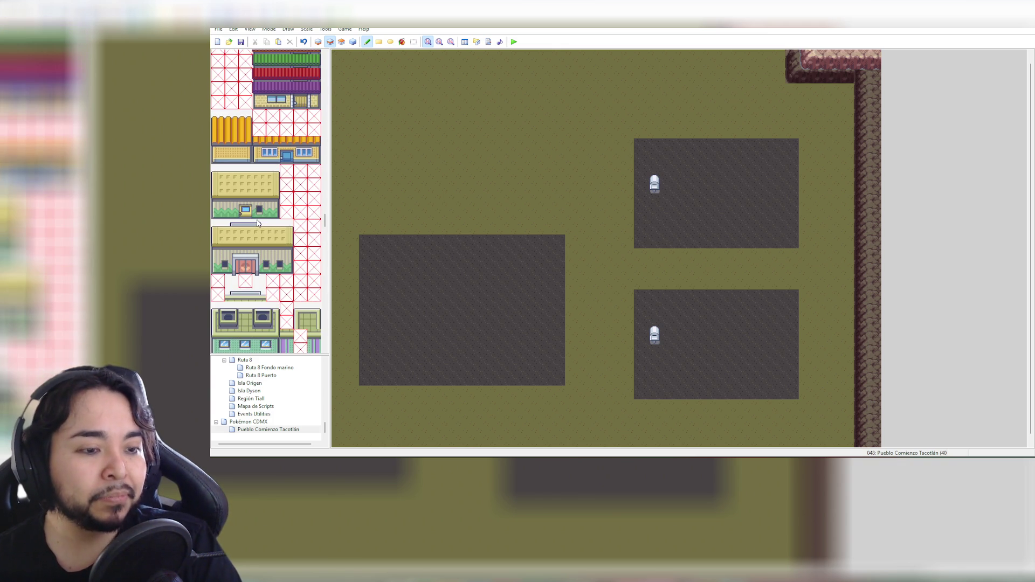
{"action": "scroll", "coordinate": [259, 222], "scroll_direction": "down", "scroll_amount": 1}
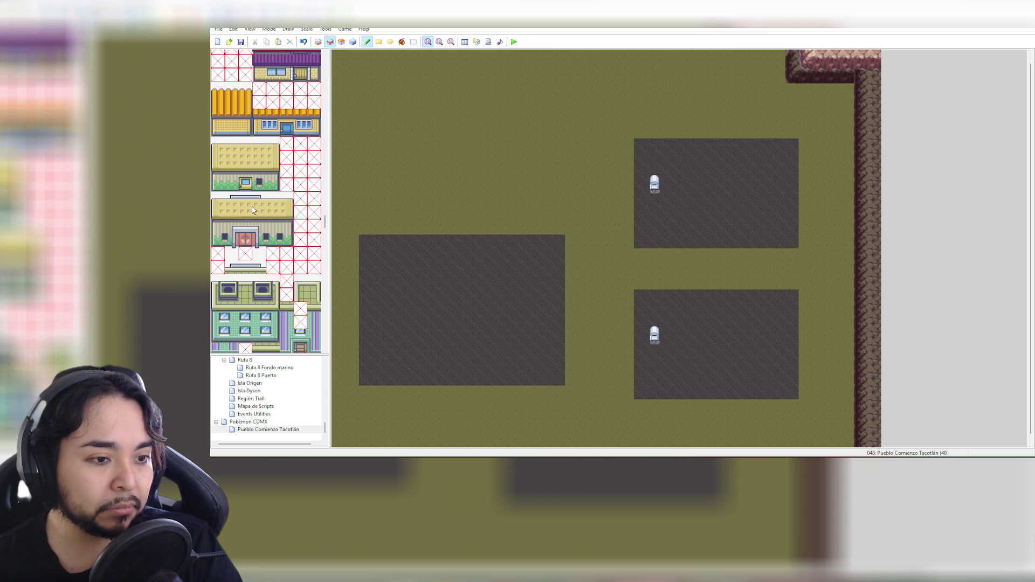
{"action": "scroll", "coordinate": [252, 209], "scroll_direction": "down", "scroll_amount": 10}
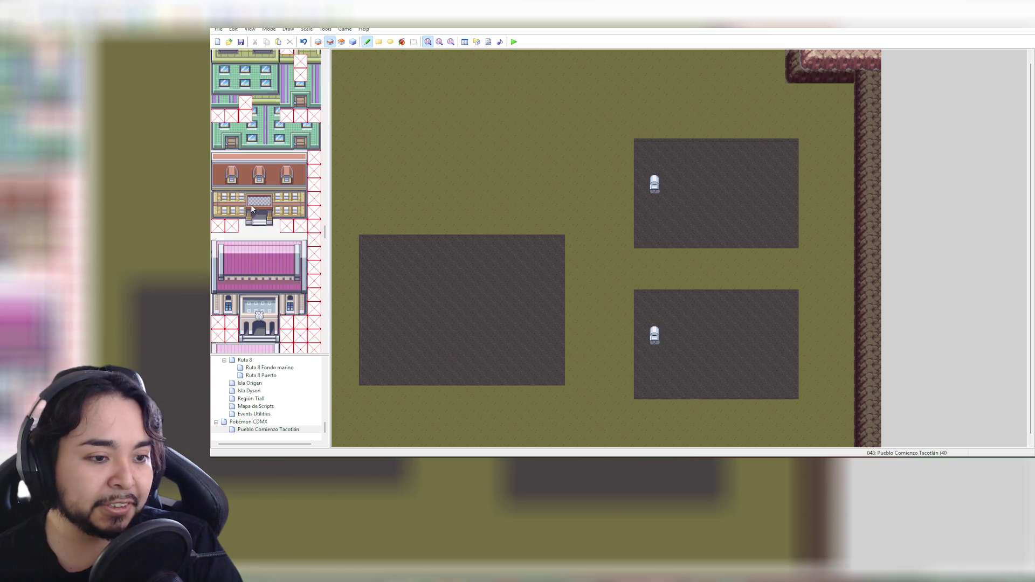
{"action": "scroll", "coordinate": [252, 209], "scroll_direction": "down", "scroll_amount": 15}
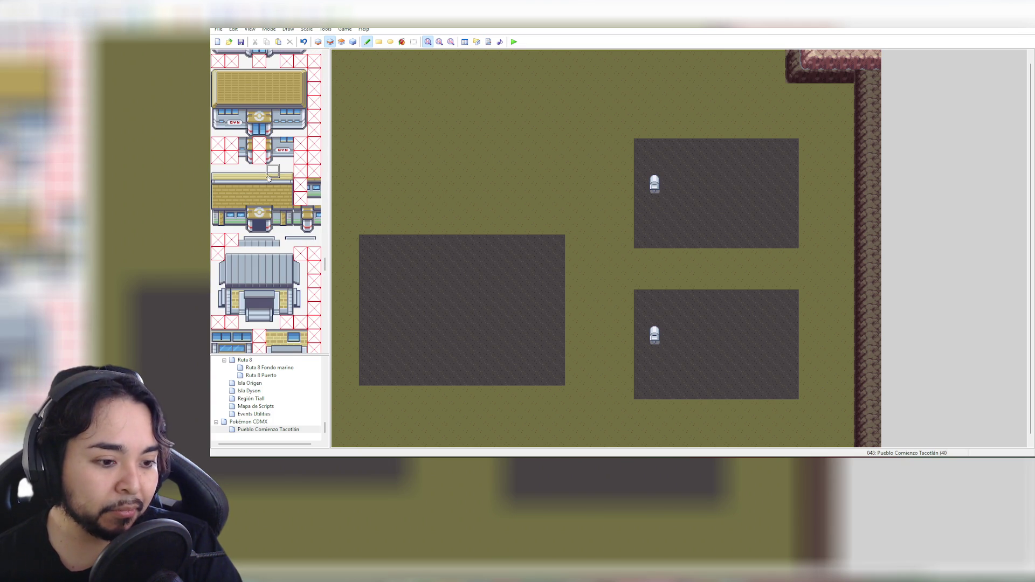
{"action": "left_click", "coordinate": [248, 30]}
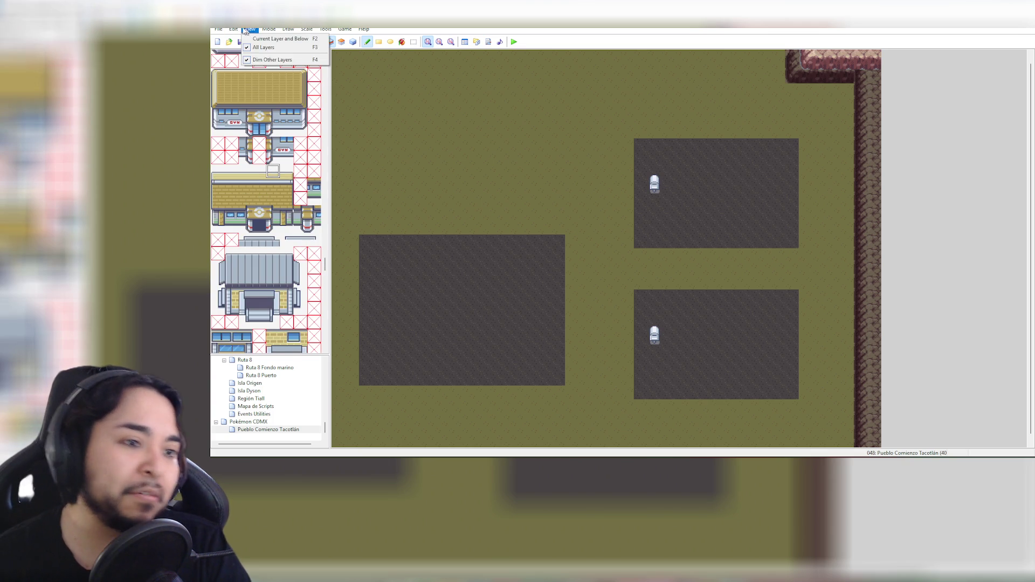
{"action": "left_click", "coordinate": [218, 30]}
{"action": "left_click", "coordinate": [223, 31]}
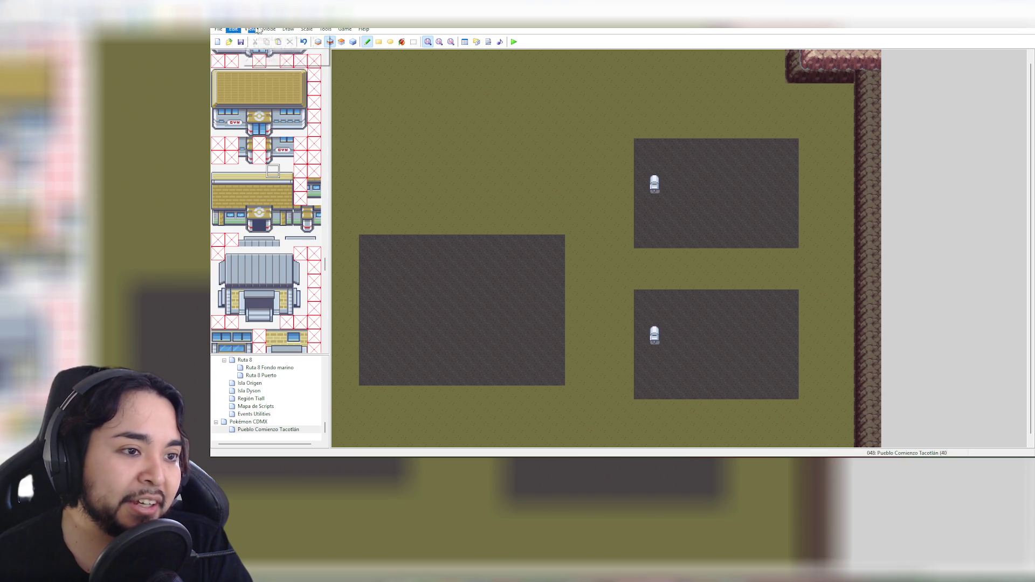
{"action": "left_click", "coordinate": [269, 30]}
{"action": "mouse_move", "coordinate": [291, 32]}
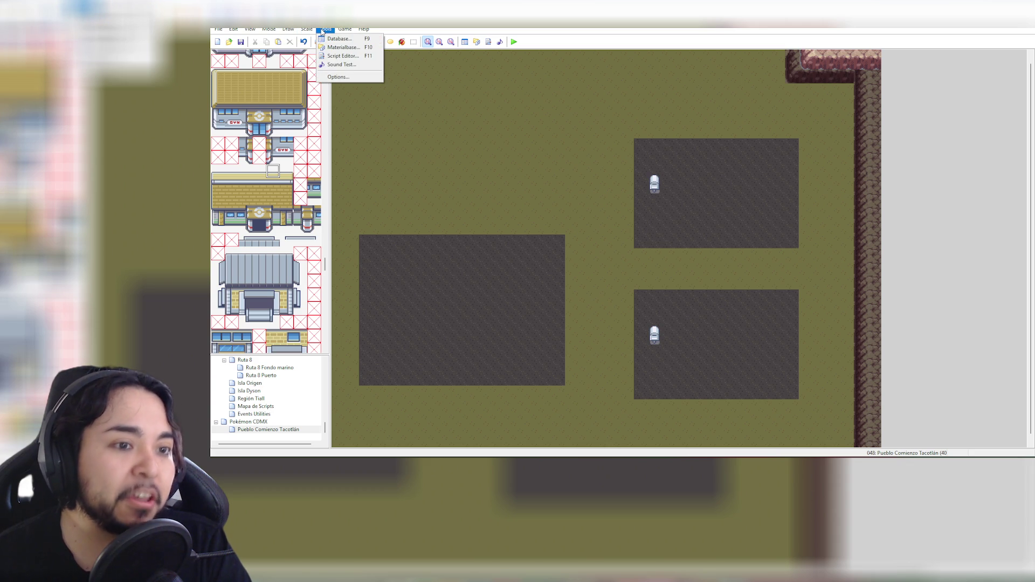
{"action": "left_click", "coordinate": [343, 47]}
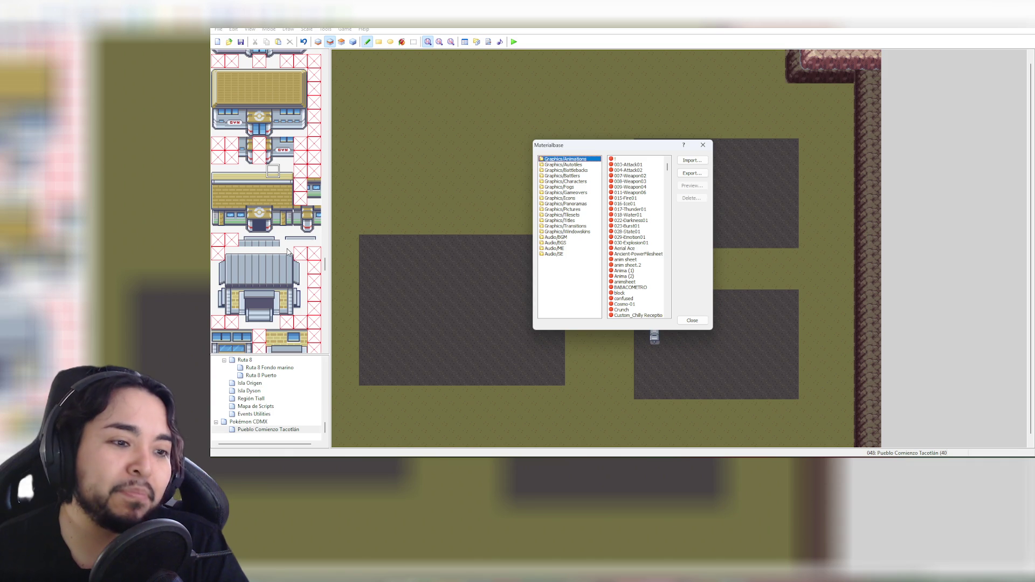
{"action": "left_click", "coordinate": [699, 321]}
{"action": "scroll", "coordinate": [251, 237], "scroll_direction": "down", "scroll_amount": 3}
Stamp the small thatched hut onto the sand near the map's top-left corner
{"action": "scroll", "coordinate": [251, 237], "scroll_direction": "down", "scroll_amount": 10}
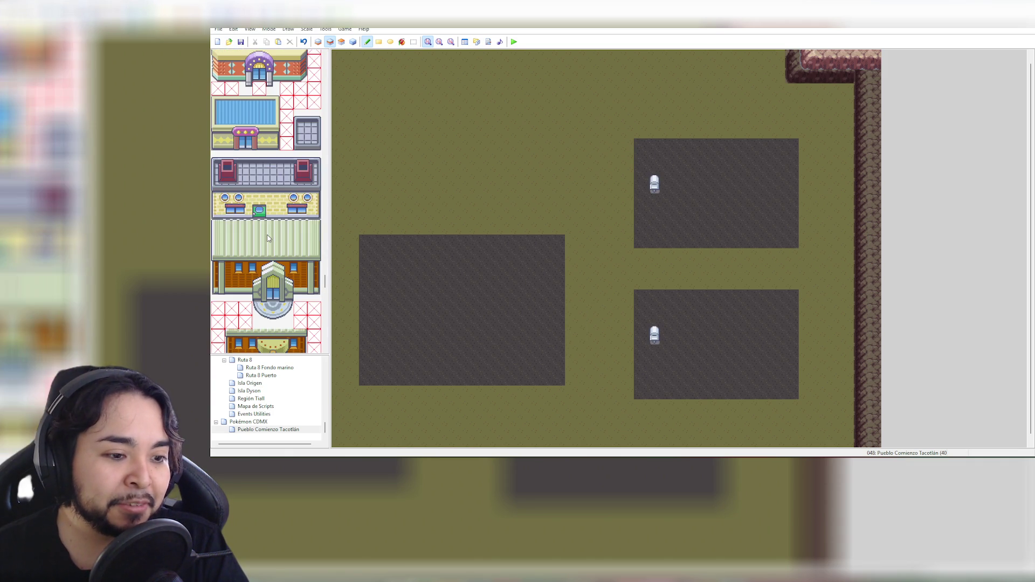
{"action": "mouse_move", "coordinate": [324, 277]}
{"action": "left_mouse_down"}
{"action": "mouse_move", "coordinate": [330, 63]}
{"action": "mouse_move", "coordinate": [331, 148]}
{"action": "left_mouse_up"}
{"action": "left_click_drag", "start_coordinate": [282, 77], "coordinate": [320, 129]}
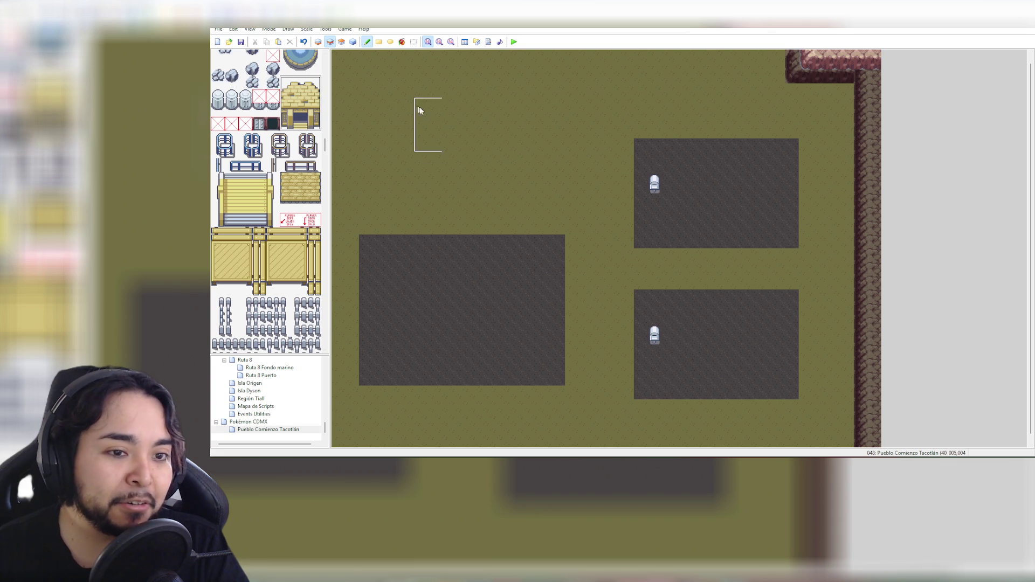
{"action": "left_click", "coordinate": [378, 129]}
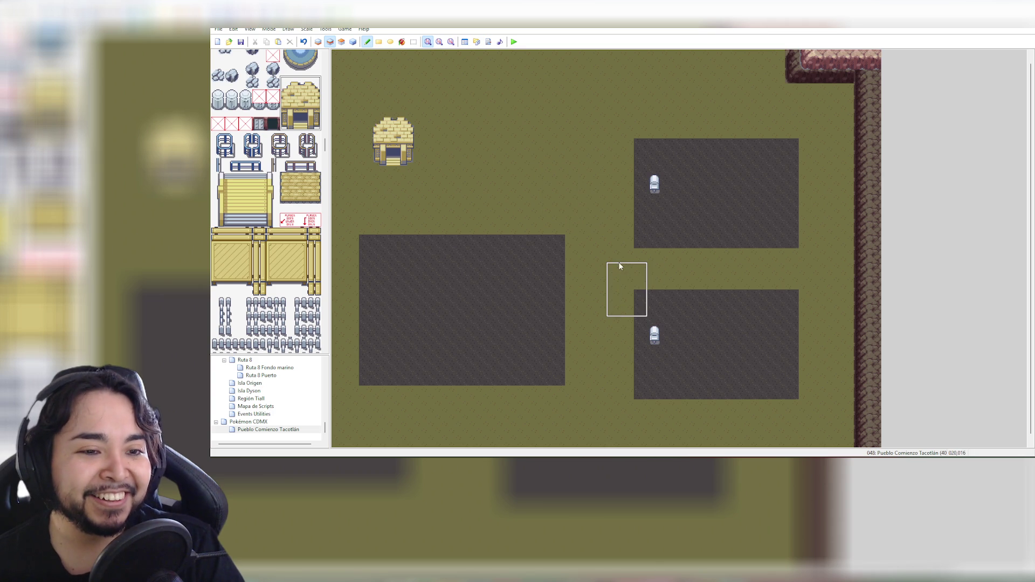
{"action": "key", "text": "ctrl+z"}
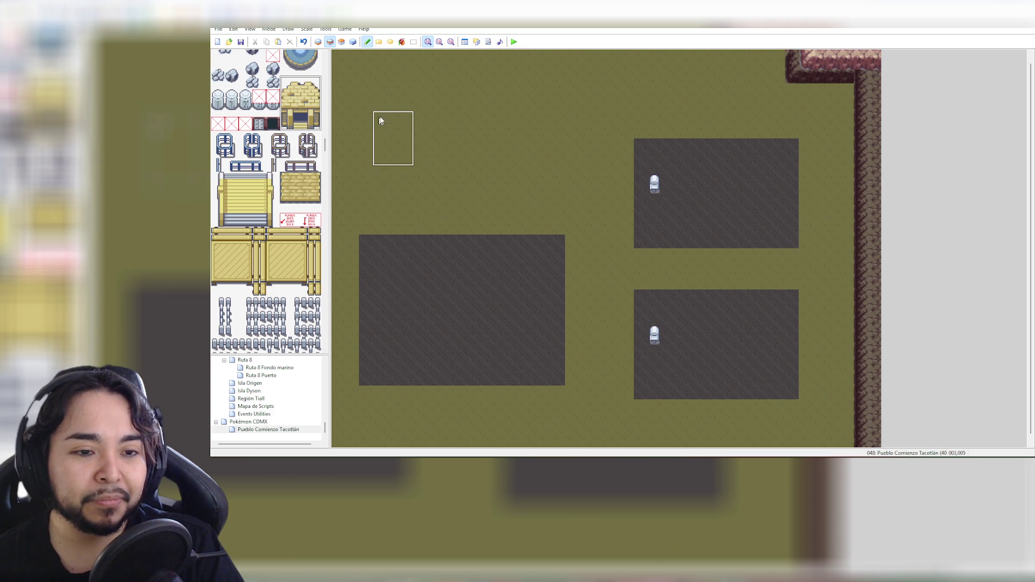
{"action": "left_click", "coordinate": [410, 81]}
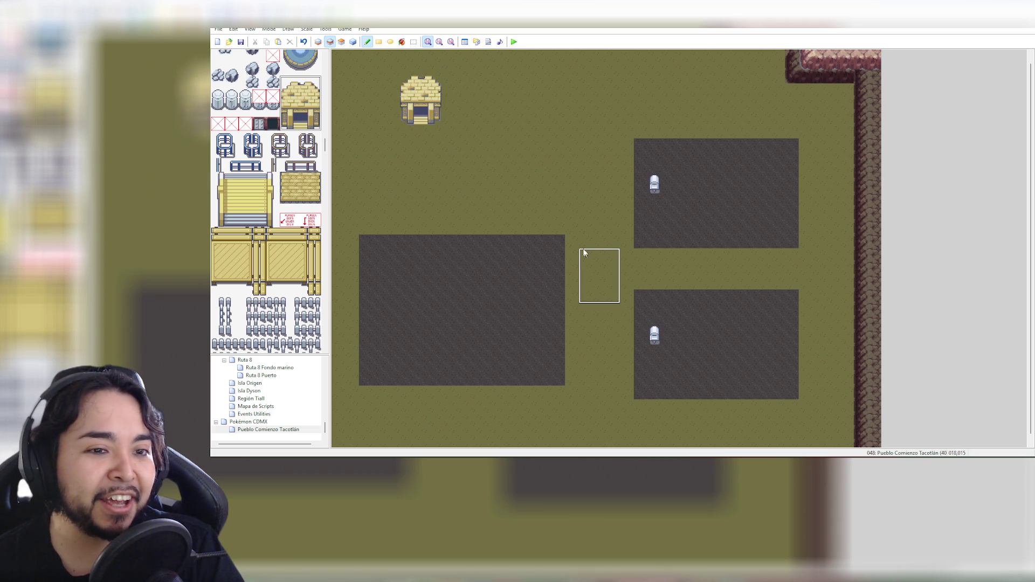
{"action": "left_click", "coordinate": [404, 99]}
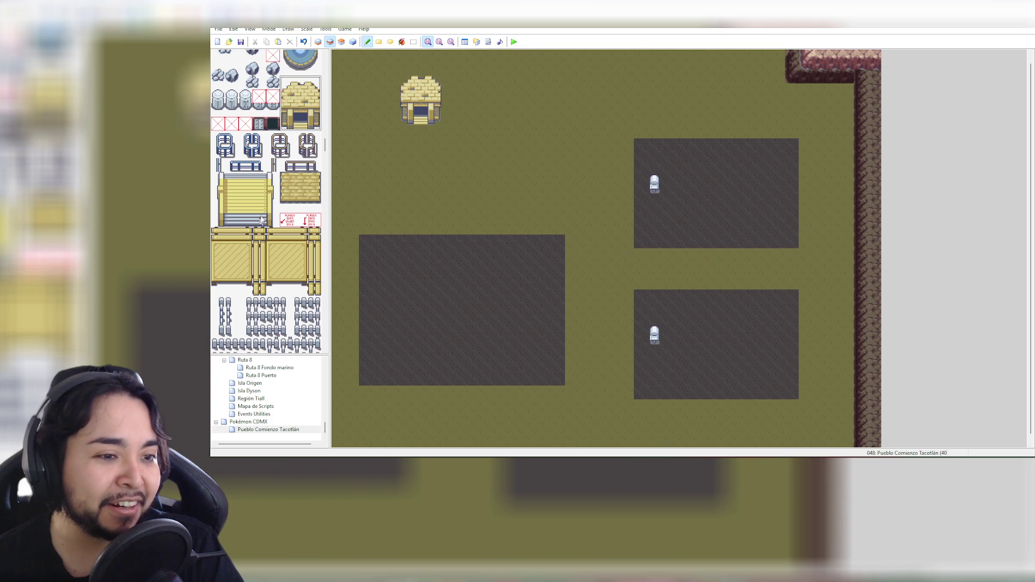
{"action": "scroll", "coordinate": [277, 195], "scroll_direction": "down", "scroll_amount": 6}
{"action": "scroll", "coordinate": [277, 195], "scroll_direction": "down", "scroll_amount": 4}
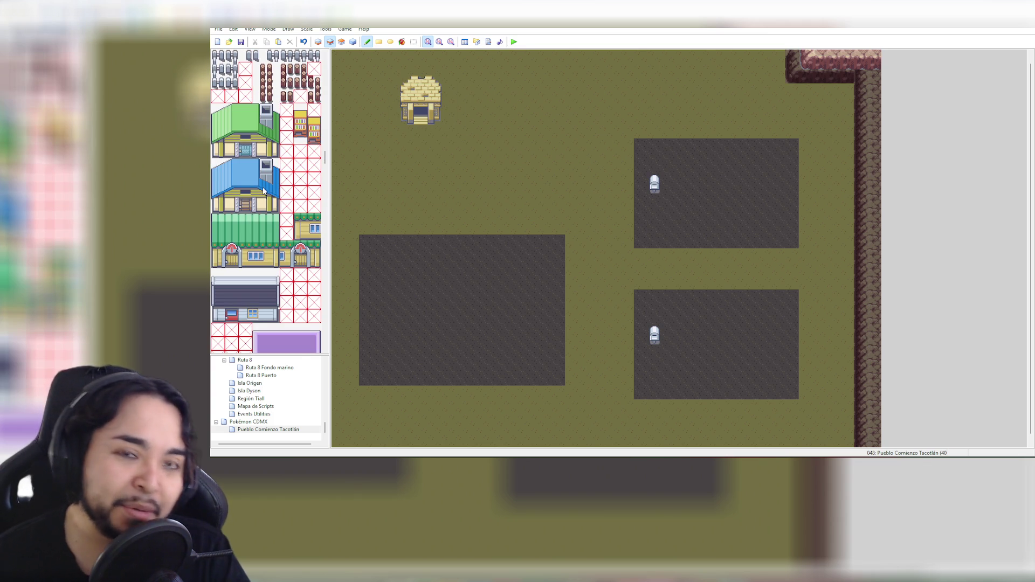
Stamp the dark-roofed house from the tileset into both the upper and lower right plots
{"action": "scroll", "coordinate": [278, 191], "scroll_direction": "down", "scroll_amount": 4}
{"action": "scroll", "coordinate": [279, 187], "scroll_direction": "down", "scroll_amount": 3}
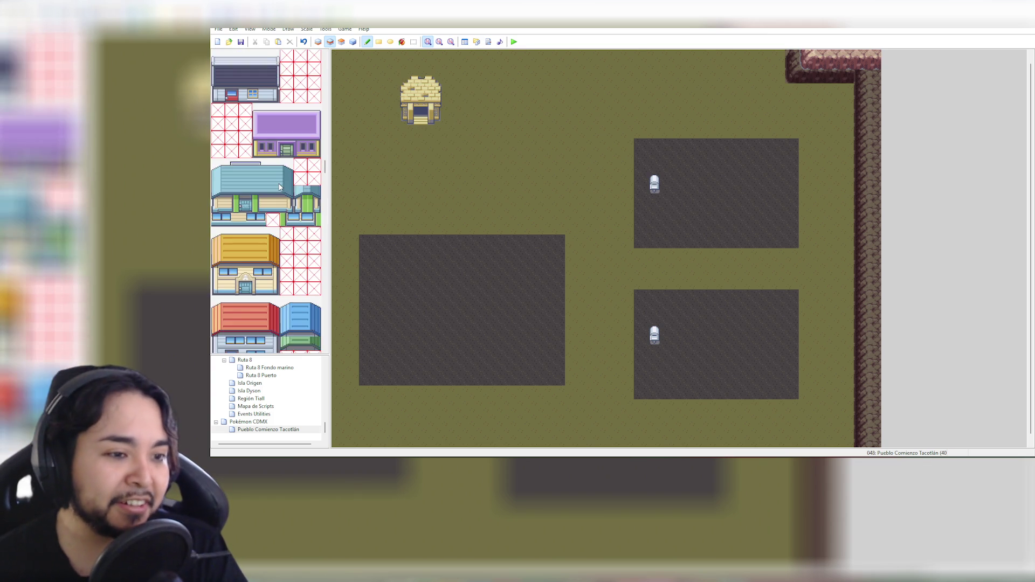
{"action": "scroll", "coordinate": [278, 186], "scroll_direction": "up", "scroll_amount": 4}
{"action": "left_click_drag", "start_coordinate": [216, 173], "coordinate": [275, 209]}
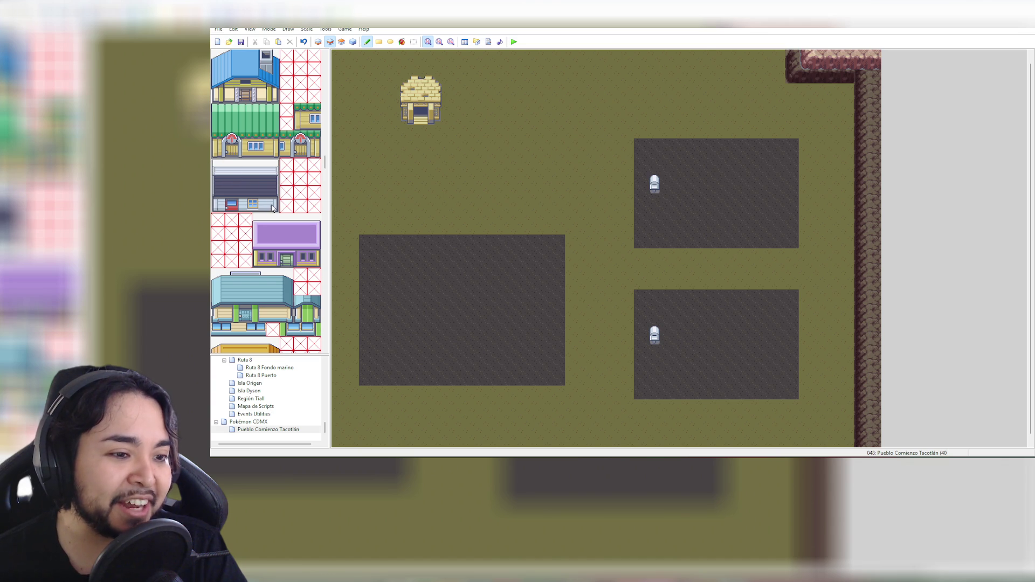
{"action": "left_click", "coordinate": [671, 151]}
{"action": "left_click", "coordinate": [671, 305]}
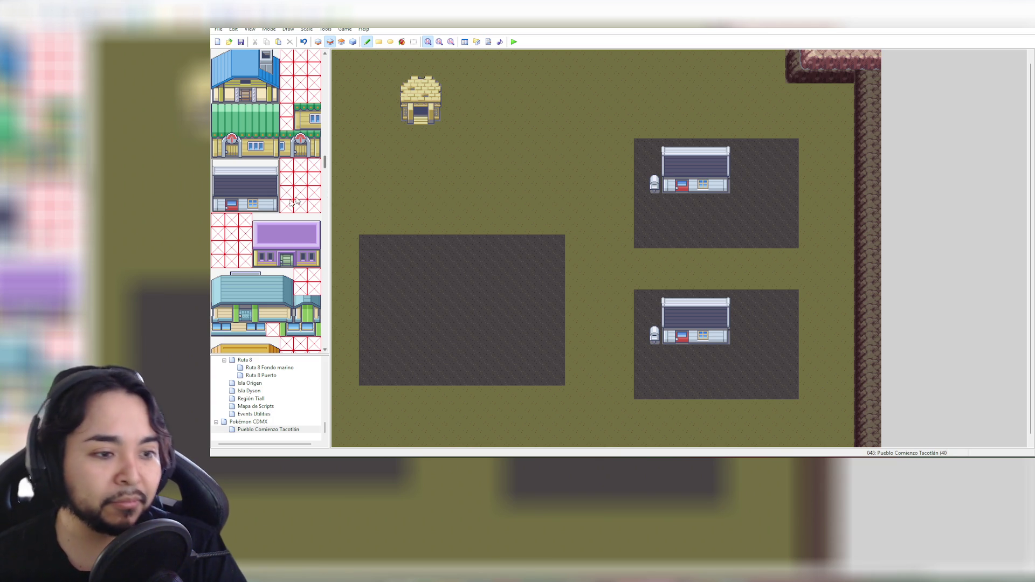
{"action": "scroll", "coordinate": [277, 218], "scroll_direction": "down", "scroll_amount": 3}
Place the orange-roofed building beside the house in the upper right plot
{"action": "scroll", "coordinate": [277, 218], "scroll_direction": "down", "scroll_amount": 2}
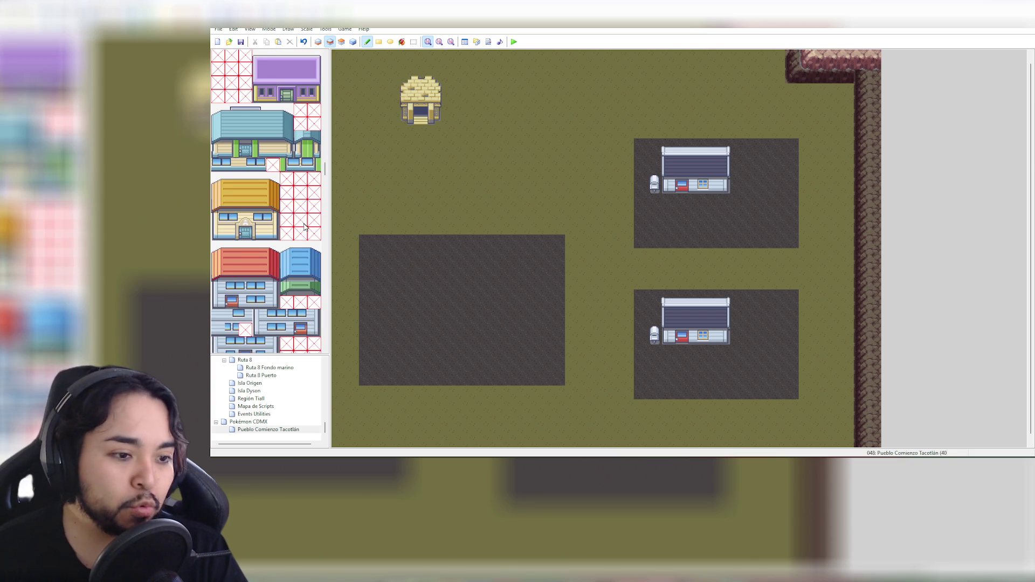
{"action": "scroll", "coordinate": [305, 227], "scroll_direction": "down", "scroll_amount": 10}
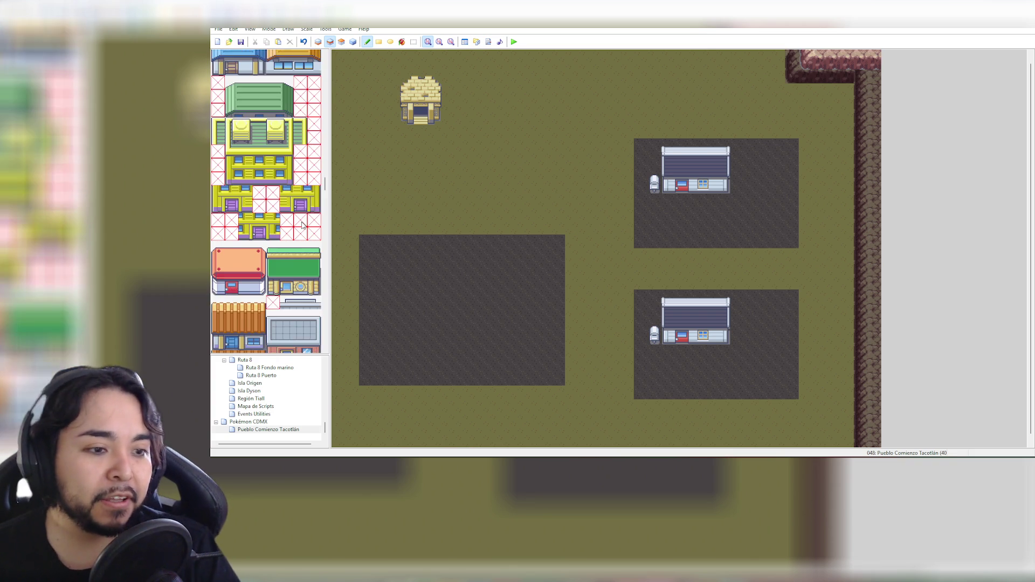
{"action": "scroll", "coordinate": [302, 225], "scroll_direction": "down", "scroll_amount": 5}
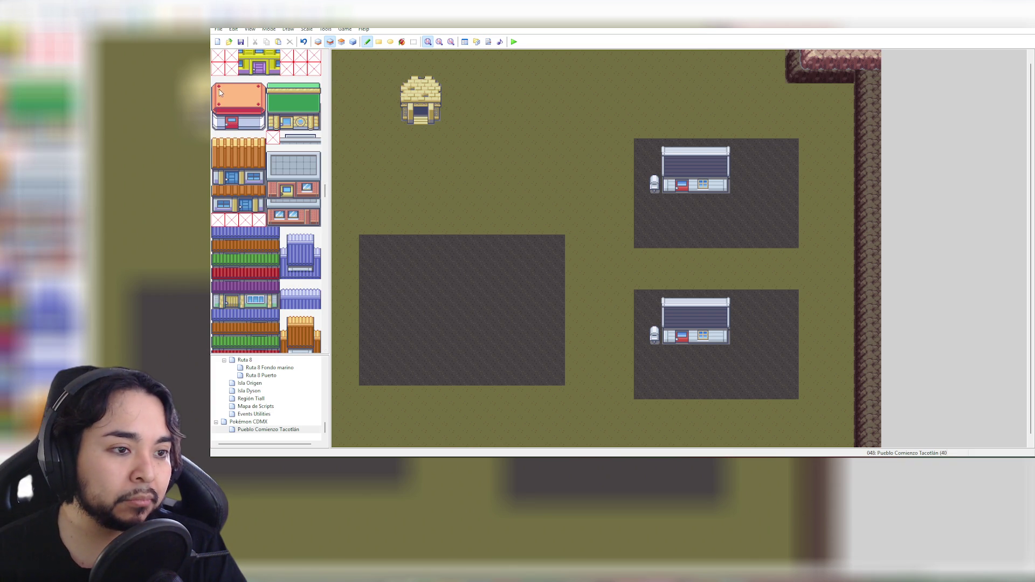
{"action": "mouse_move", "coordinate": [218, 90]}
{"action": "left_mouse_down"}
{"action": "mouse_move", "coordinate": [260, 126]}
{"action": "mouse_move", "coordinate": [252, 105]}
{"action": "mouse_move", "coordinate": [330, 130]}
{"action": "left_mouse_up"}
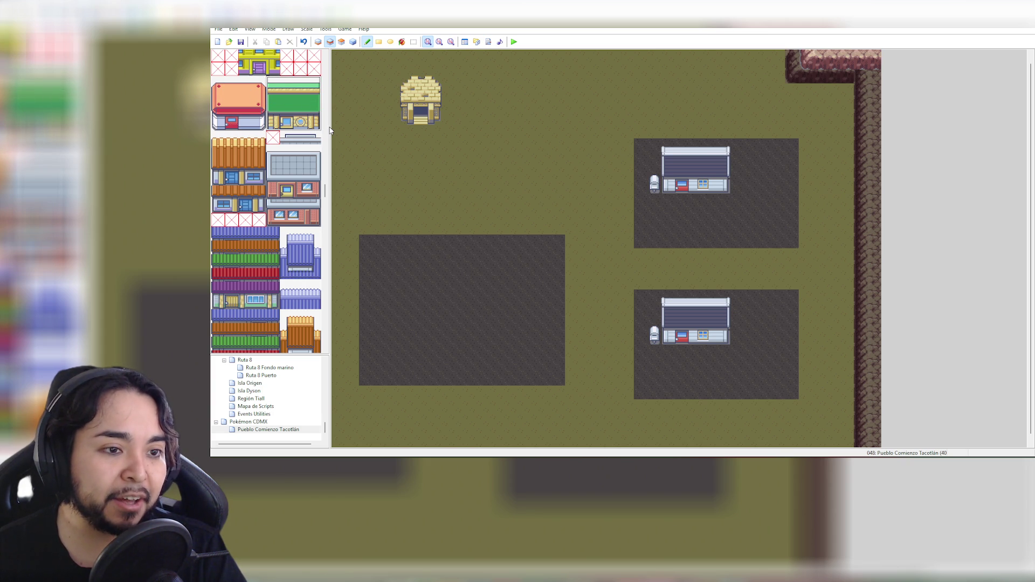
{"action": "left_click_drag", "start_coordinate": [216, 88], "coordinate": [263, 124]}
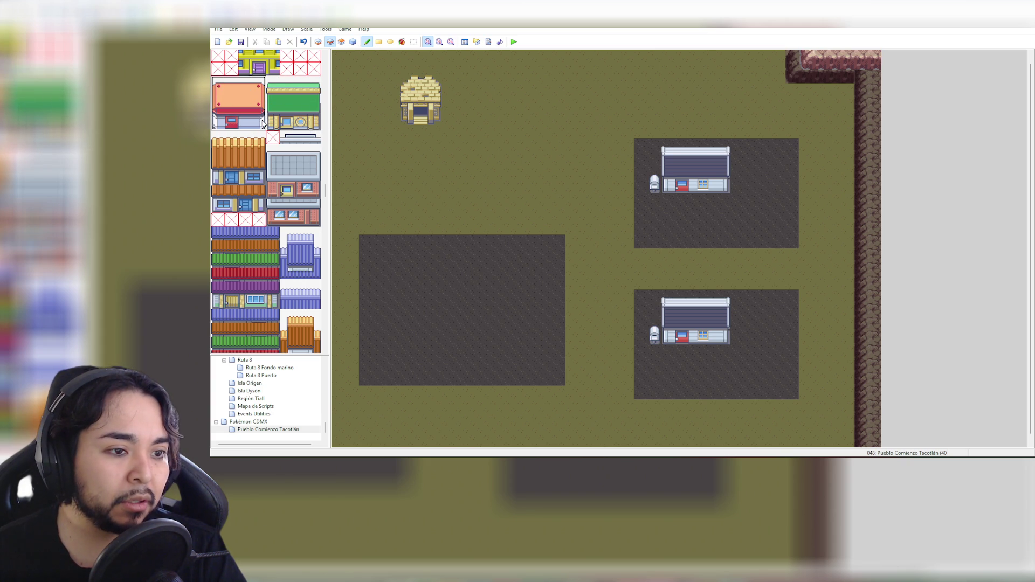
{"action": "left_click", "coordinate": [742, 148]}
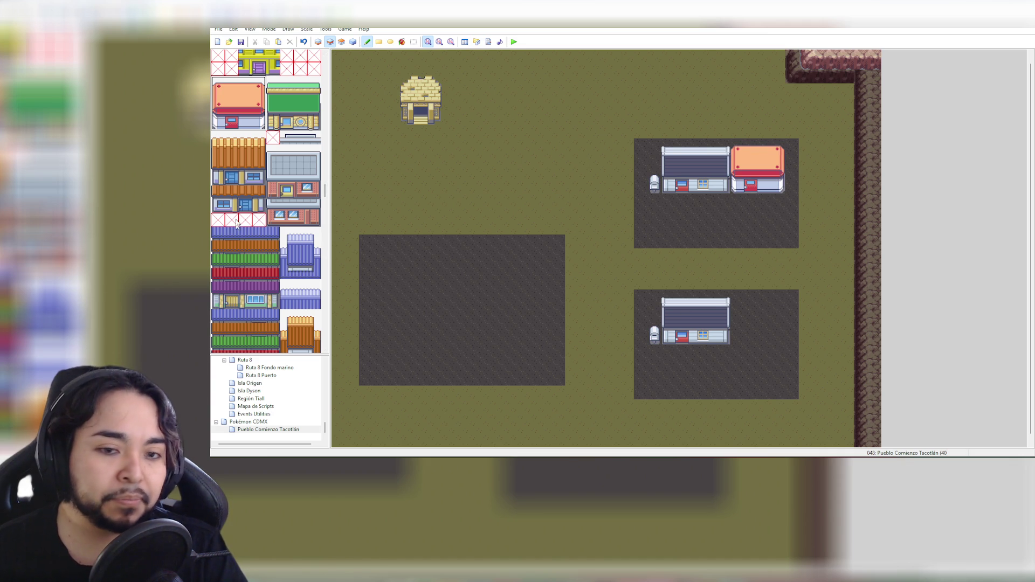
Replace the lower block's grey building with a Pokémon Center beside the lower house
{"action": "scroll", "coordinate": [235, 231], "scroll_direction": "down", "scroll_amount": 3}
{"action": "scroll", "coordinate": [291, 151], "scroll_direction": "up", "scroll_amount": 1}
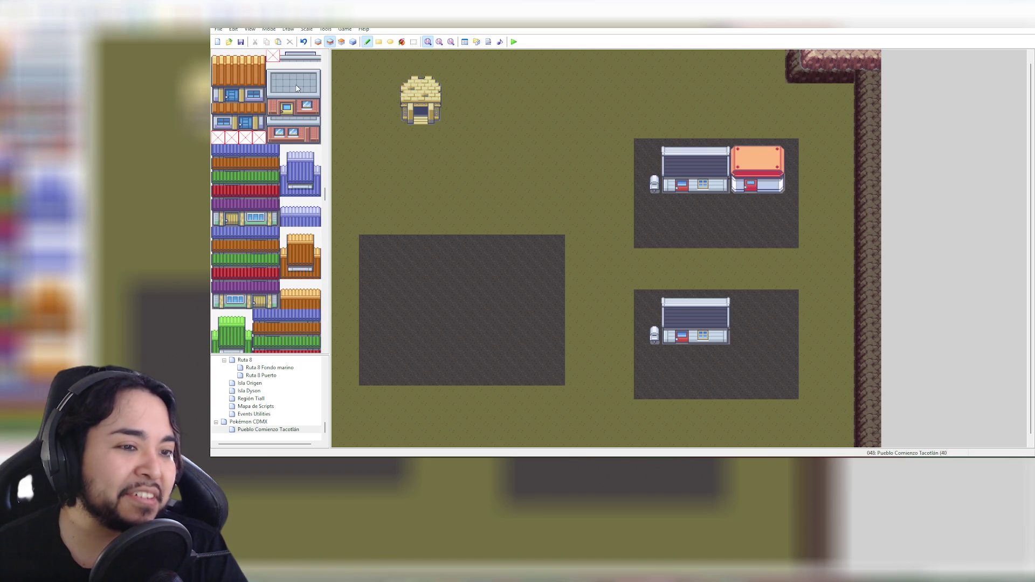
{"action": "left_click", "coordinate": [271, 72]}
{"action": "left_click_drag", "start_coordinate": [274, 76], "coordinate": [317, 114]}
{"action": "left_click", "coordinate": [737, 308]}
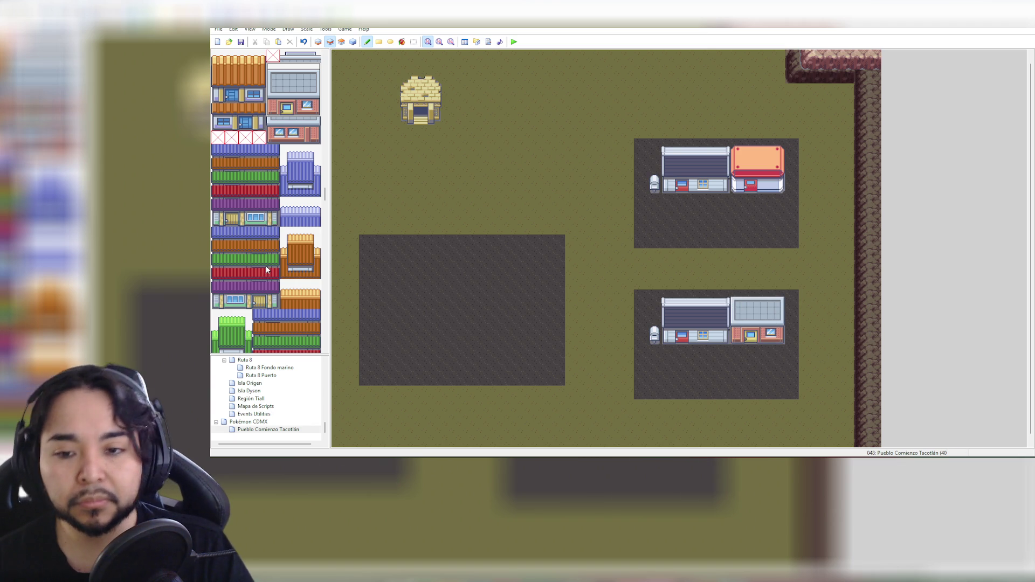
{"action": "key", "text": "ctrl+z"}
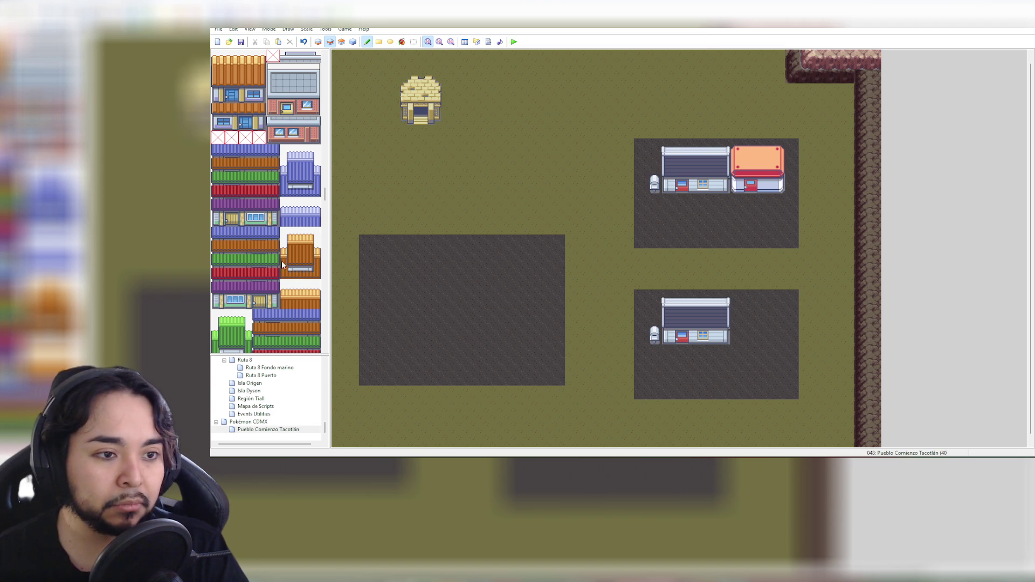
{"action": "scroll", "coordinate": [265, 265], "scroll_direction": "up", "scroll_amount": 5}
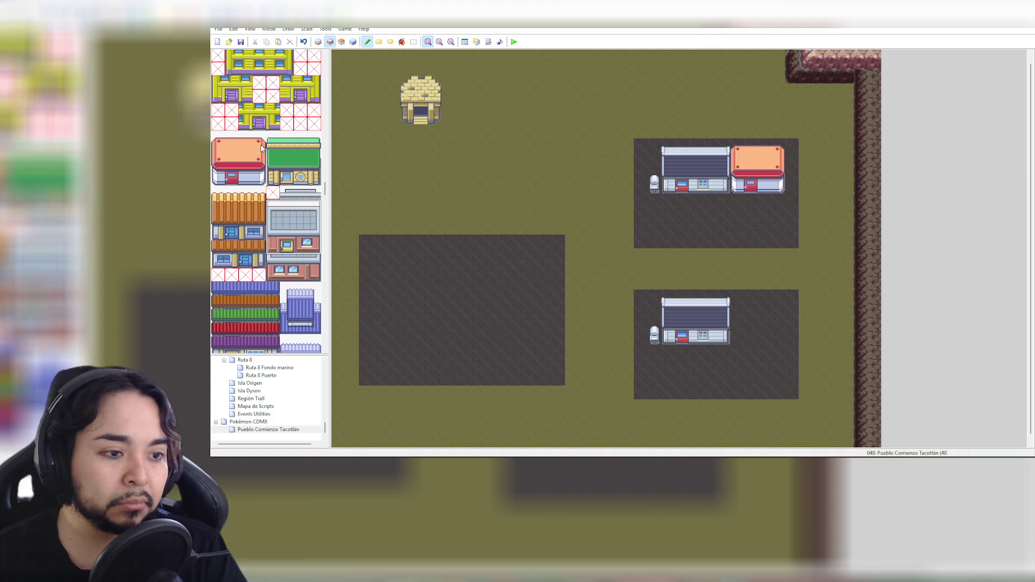
{"action": "left_click_drag", "start_coordinate": [215, 142], "coordinate": [258, 182]}
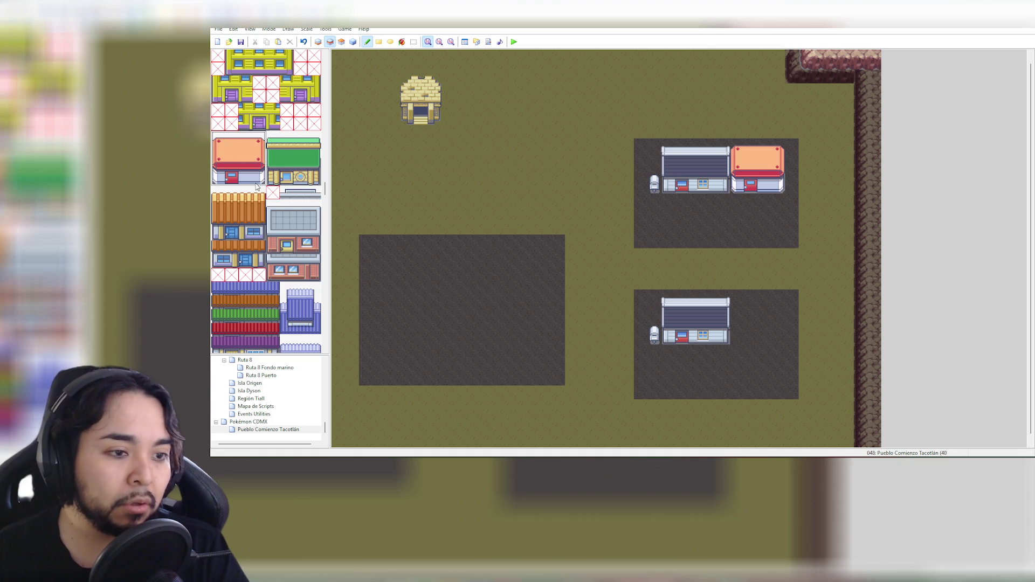
{"action": "left_click", "coordinate": [736, 297]}
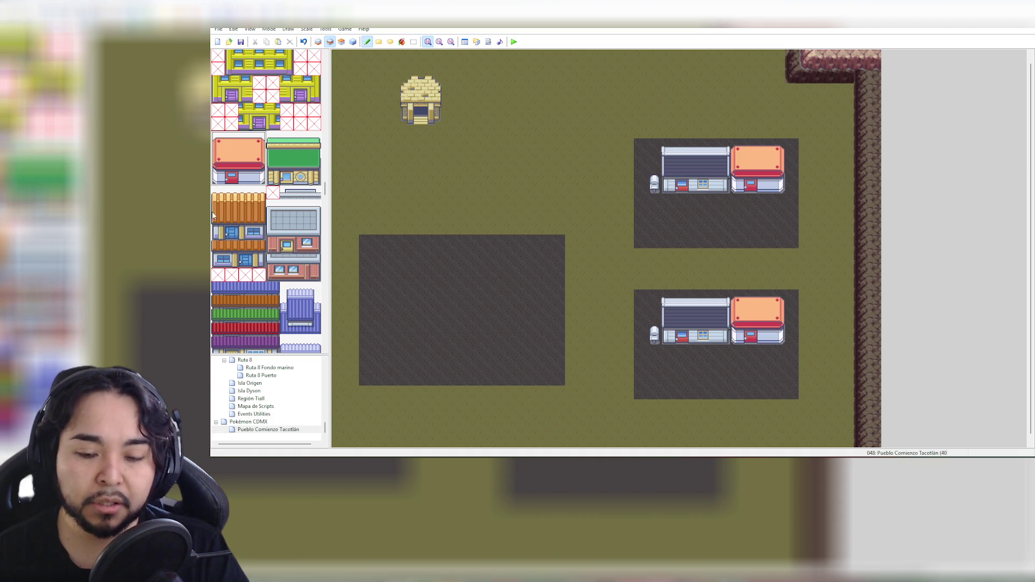
Try blue roof tiles across the upper Center's red band, then undo them
{"action": "scroll", "coordinate": [271, 223], "scroll_direction": "down", "scroll_amount": 3}
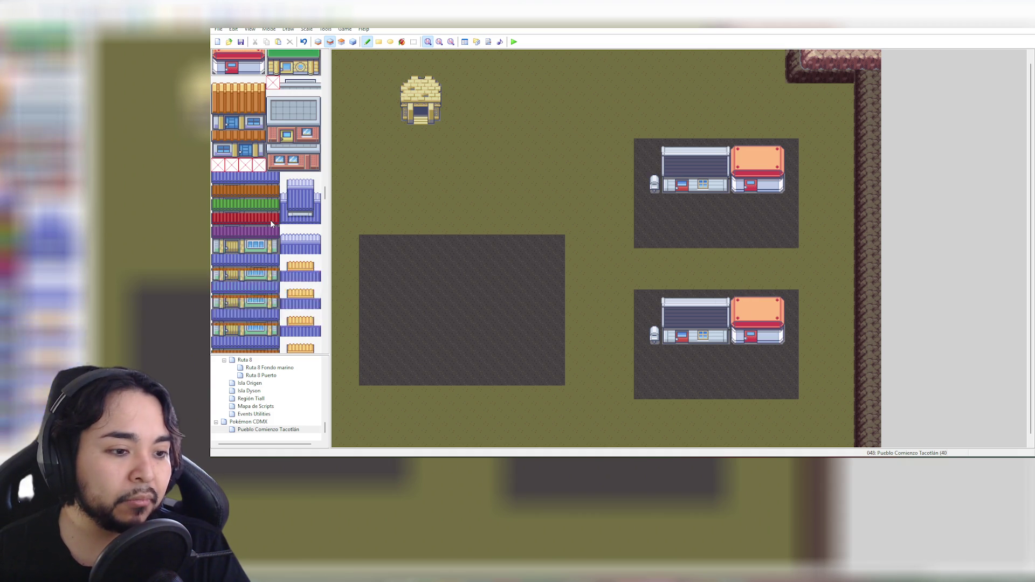
{"action": "left_click", "coordinate": [220, 179]}
{"action": "left_click_drag", "start_coordinate": [738, 172], "coordinate": [780, 175]}
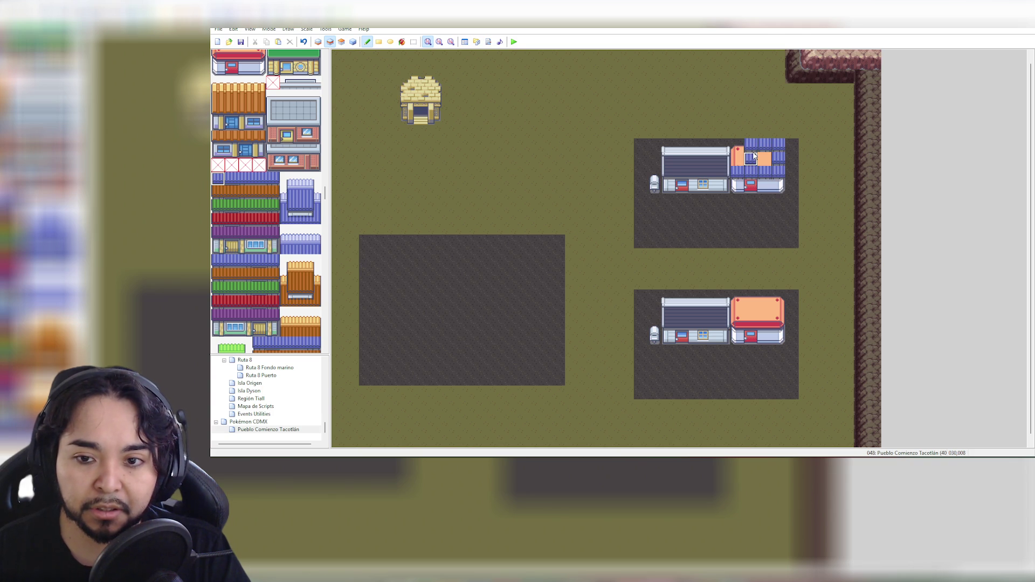
{"action": "key", "text": "ctrl+z"}
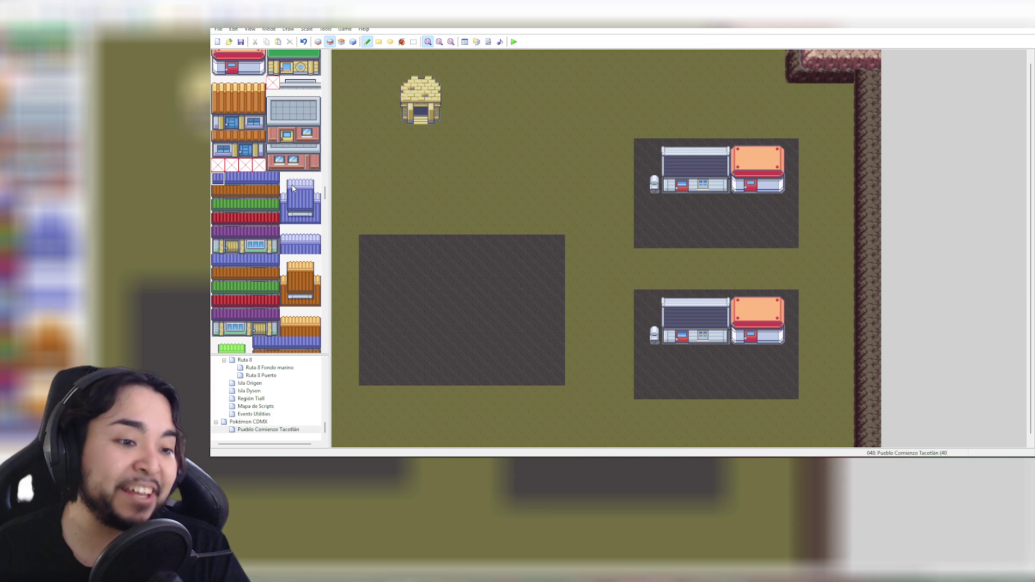
Paint a two-tile-tall strip of orange roof tiles onto the upper-right building's roof
{"action": "scroll", "coordinate": [293, 226], "scroll_direction": "down", "scroll_amount": 1}
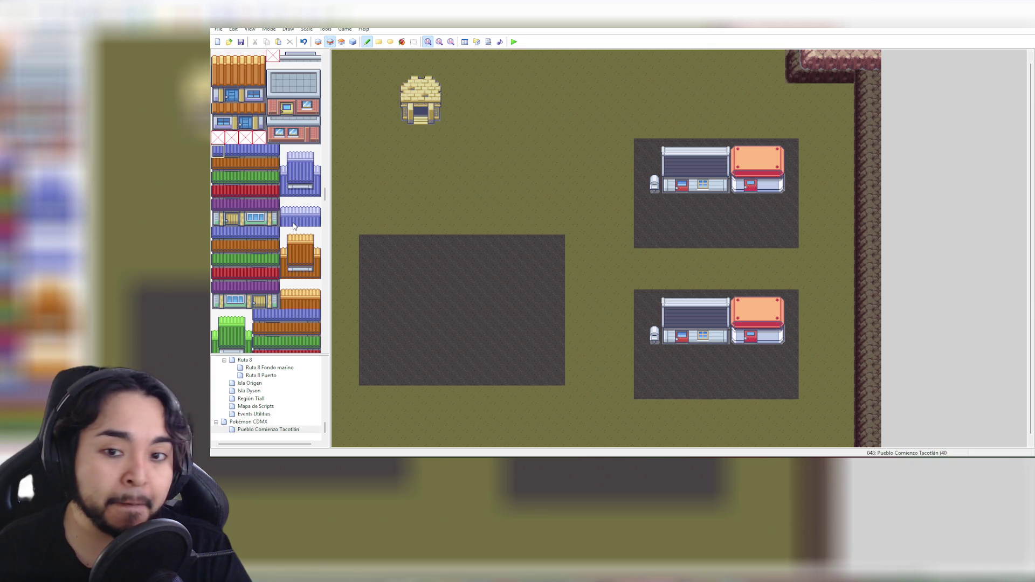
{"action": "scroll", "coordinate": [295, 227], "scroll_direction": "down", "scroll_amount": 1}
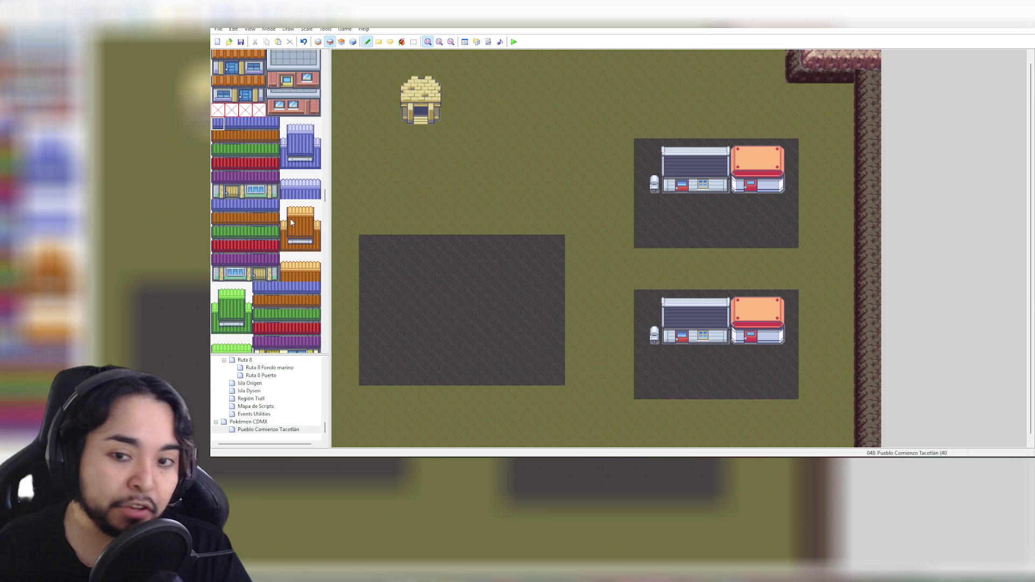
{"action": "left_click", "coordinate": [290, 220]}
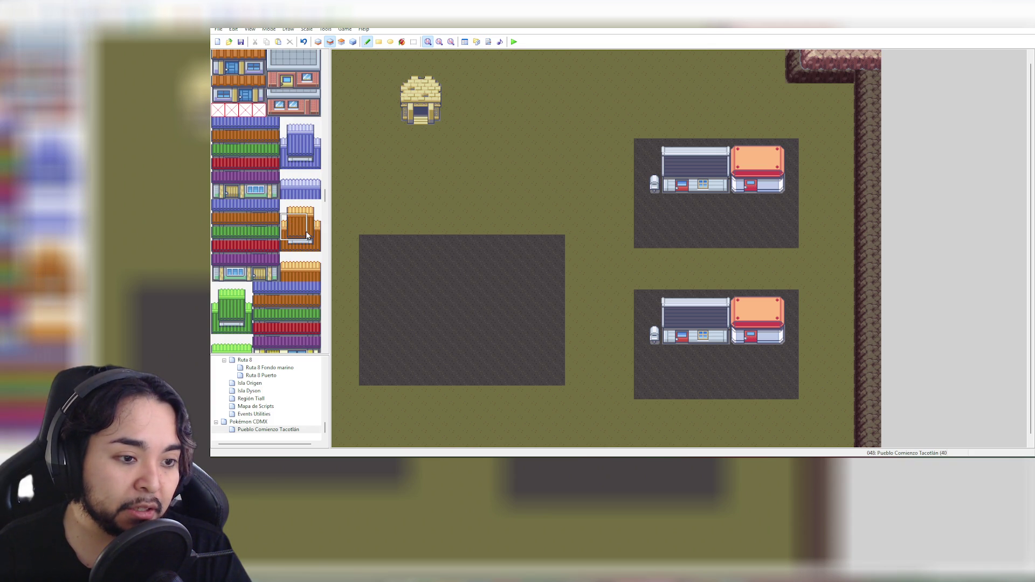
{"action": "left_click", "coordinate": [300, 232]}
{"action": "left_click_drag", "start_coordinate": [294, 223], "coordinate": [298, 235]}
{"action": "left_click_drag", "start_coordinate": [750, 165], "coordinate": [775, 163]}
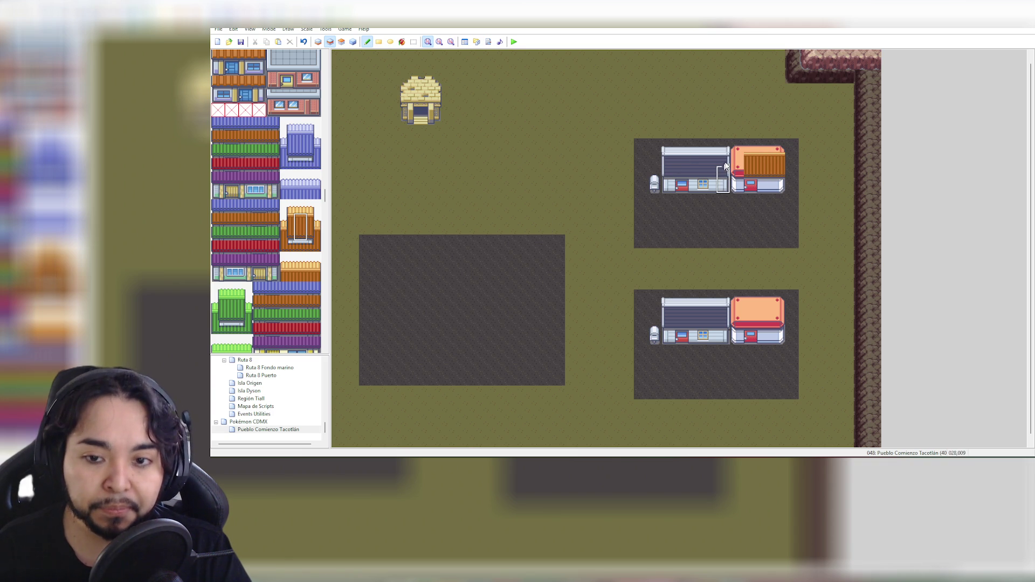
Try a three-tile roof strip on the top row, undo it, and place a striped edge tile at top-left
{"action": "left_click", "coordinate": [285, 266]}
{"action": "left_click_drag", "start_coordinate": [287, 271], "coordinate": [317, 264]}
{"action": "left_click", "coordinate": [738, 153]}
{"action": "left_click", "coordinate": [751, 154]}
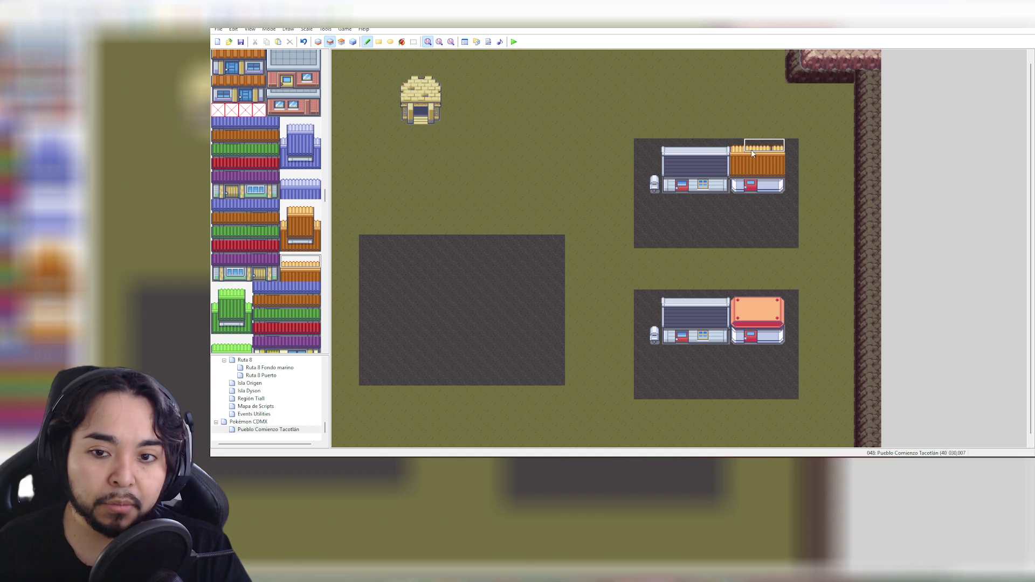
{"action": "key", "text": "ctrl+z"}
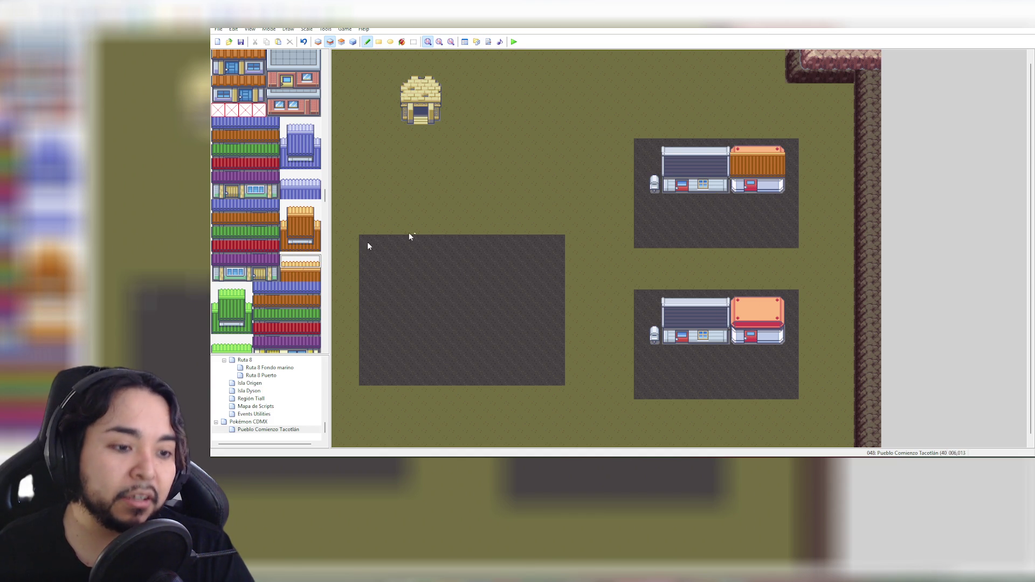
{"action": "left_click", "coordinate": [287, 265]}
{"action": "left_click", "coordinate": [736, 154]}
Stamp 2x2 striped roof blocks to cover the rest of the roof, including the pink corner
{"action": "left_click", "coordinate": [297, 271]}
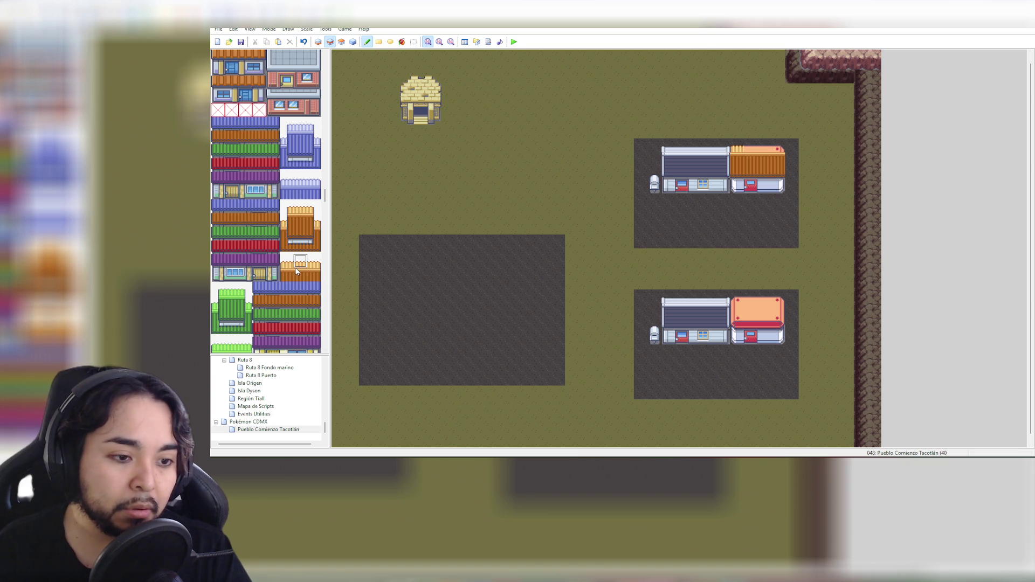
{"action": "left_click", "coordinate": [285, 273]}
{"action": "left_click_drag", "start_coordinate": [286, 274], "coordinate": [299, 268]}
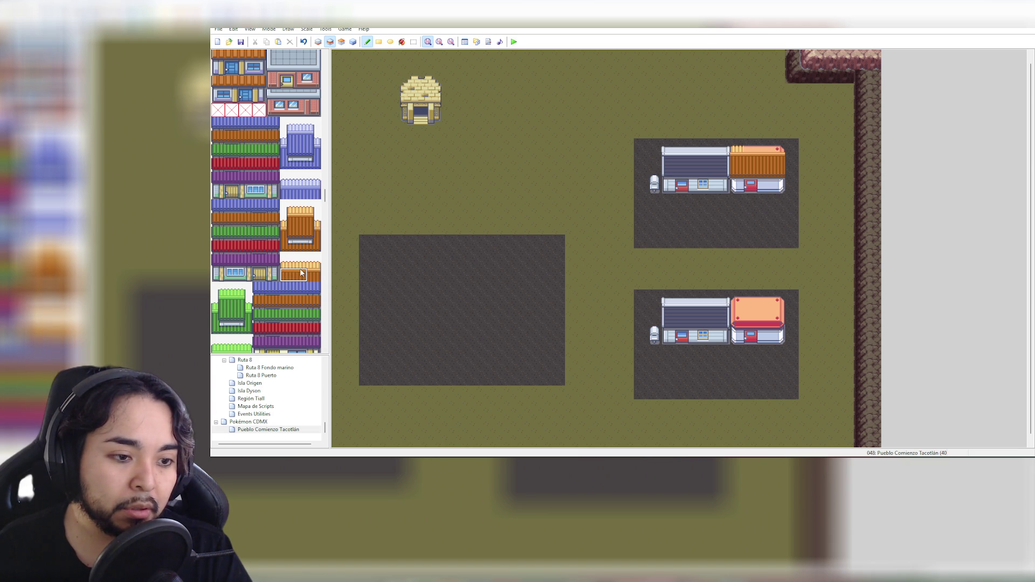
{"action": "left_click", "coordinate": [750, 154]}
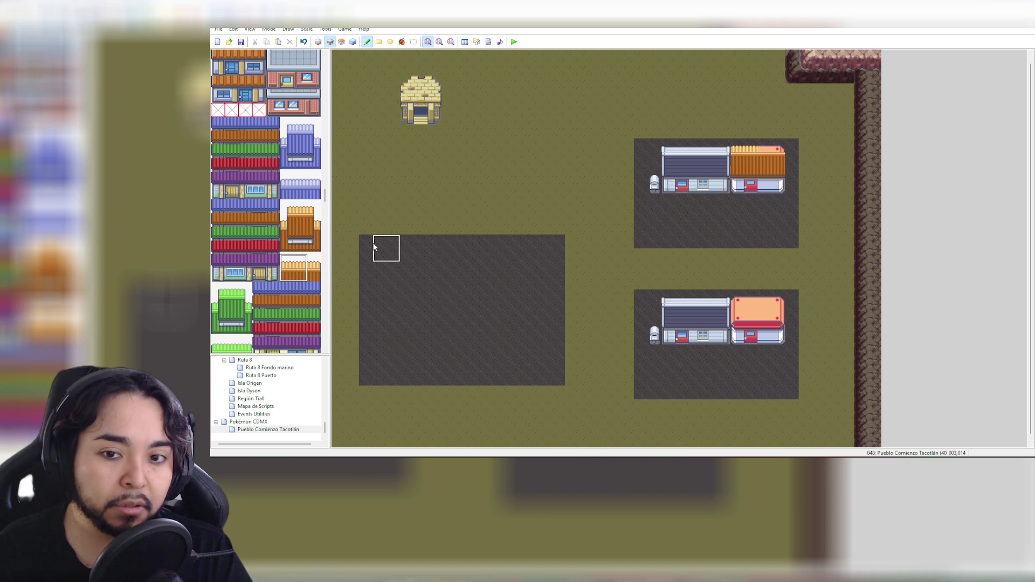
{"action": "left_click_drag", "start_coordinate": [300, 262], "coordinate": [316, 277]}
{"action": "left_click", "coordinate": [772, 152]}
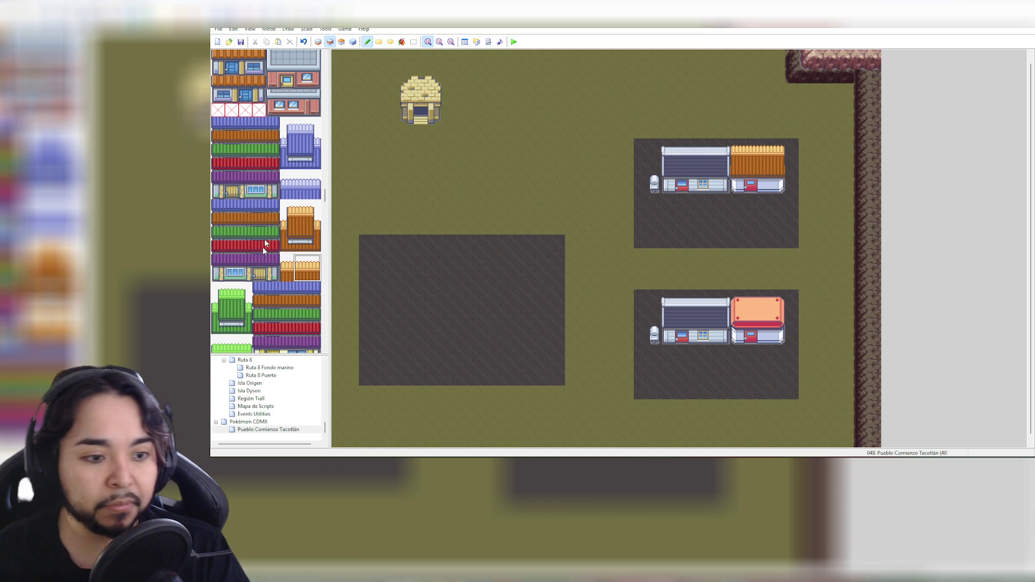
Scroll far down the tileset and select the 3x3 yellow striped roof block
{"action": "scroll", "coordinate": [315, 271], "scroll_direction": "down", "scroll_amount": 3}
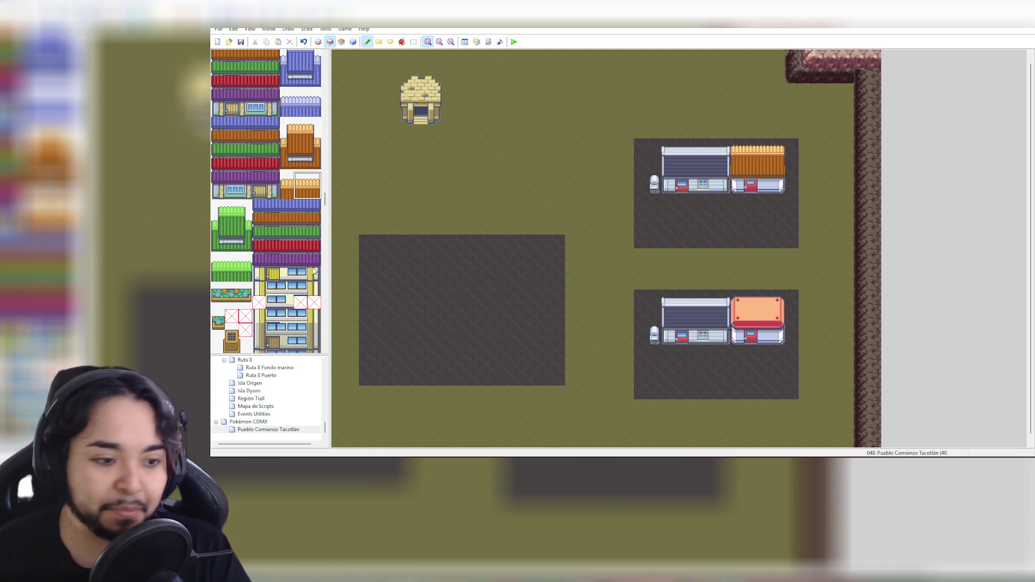
{"action": "scroll", "coordinate": [310, 268], "scroll_direction": "down", "scroll_amount": 4}
{"action": "scroll", "coordinate": [303, 261], "scroll_direction": "down", "scroll_amount": 4}
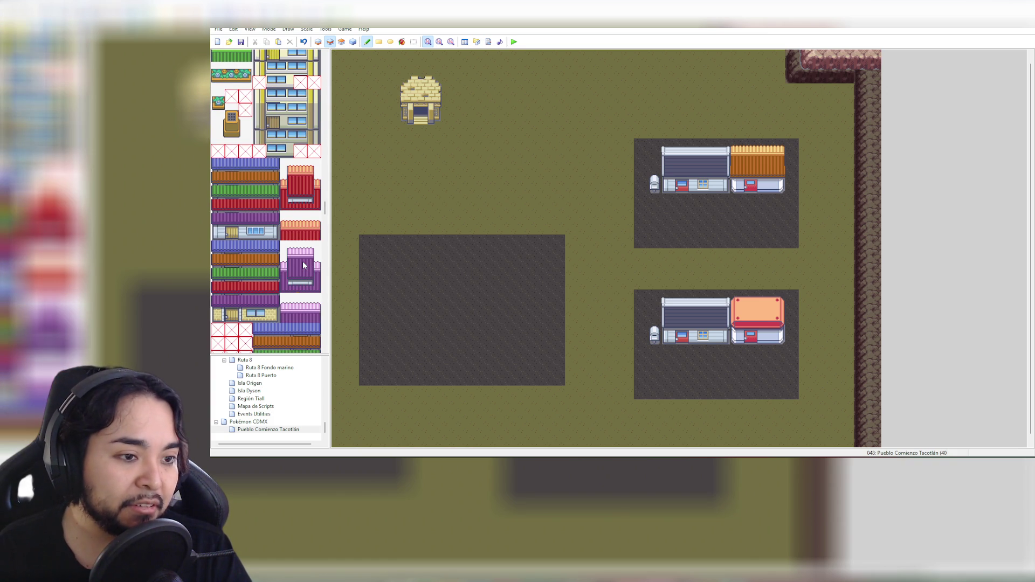
{"action": "scroll", "coordinate": [302, 261], "scroll_direction": "down", "scroll_amount": 1}
{"action": "scroll", "coordinate": [304, 264], "scroll_direction": "down", "scroll_amount": 3}
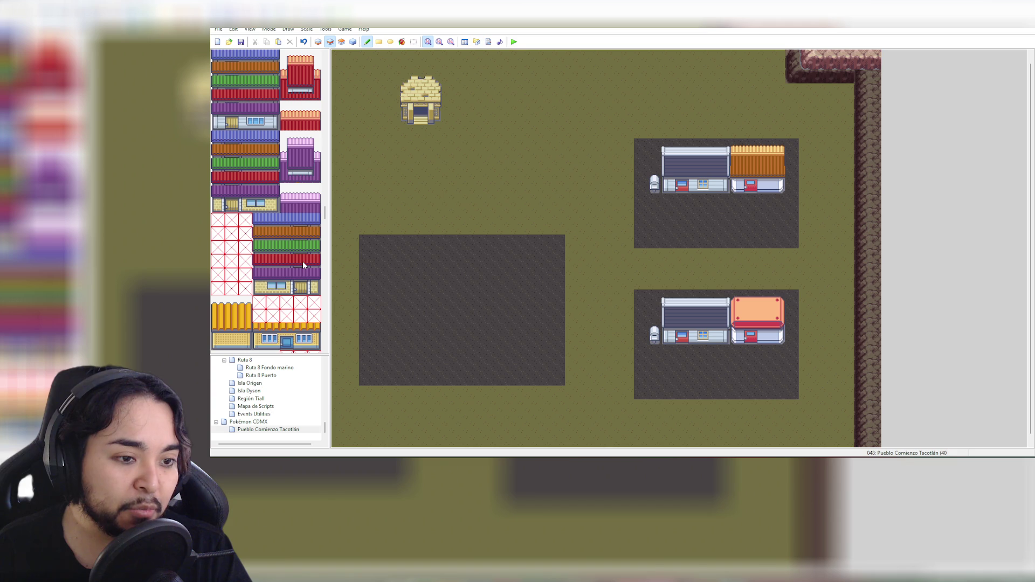
{"action": "scroll", "coordinate": [291, 238], "scroll_direction": "down", "scroll_amount": 6}
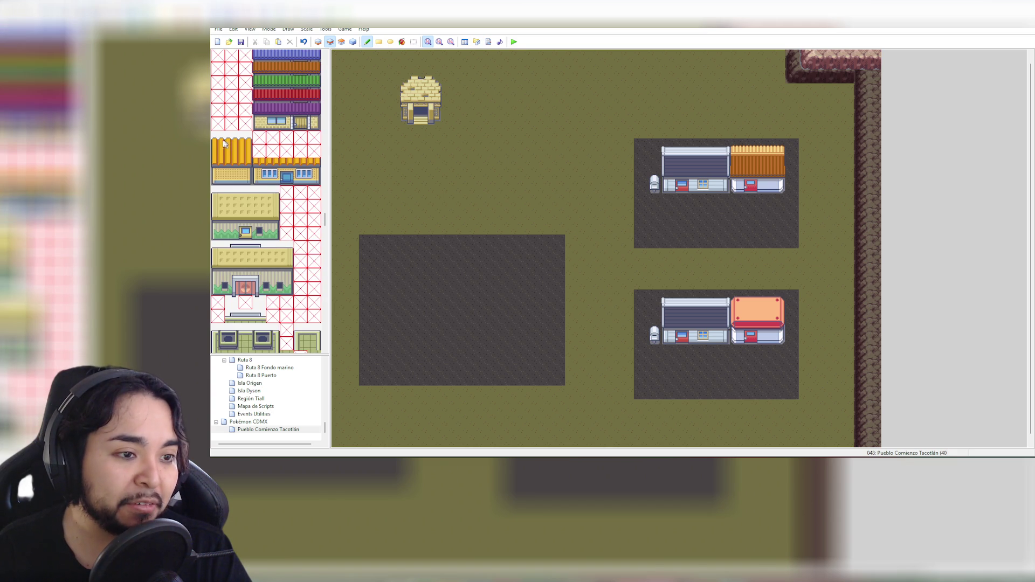
{"action": "left_click_drag", "start_coordinate": [217, 146], "coordinate": [248, 167]}
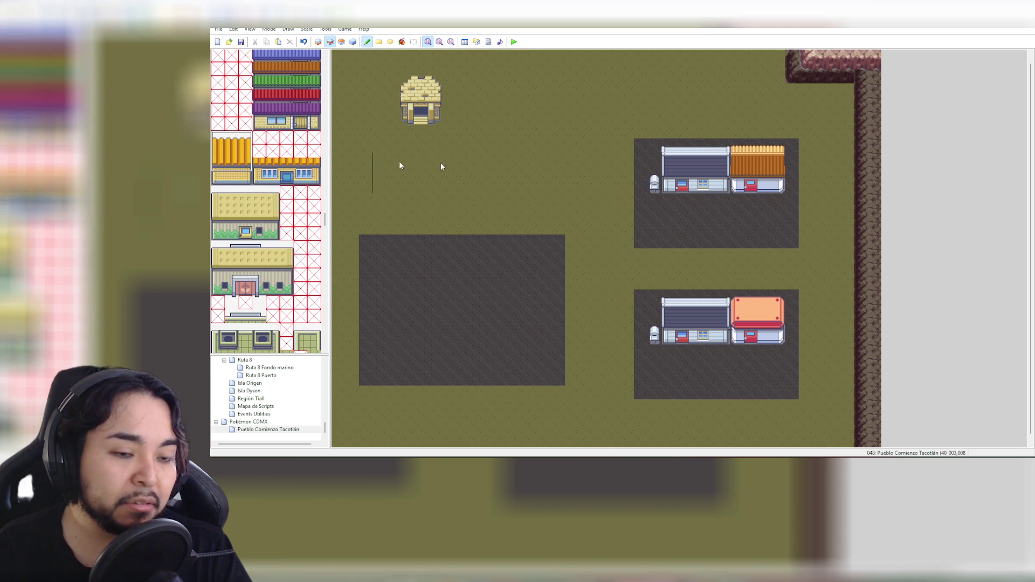
Stamp the yellow roof on the upper-right building, then undo twice to restore the Pokémon Center roof
{"action": "left_click", "coordinate": [738, 150]}
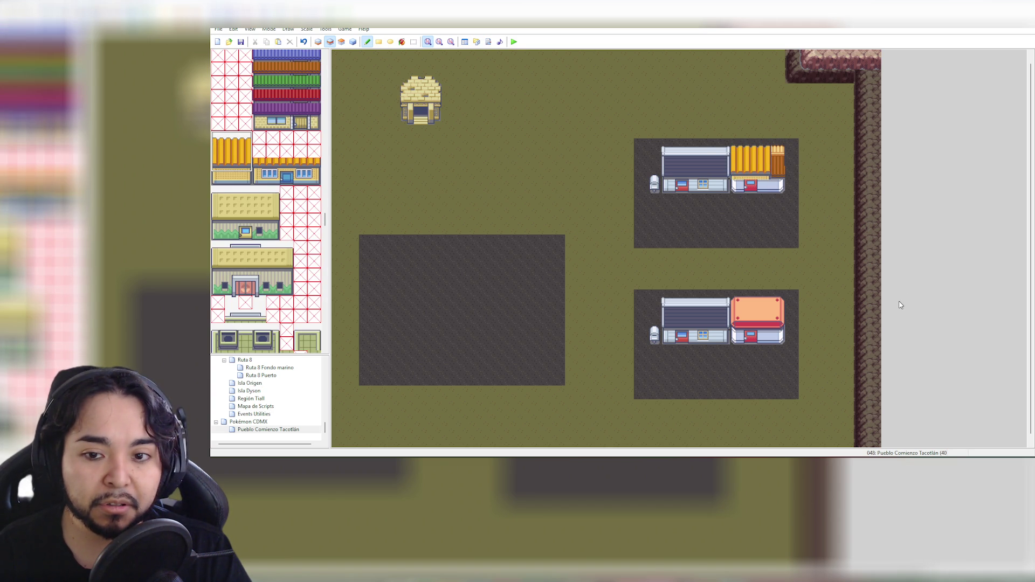
{"action": "key", "text": "ctrl+z"}
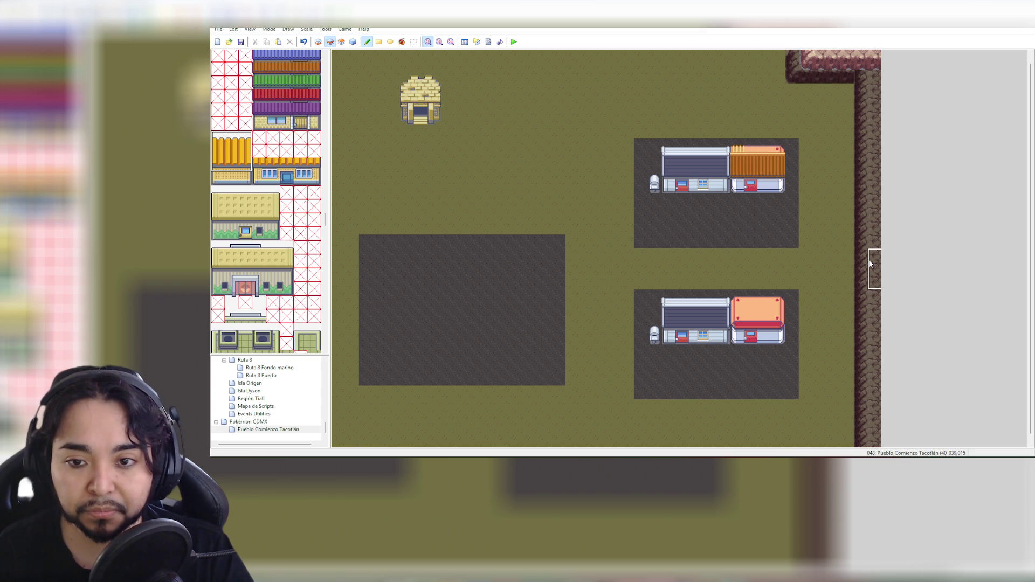
{"action": "key", "text": "ctrl+z"}
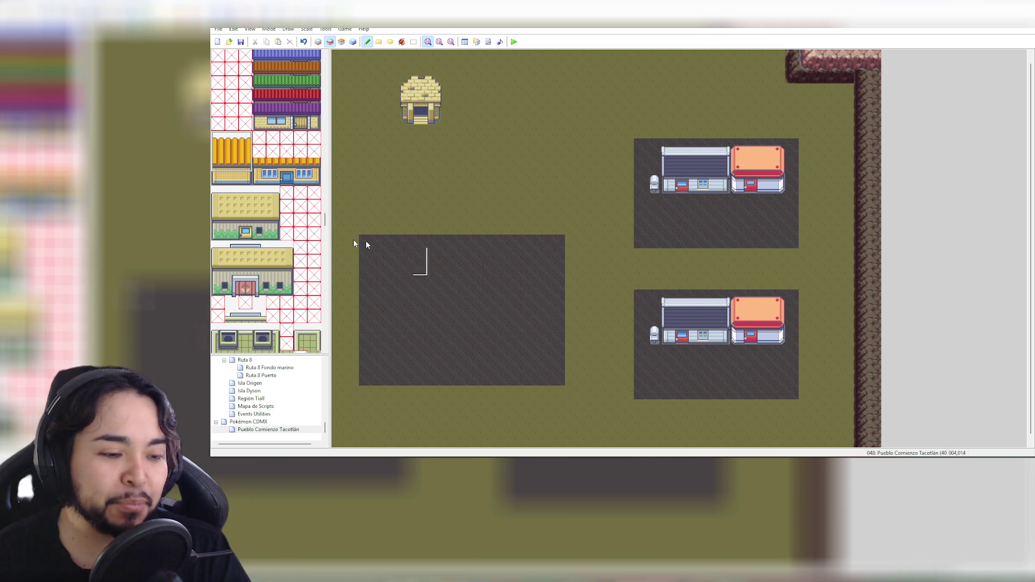
{"action": "scroll", "coordinate": [261, 239], "scroll_direction": "down", "scroll_amount": 5}
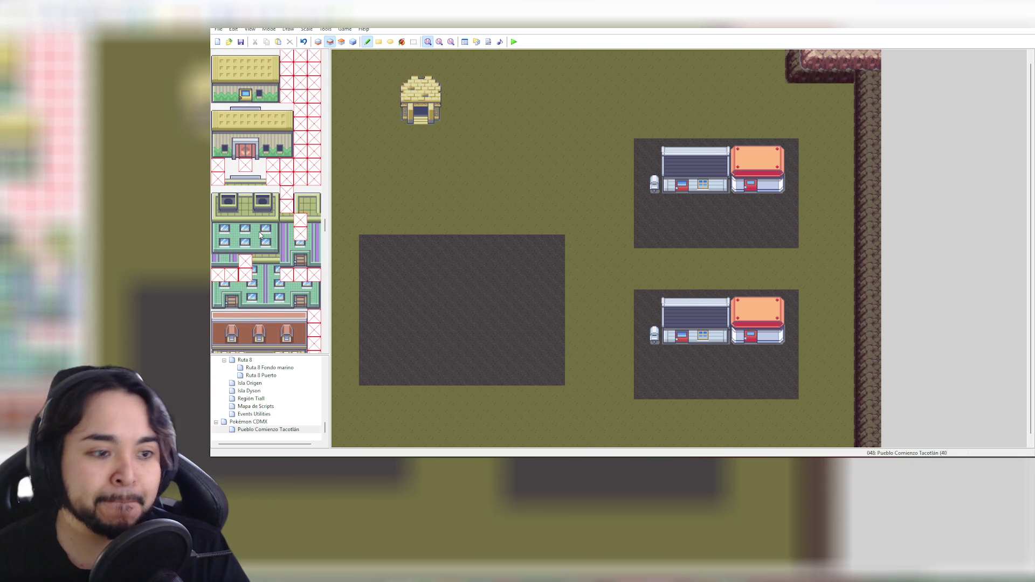
Stamp the brown brick building into the central plot
{"action": "scroll", "coordinate": [268, 237], "scroll_direction": "down", "scroll_amount": 4}
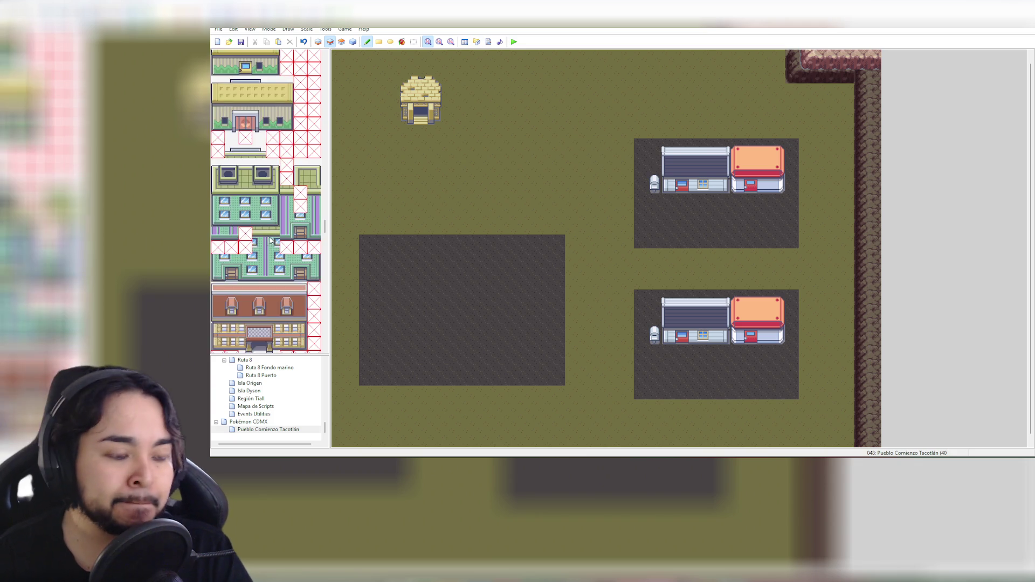
{"action": "scroll", "coordinate": [273, 237], "scroll_direction": "down", "scroll_amount": 1}
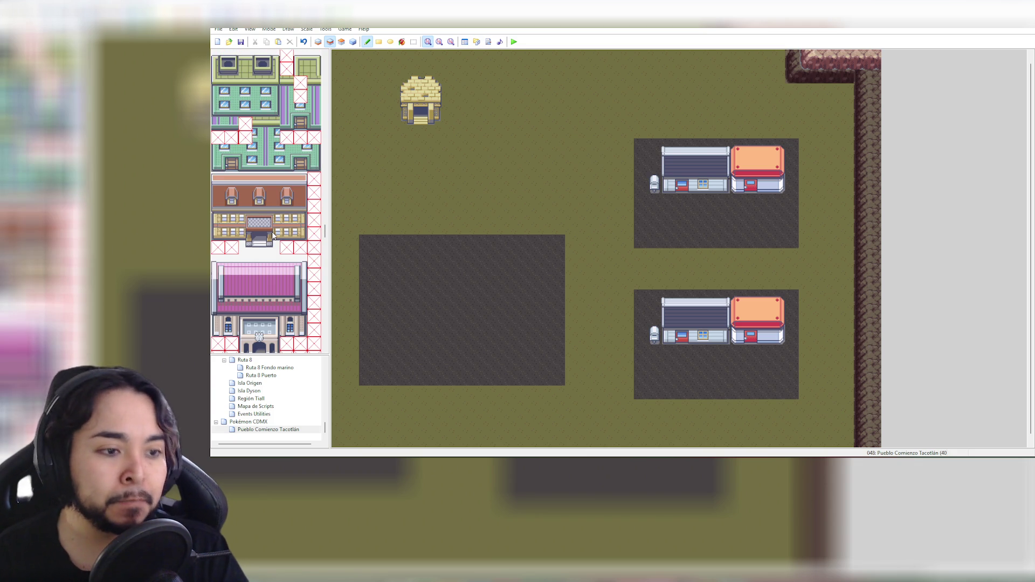
{"action": "left_click_drag", "start_coordinate": [214, 176], "coordinate": [302, 247]}
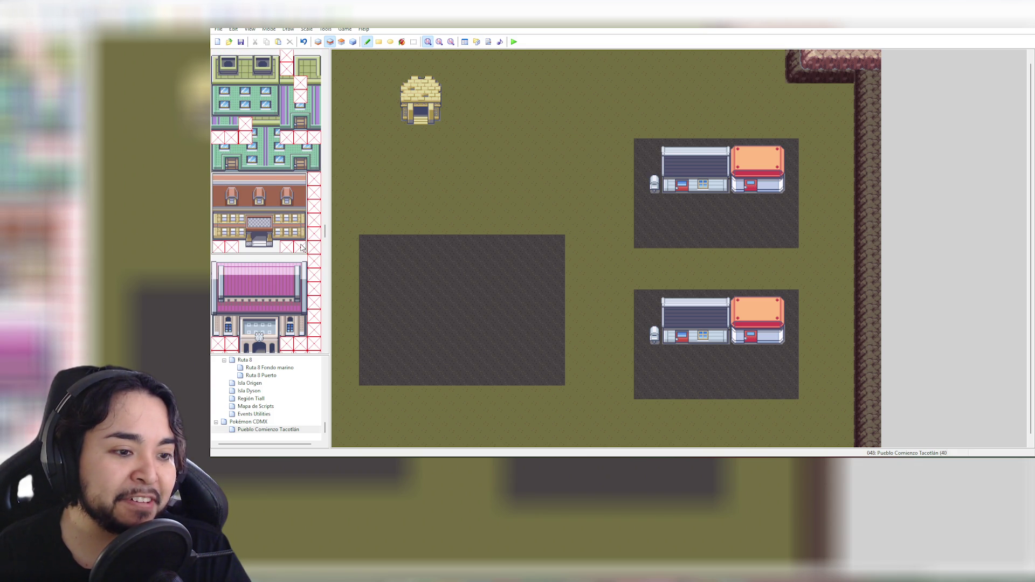
{"action": "left_click", "coordinate": [415, 265]}
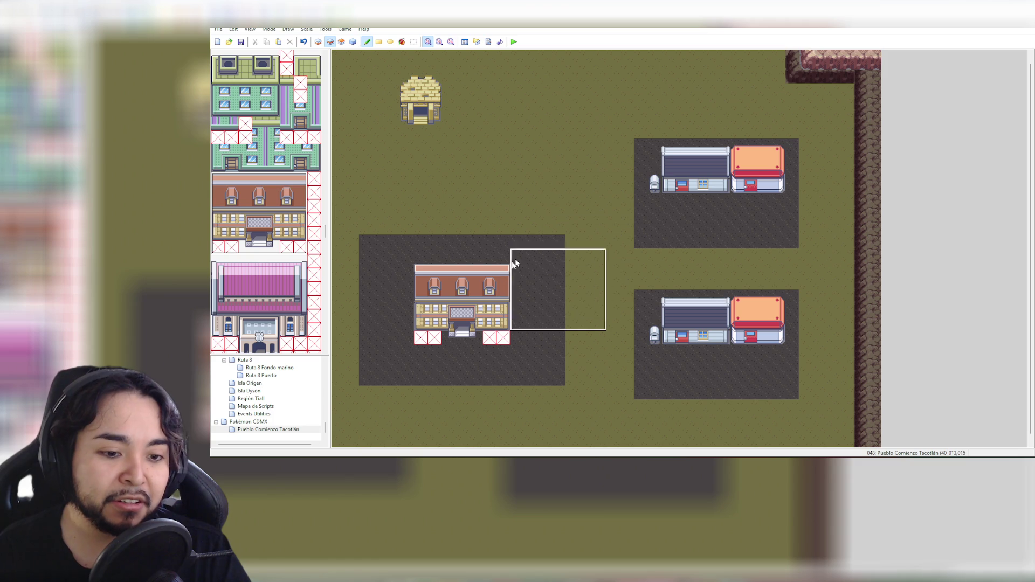
Sample the dark ground tile and fill the empty tiles under the building with it
{"action": "scroll", "coordinate": [270, 135], "scroll_direction": "up", "scroll_amount": 1}
{"action": "scroll", "coordinate": [269, 135], "scroll_direction": "up", "scroll_amount": 1}
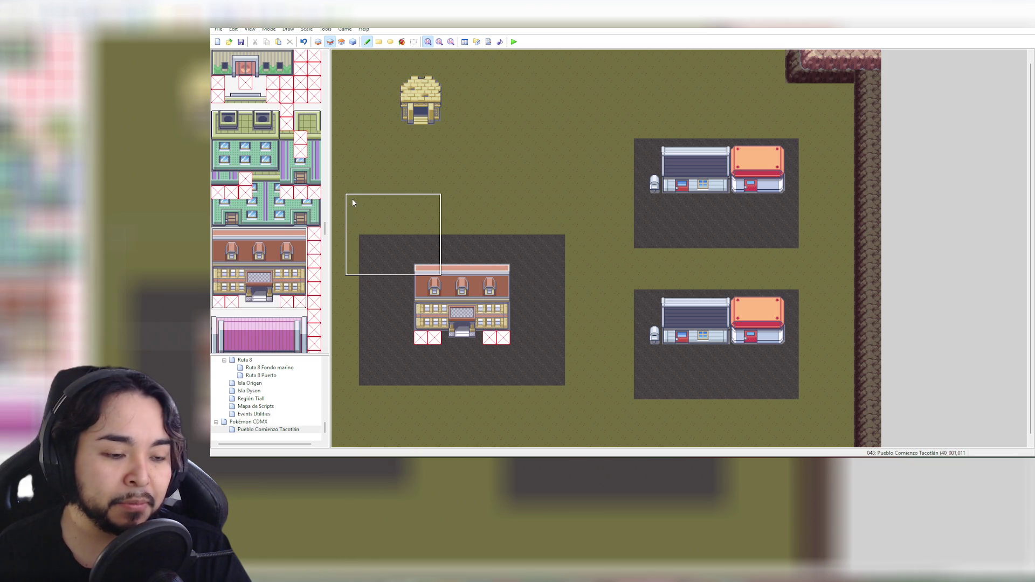
{"action": "right_click", "coordinate": [386, 242]}
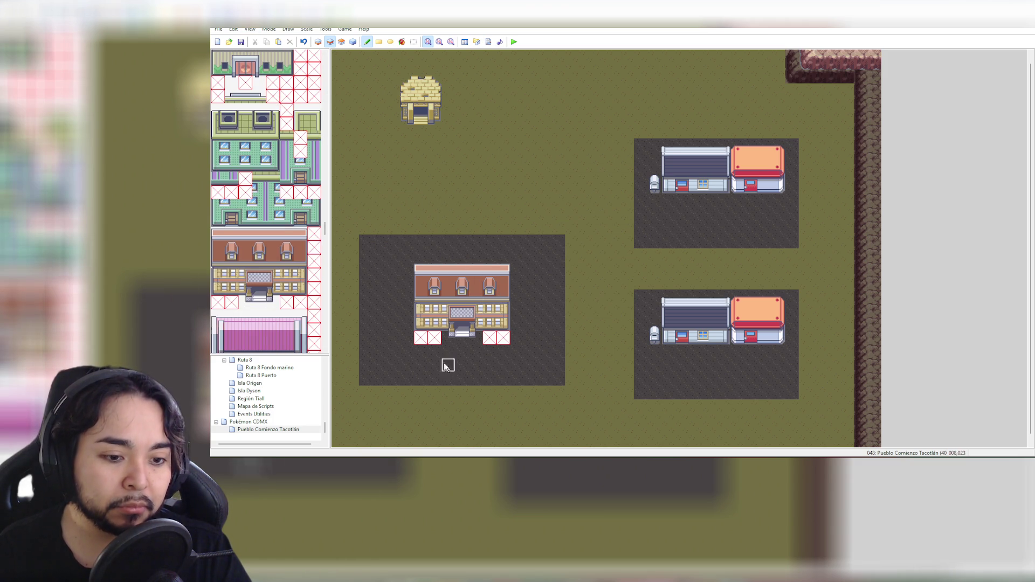
{"action": "mouse_move", "coordinate": [424, 345]}
{"action": "left_mouse_down"}
{"action": "mouse_move", "coordinate": [474, 351]}
{"action": "mouse_move", "coordinate": [490, 337]}
{"action": "left_mouse_up"}
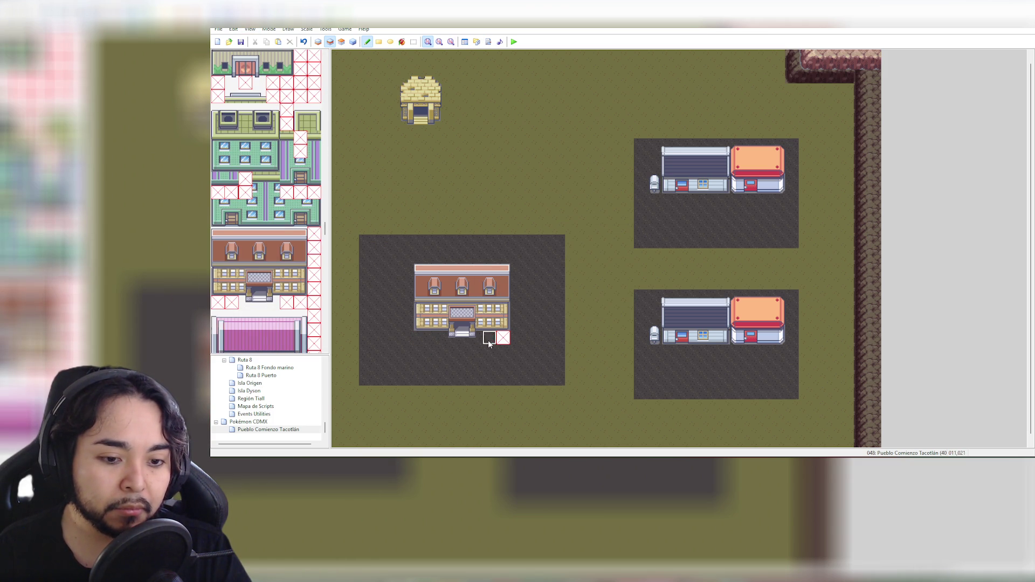
{"action": "scroll", "coordinate": [267, 241], "scroll_direction": "down", "scroll_amount": 3}
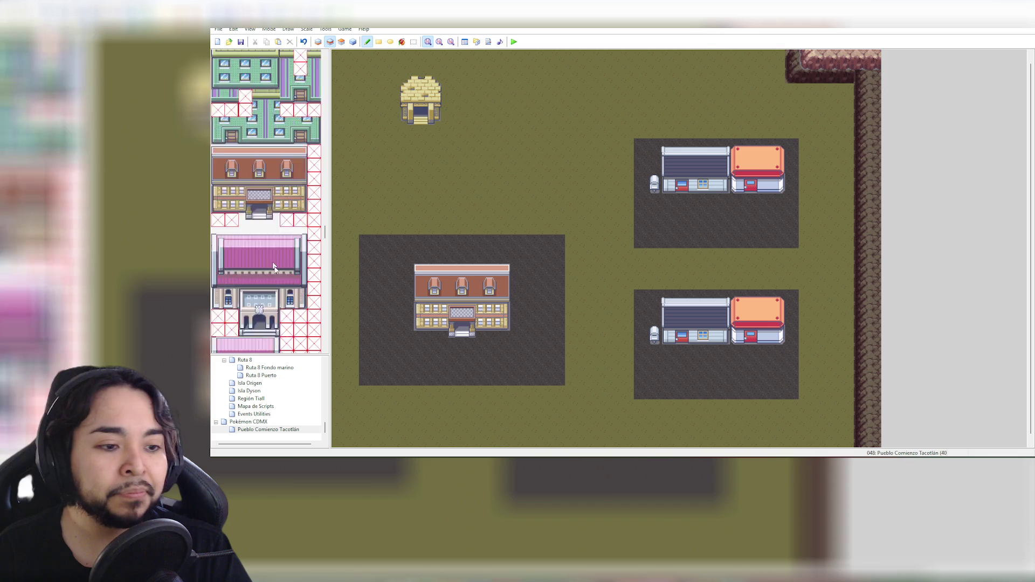
Paint the green-striped Pokémon Center over the brick building, then sample the dark floor tile
{"action": "scroll", "coordinate": [295, 259], "scroll_direction": "down", "scroll_amount": 2}
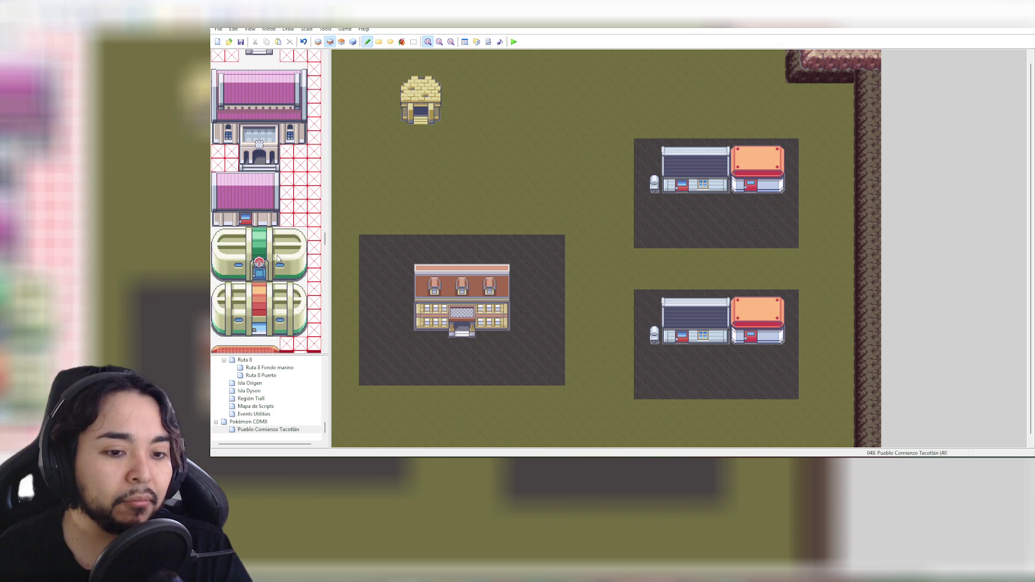
{"action": "scroll", "coordinate": [295, 259], "scroll_direction": "down", "scroll_amount": 1}
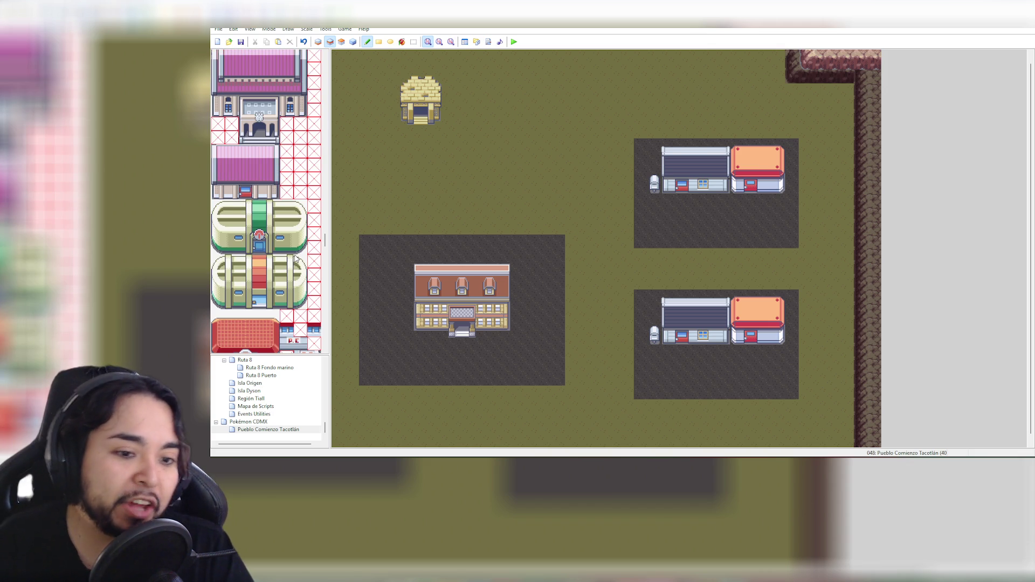
{"action": "scroll", "coordinate": [296, 259], "scroll_direction": "down", "scroll_amount": 1}
{"action": "scroll", "coordinate": [296, 258], "scroll_direction": "down", "scroll_amount": 1}
{"action": "scroll", "coordinate": [296, 259], "scroll_direction": "down", "scroll_amount": 2}
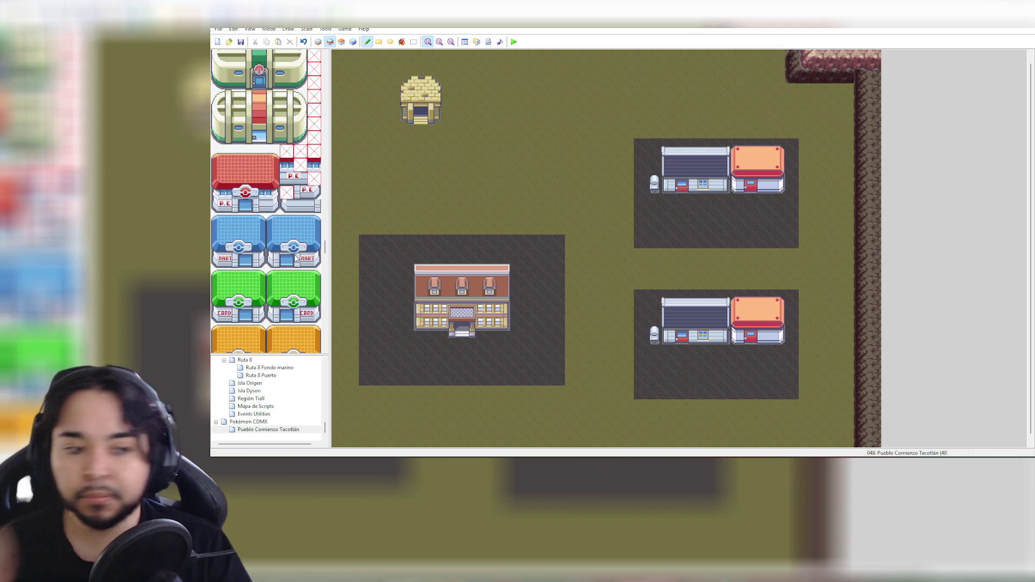
{"action": "scroll", "coordinate": [313, 225], "scroll_direction": "up", "scroll_amount": 3}
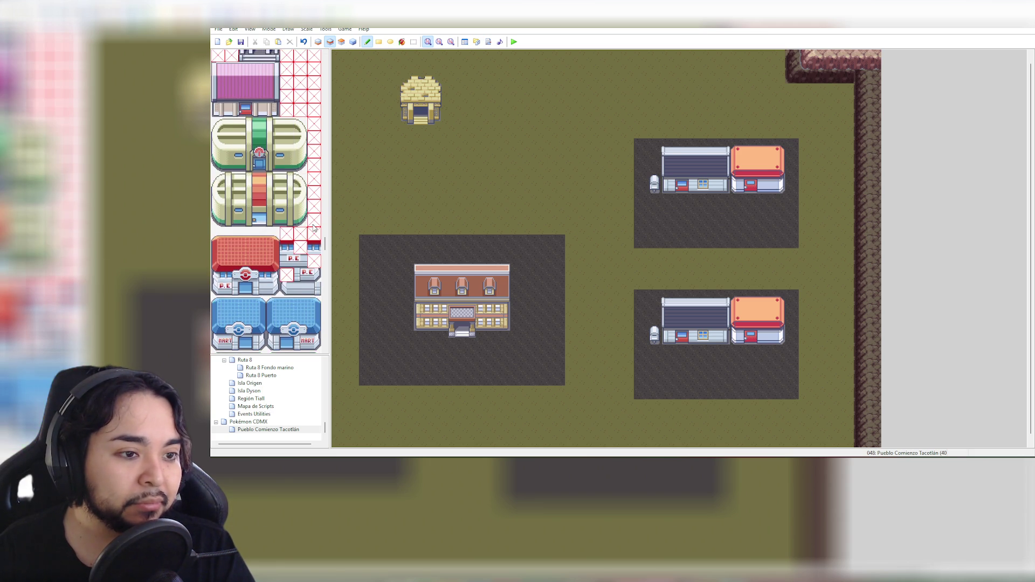
{"action": "scroll", "coordinate": [313, 228], "scroll_direction": "up", "scroll_amount": 1}
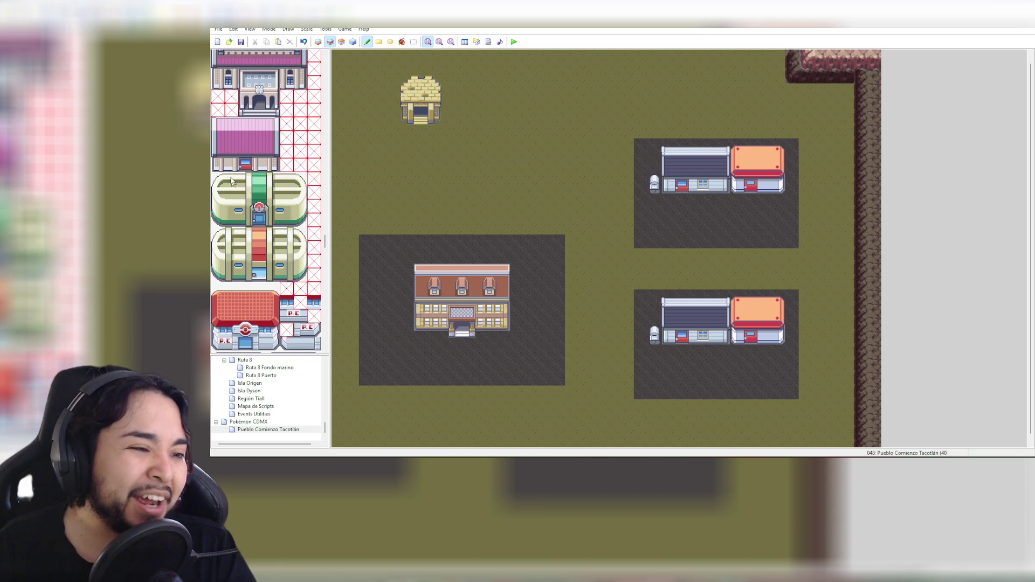
{"action": "left_click_drag", "start_coordinate": [217, 176], "coordinate": [303, 220]}
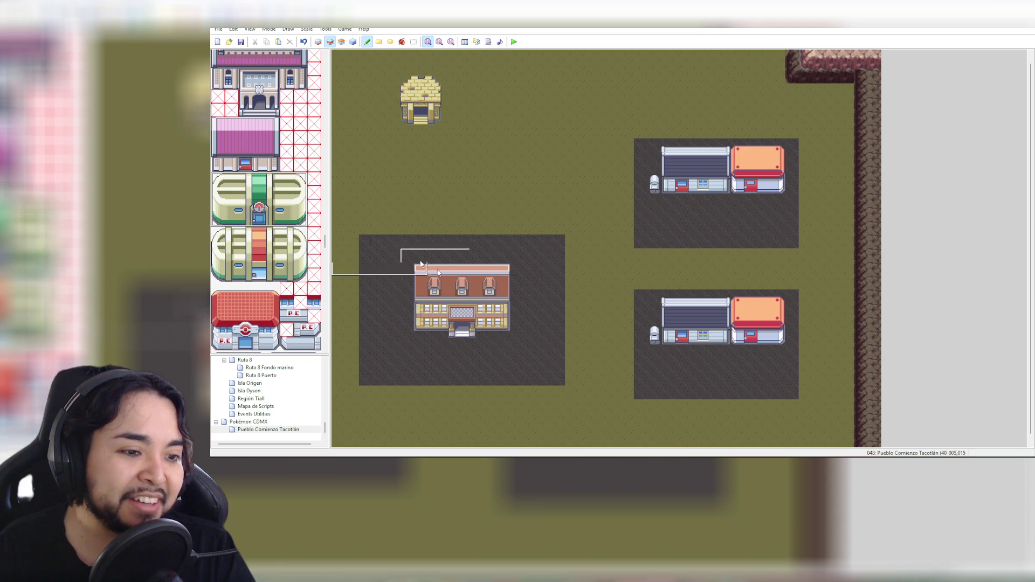
{"action": "left_click", "coordinate": [426, 276]}
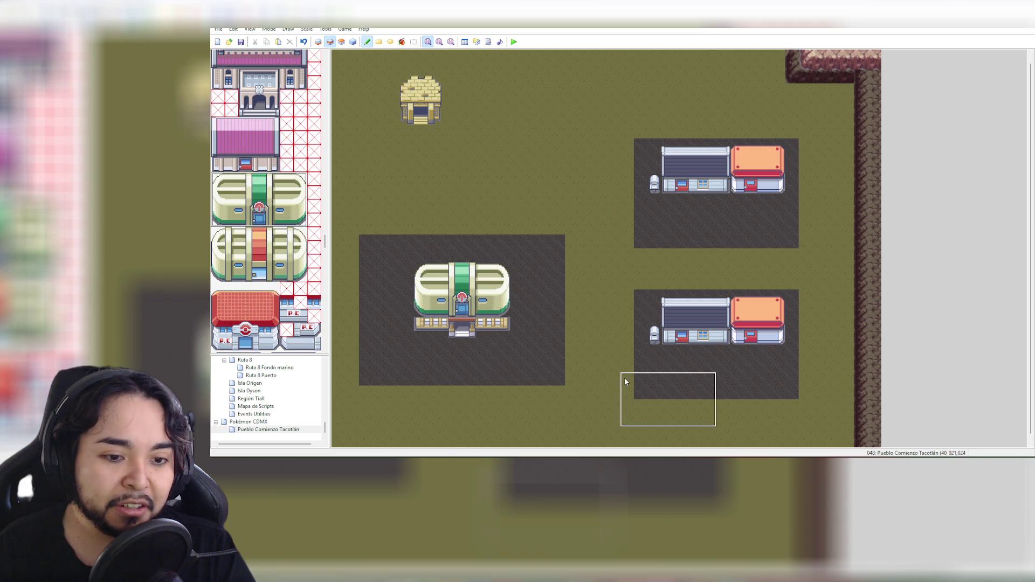
{"action": "right_click", "coordinate": [402, 254]}
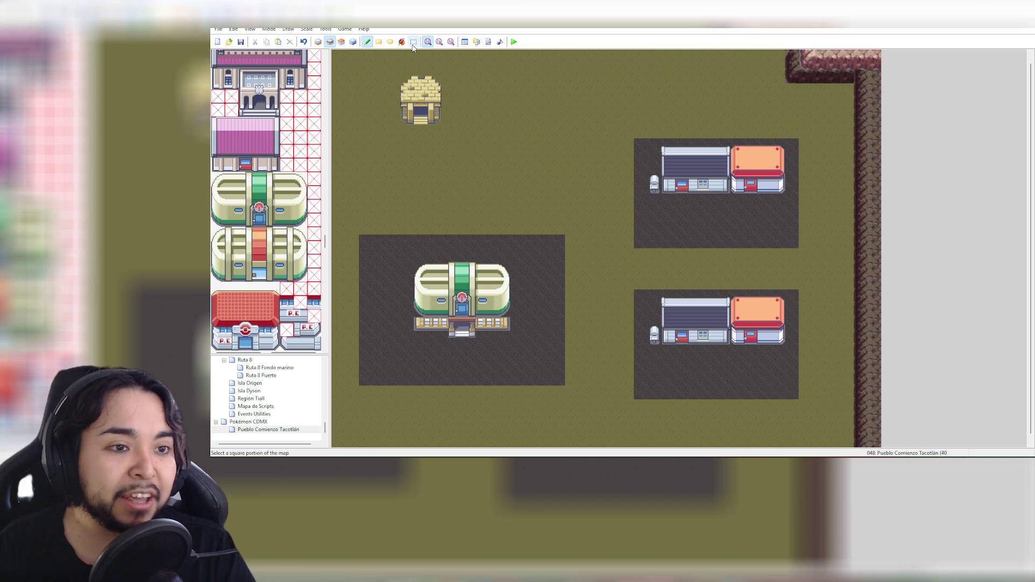
Cover the Pokémon Center's fence and steps with dark ground, checking Layers 1 and 2
{"action": "left_click_drag", "start_coordinate": [326, 239], "coordinate": [335, 54]}
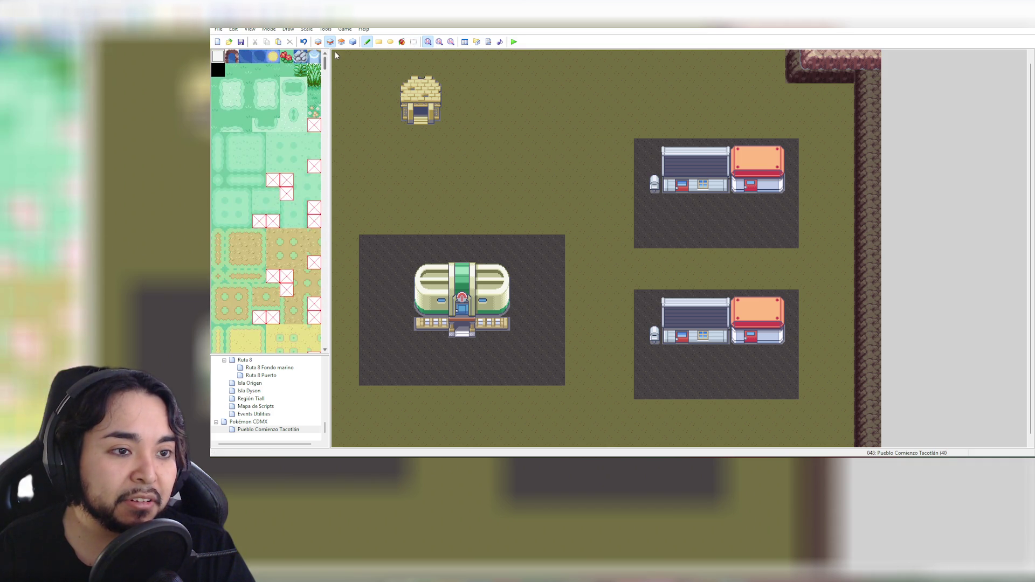
{"action": "mouse_move", "coordinate": [431, 326]}
{"action": "left_mouse_down"}
{"action": "mouse_move", "coordinate": [399, 326]}
{"action": "mouse_move", "coordinate": [506, 337]}
{"action": "mouse_move", "coordinate": [491, 323]}
{"action": "mouse_move", "coordinate": [434, 324]}
{"action": "mouse_move", "coordinate": [424, 353]}
{"action": "left_mouse_up"}
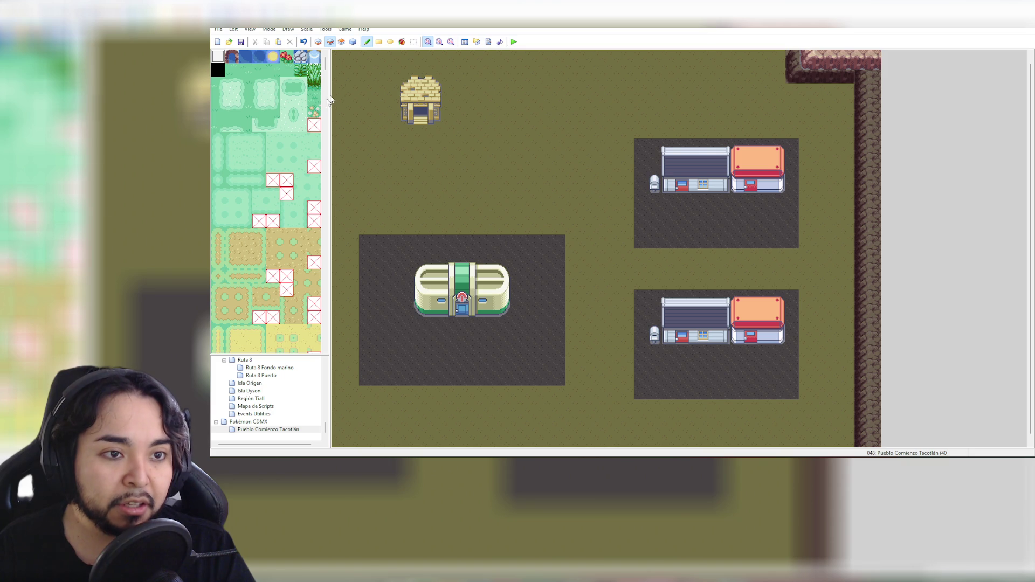
{"action": "left_click", "coordinate": [318, 43]}
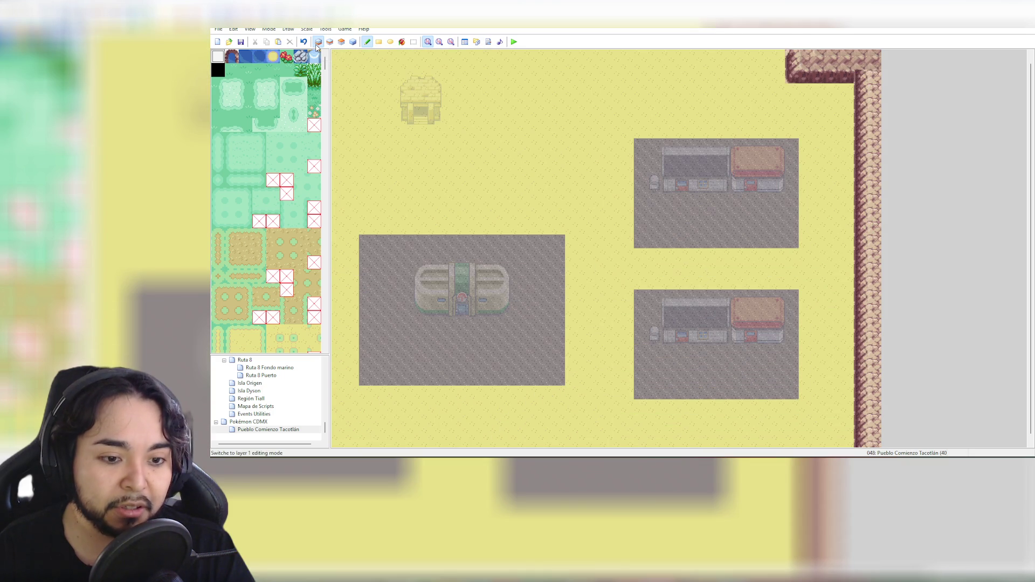
{"action": "left_click", "coordinate": [330, 42]}
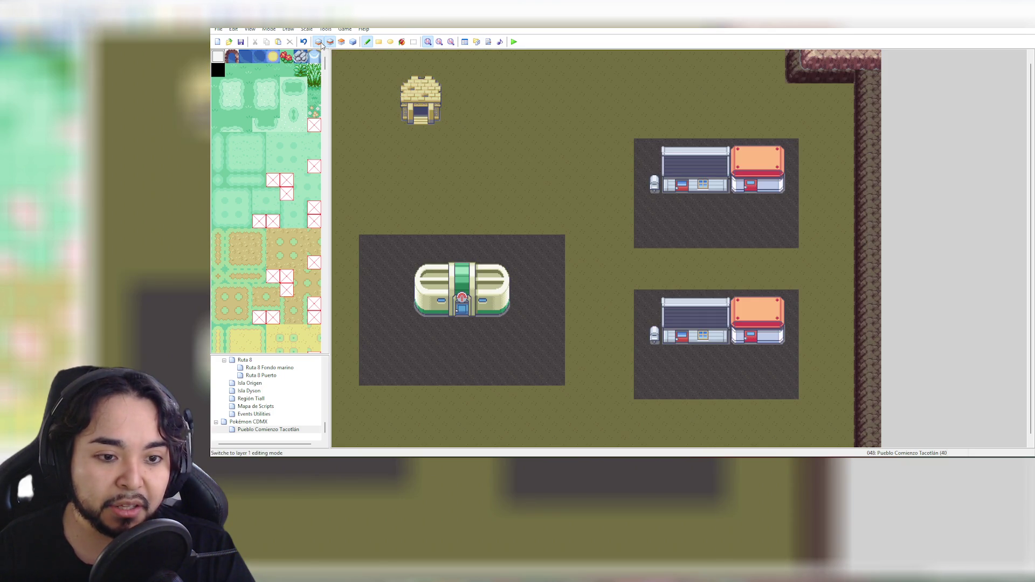
{"action": "left_click", "coordinate": [318, 43]}
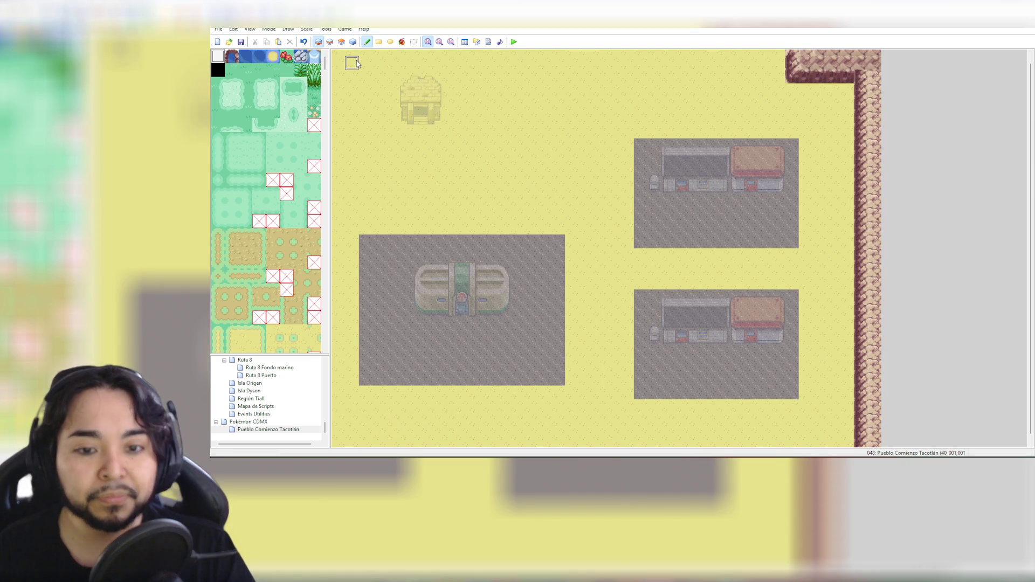
{"action": "left_click", "coordinate": [330, 43]}
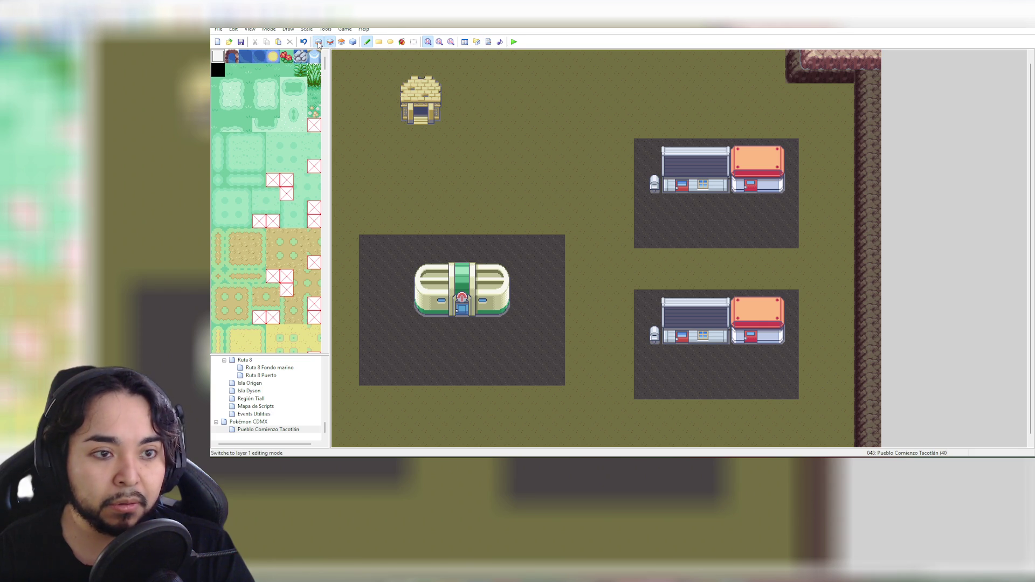
{"action": "left_click", "coordinate": [318, 42]}
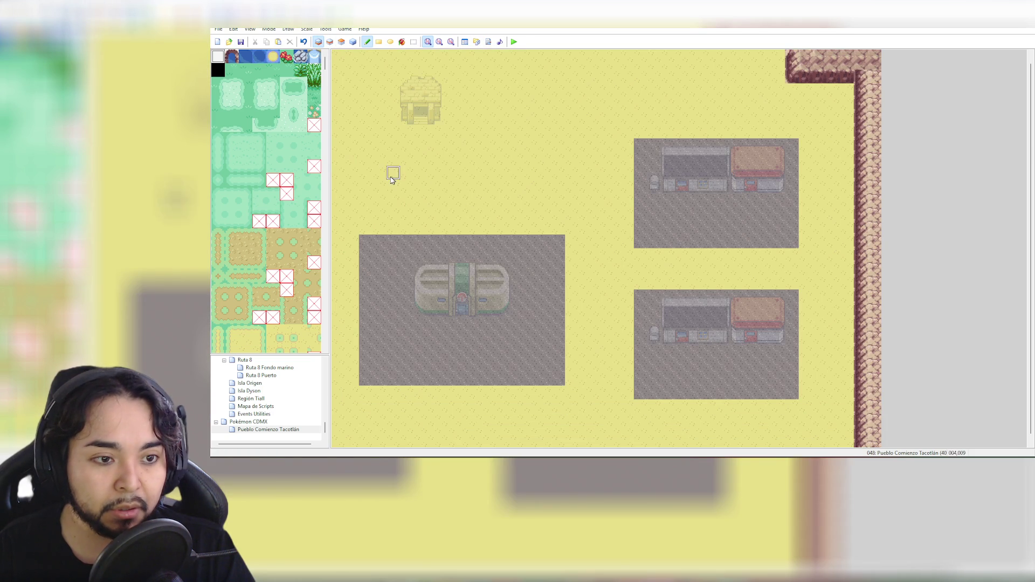
Undo a stray white strip on the plot's top edge and check the events view
{"action": "left_click_drag", "start_coordinate": [365, 241], "coordinate": [427, 242]}
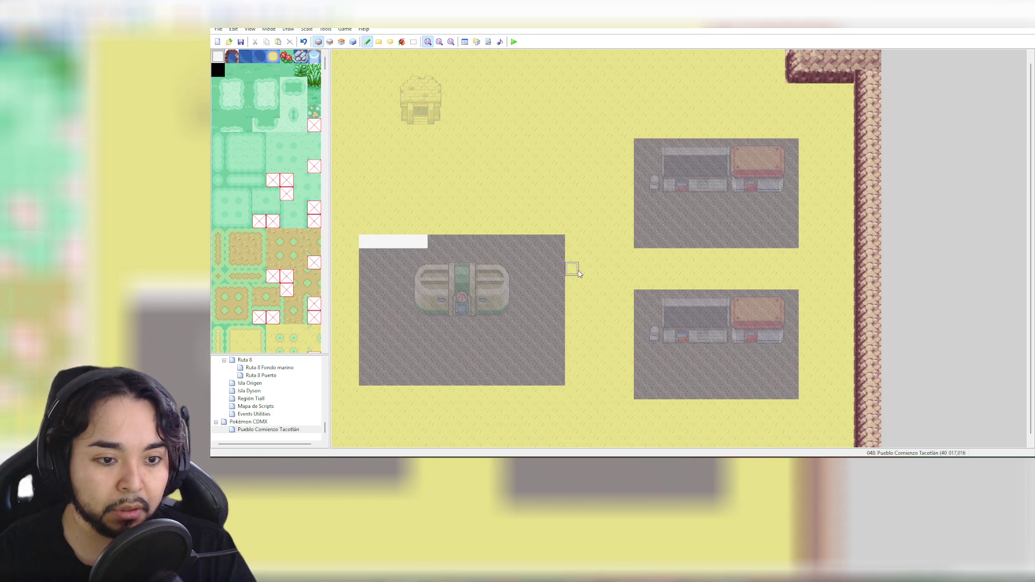
{"action": "key", "text": "ctrl+z"}
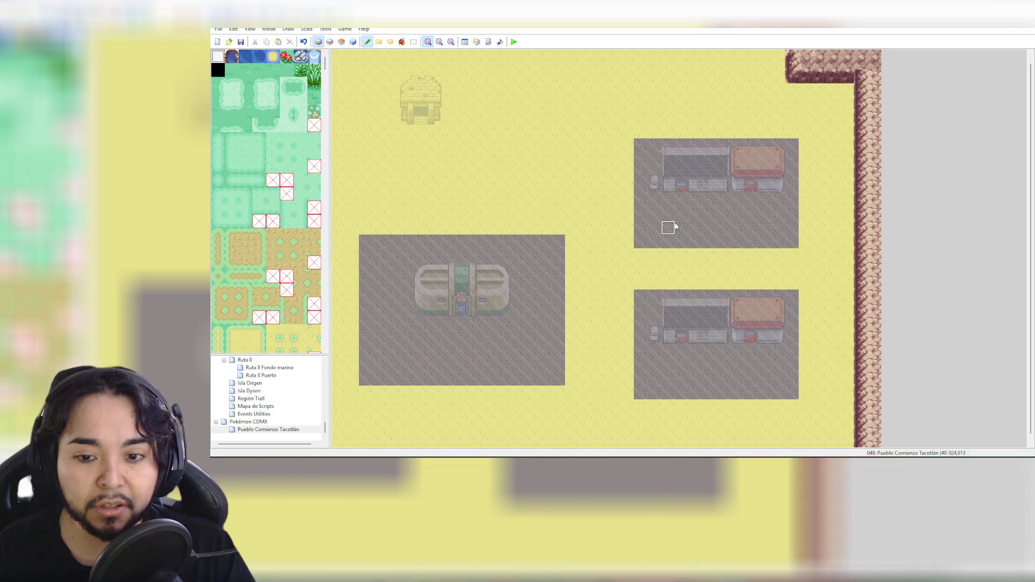
{"action": "left_click", "coordinate": [354, 42]}
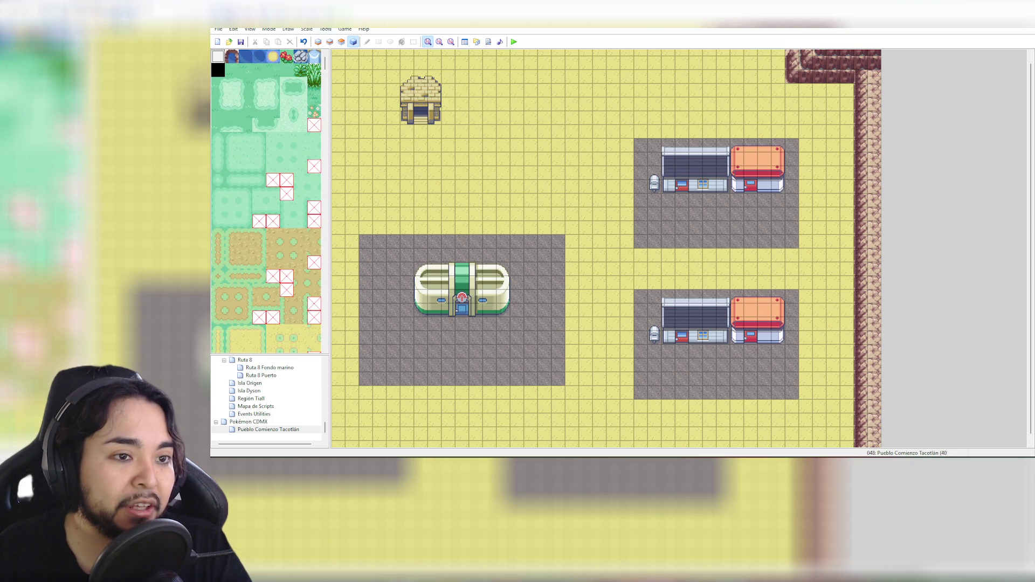
{"action": "left_click", "coordinate": [318, 42]}
{"action": "mouse_move", "coordinate": [325, 63]}
{"action": "left_mouse_down"}
{"action": "mouse_move", "coordinate": [326, 138]}
{"action": "mouse_move", "coordinate": [337, 132]}
{"action": "left_mouse_up"}
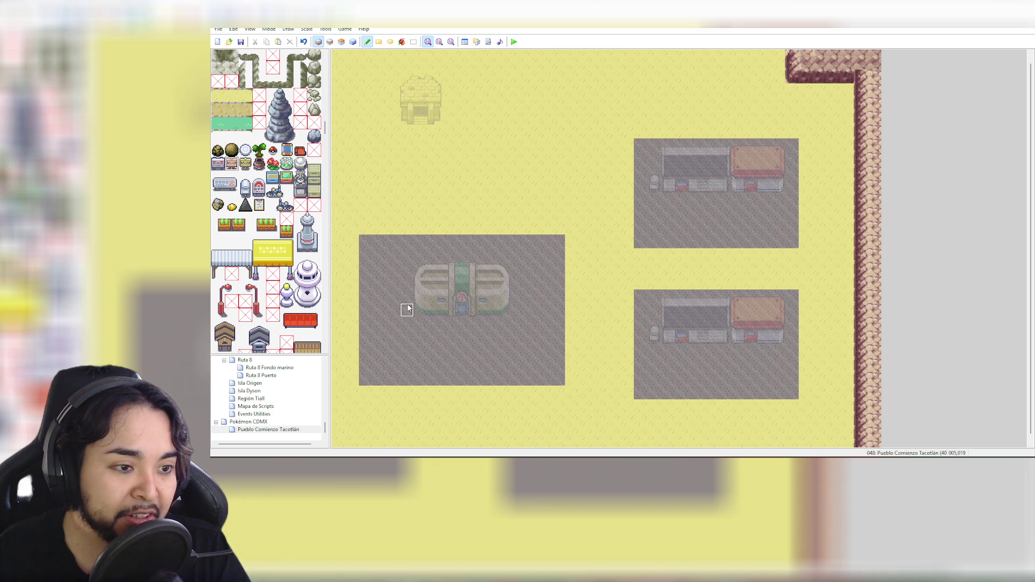
Place the small sign left of the Pokémon Center on Layer 2, after undoing a Layer 1 attempt
{"action": "left_click", "coordinate": [407, 309]}
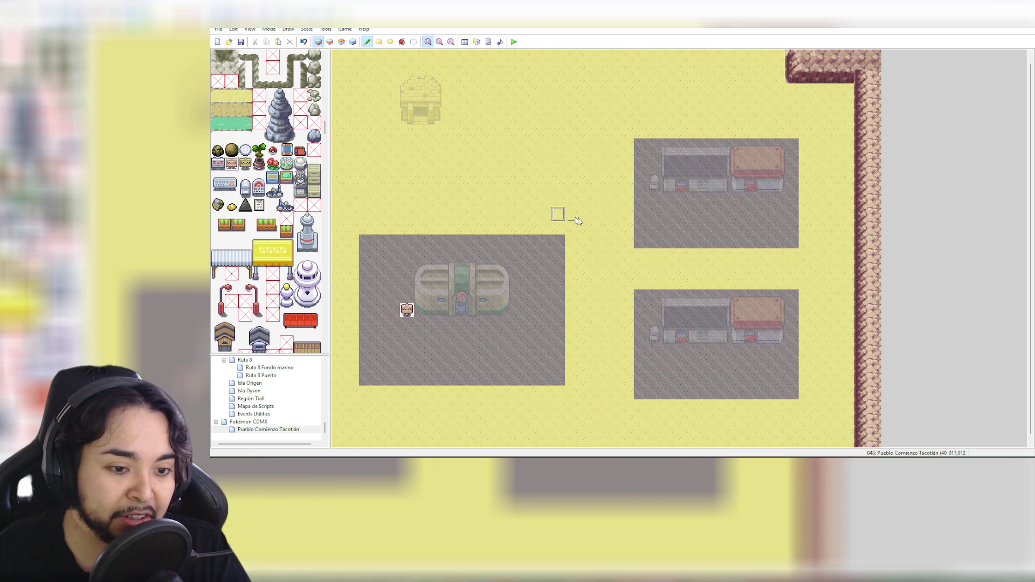
{"action": "key", "text": "ctrl+z"}
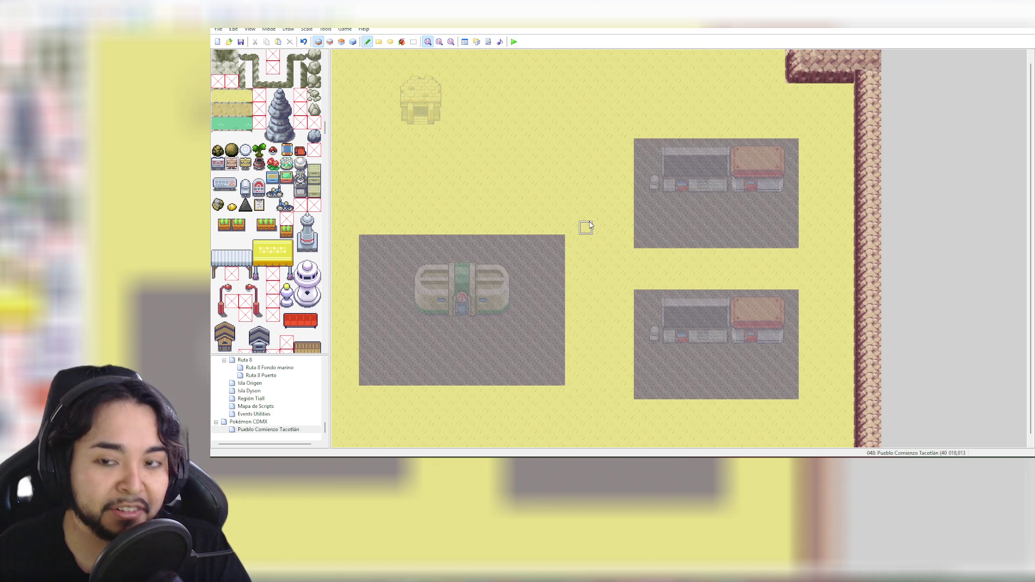
{"action": "left_click", "coordinate": [331, 42]}
{"action": "left_click", "coordinate": [406, 310]}
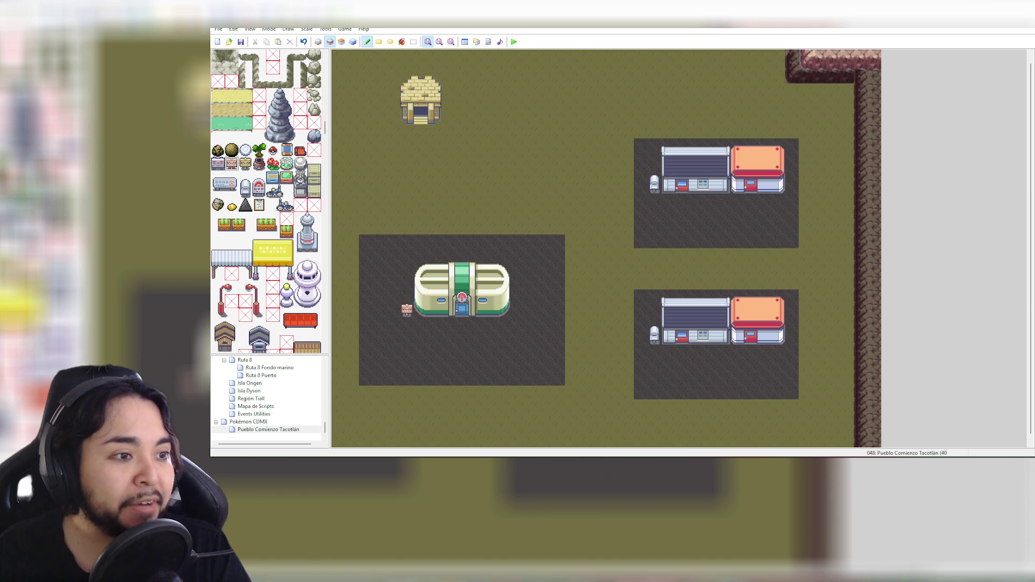
{"action": "mouse_move", "coordinate": [633, 577]}
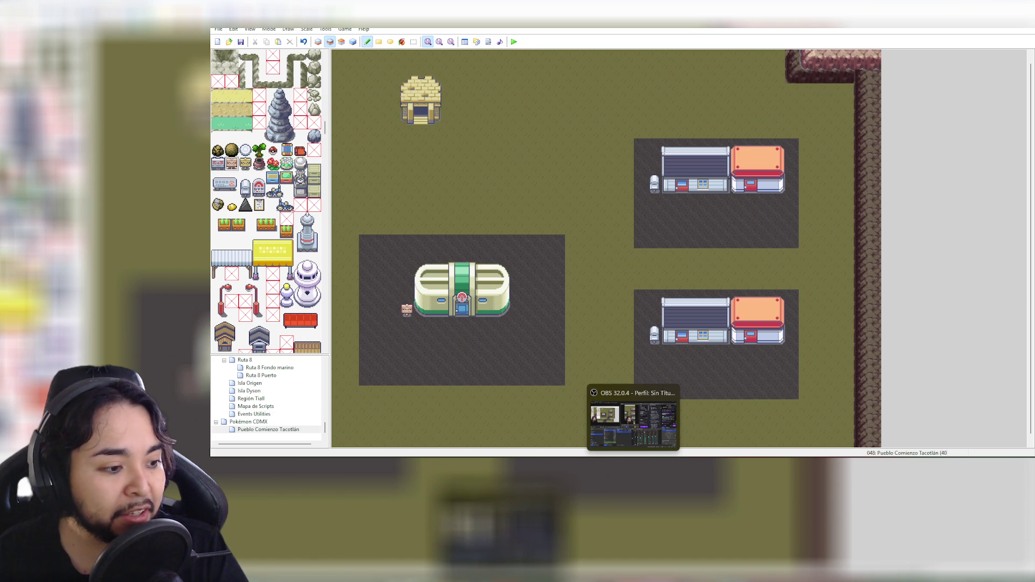
In StreamElements, toggle Show on Stream and video visibility, then skip to Love Generation
{"action": "mouse_move", "coordinate": [747, 577]}
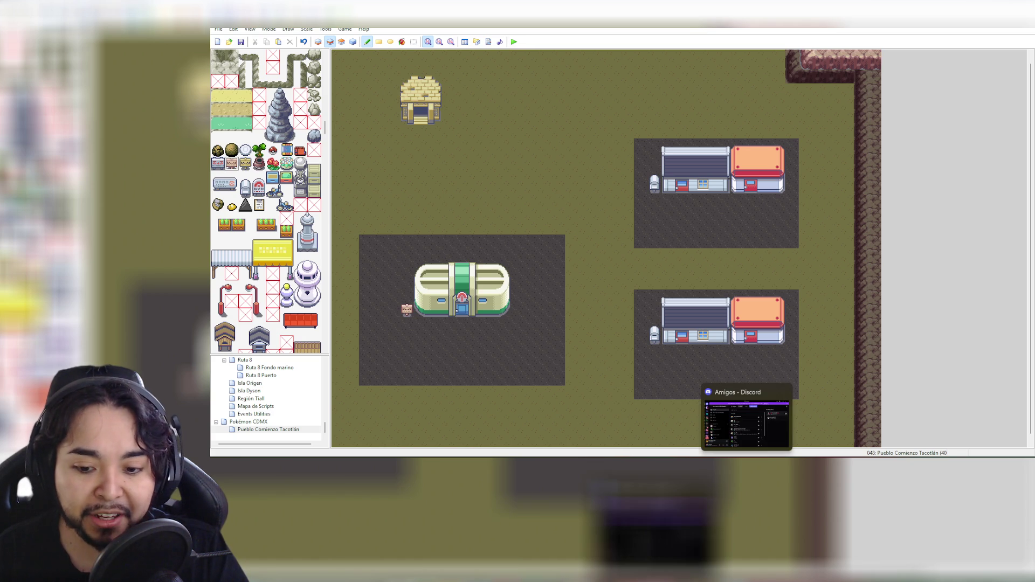
{"action": "left_click", "coordinate": [601, 426]}
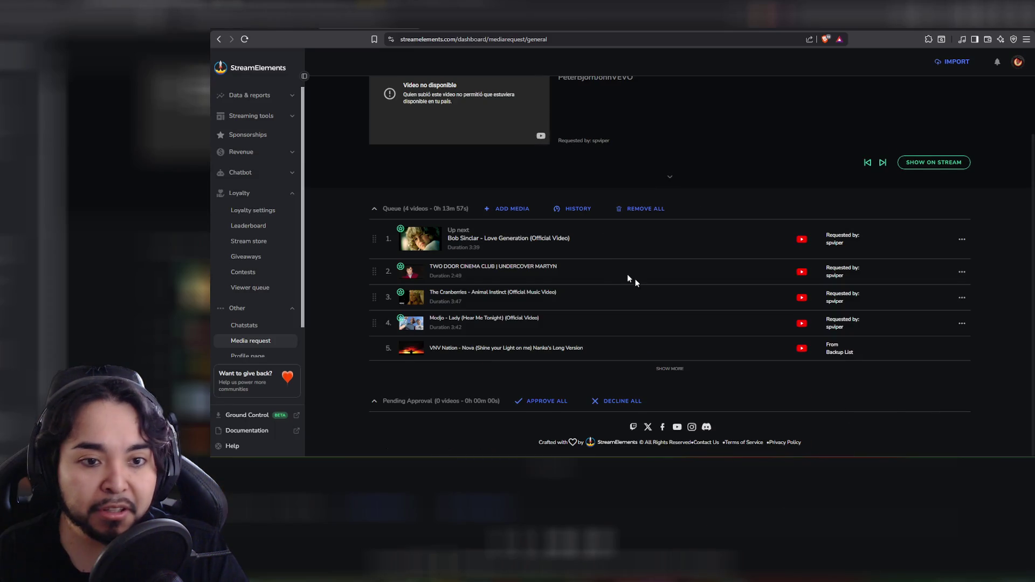
{"action": "scroll", "coordinate": [611, 265], "scroll_direction": "up", "scroll_amount": 1}
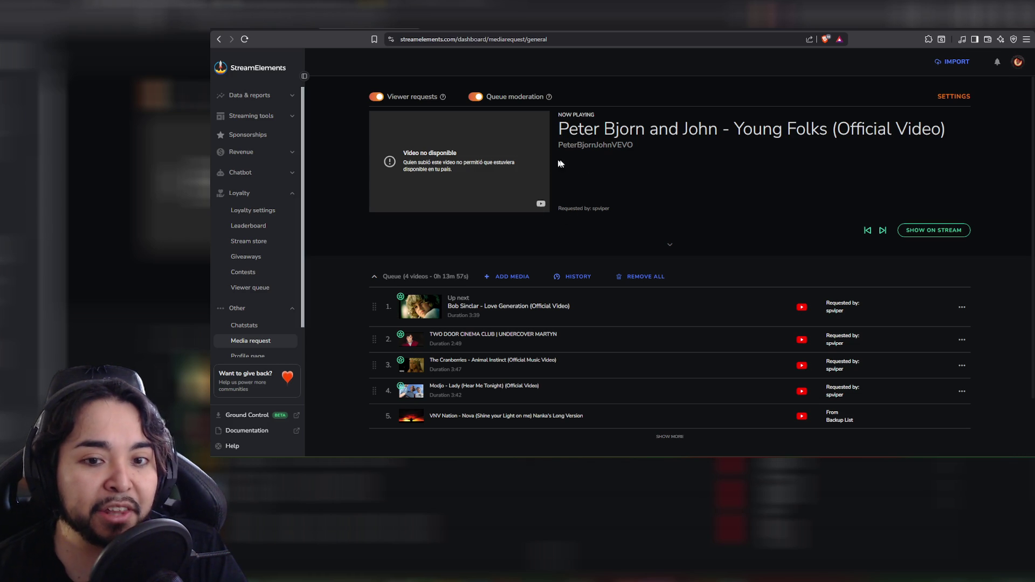
{"action": "left_click", "coordinate": [909, 231]}
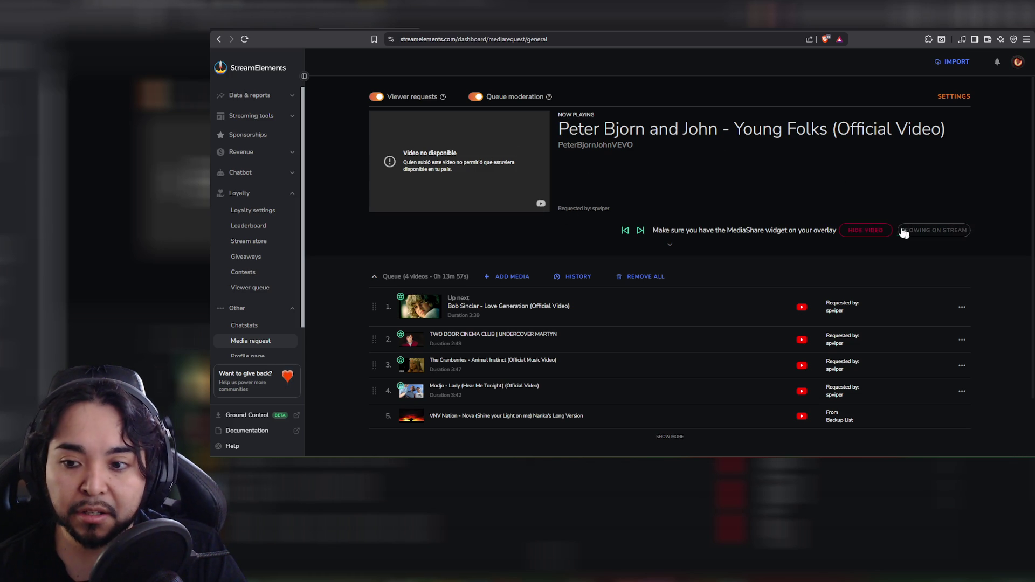
{"action": "left_click", "coordinate": [866, 230]}
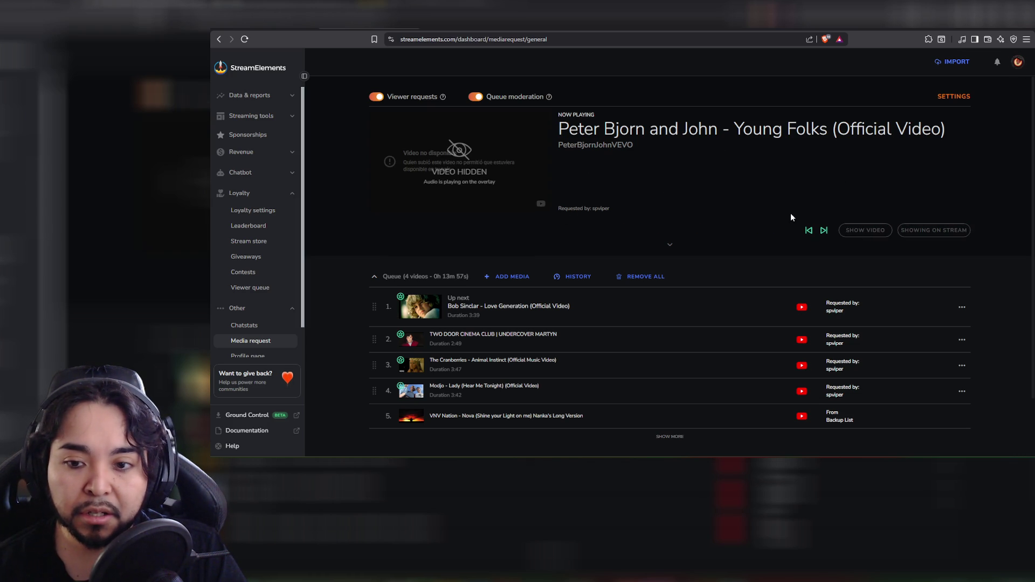
{"action": "left_click", "coordinate": [873, 230]}
{"action": "left_click", "coordinate": [917, 232]}
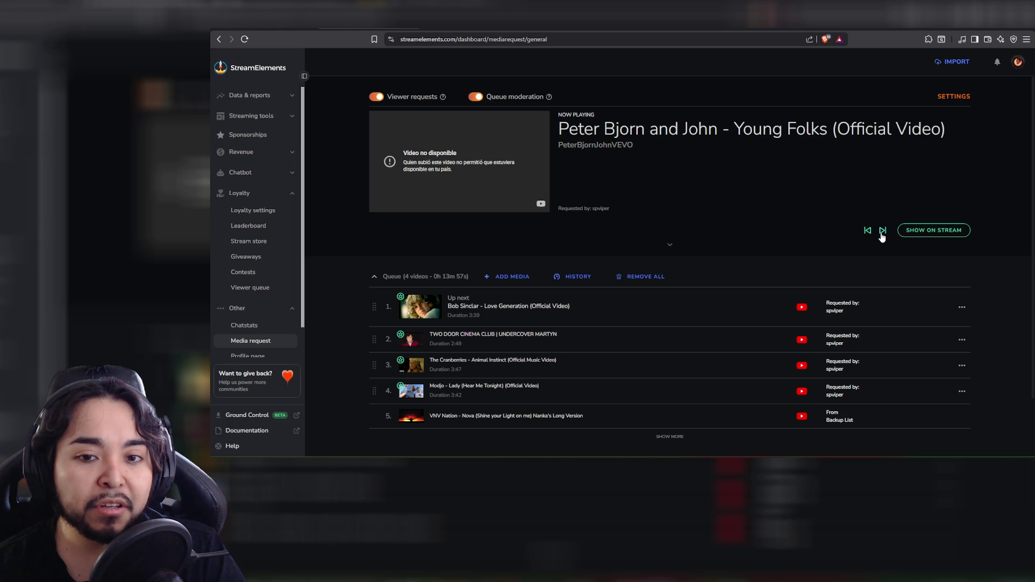
{"action": "left_click", "coordinate": [882, 230]}
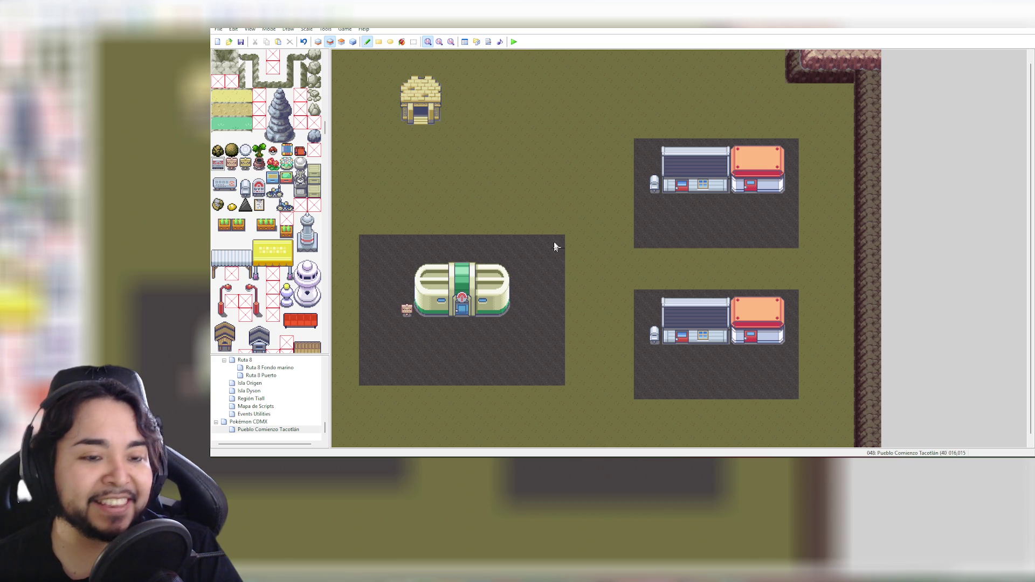
Put a sign tile at the hut's right side, staying on layer 2
{"action": "left_click", "coordinate": [448, 117]}
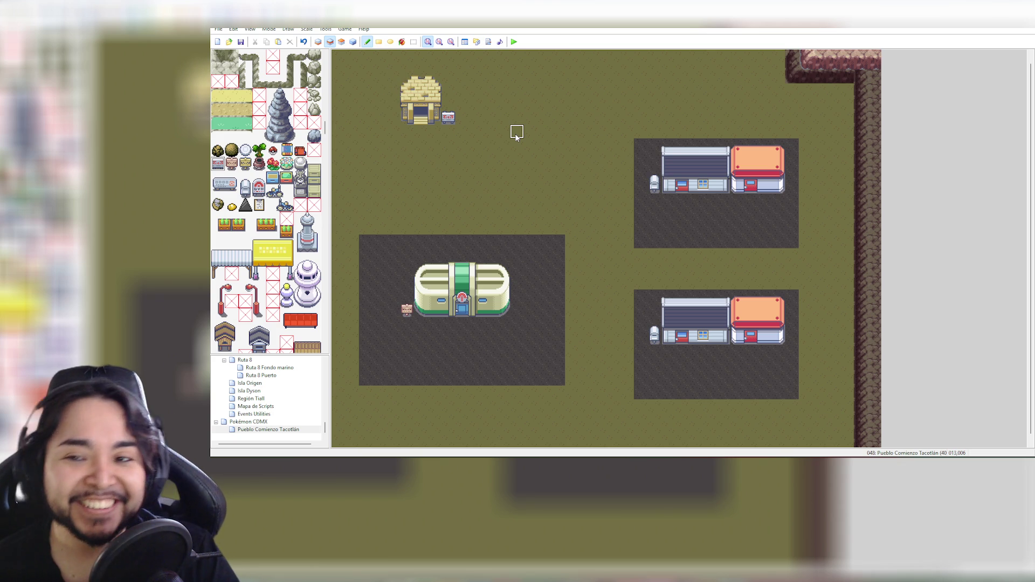
{"action": "left_click", "coordinate": [343, 42]}
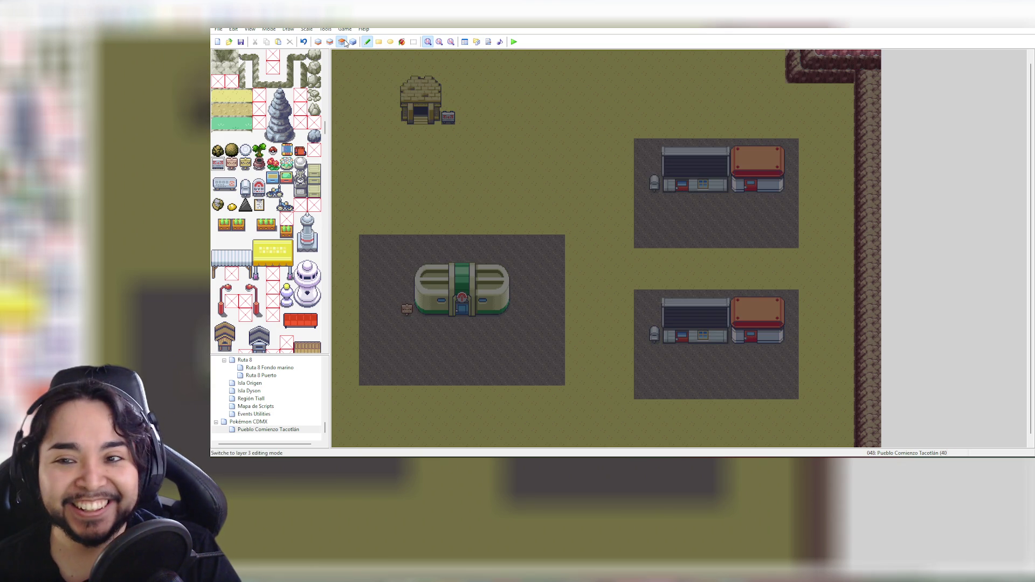
{"action": "left_click", "coordinate": [330, 42]}
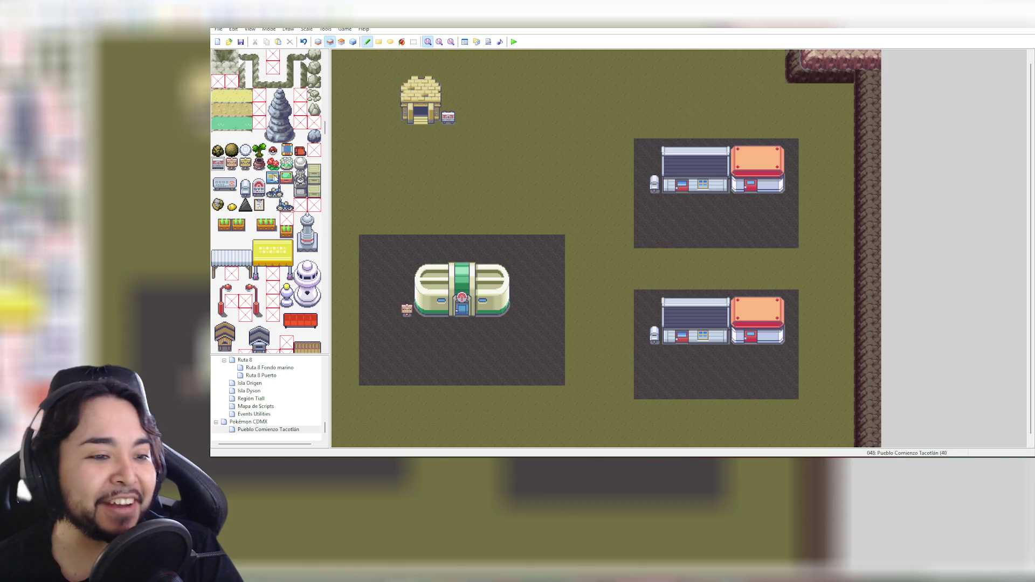
{"action": "left_click_drag", "start_coordinate": [325, 128], "coordinate": [329, 118]}
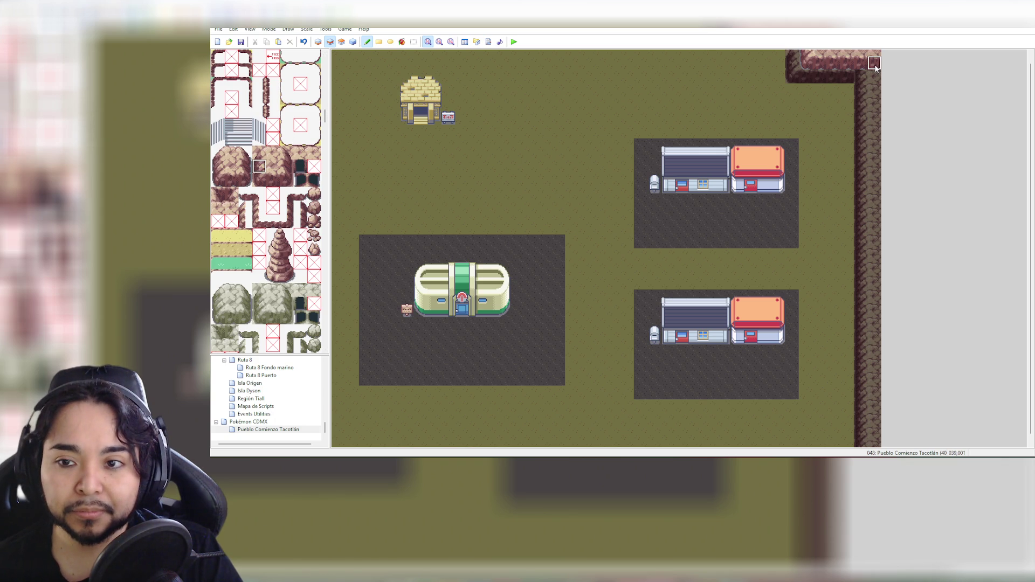
Paint cliff tiles in one unbroken column from top to bottom of the map's right edge
{"action": "left_click_drag", "start_coordinate": [877, 96], "coordinate": [877, 446]}
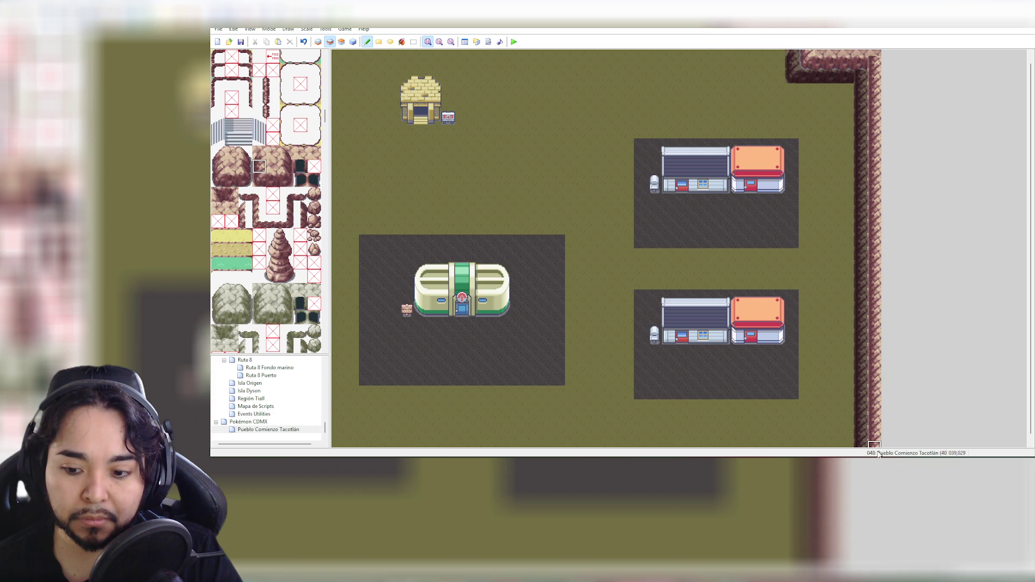
{"action": "left_click", "coordinate": [440, 42]}
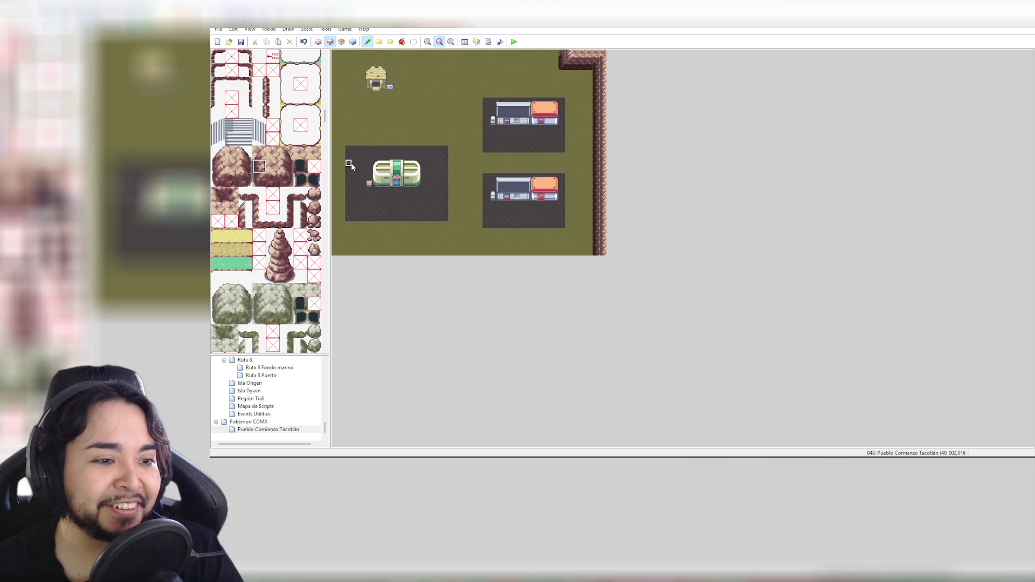
Paint cliff tiles down the upper and lower sections of the map's left edge
{"action": "left_click", "coordinate": [284, 170]}
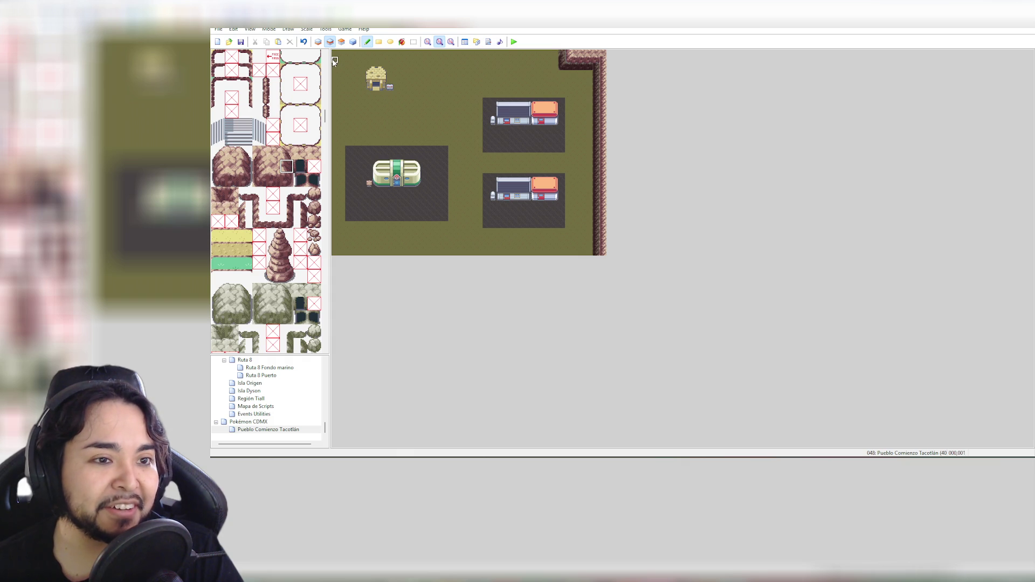
{"action": "left_click_drag", "start_coordinate": [334, 95], "coordinate": [332, 157]}
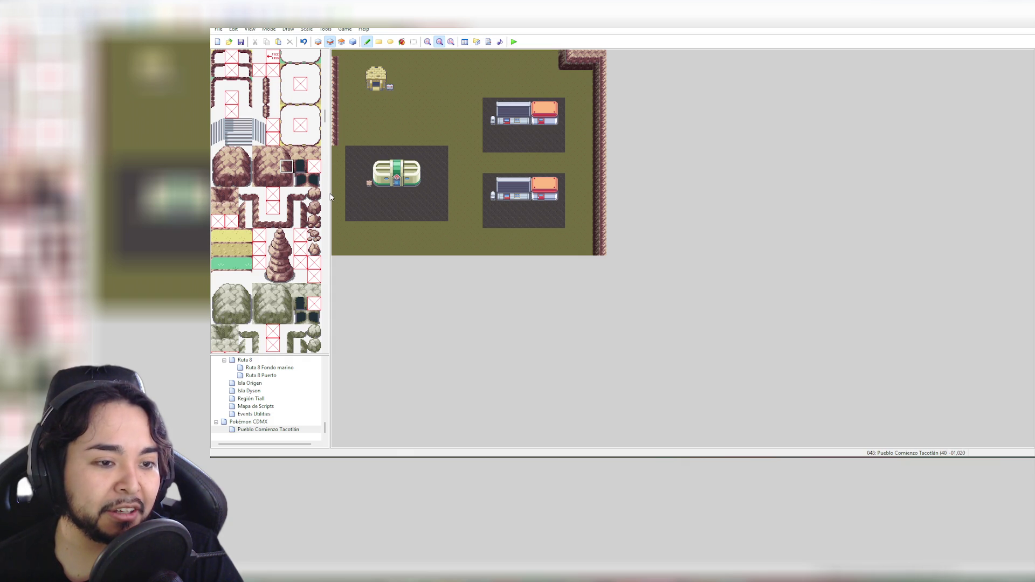
{"action": "left_click_drag", "start_coordinate": [334, 212], "coordinate": [337, 267]}
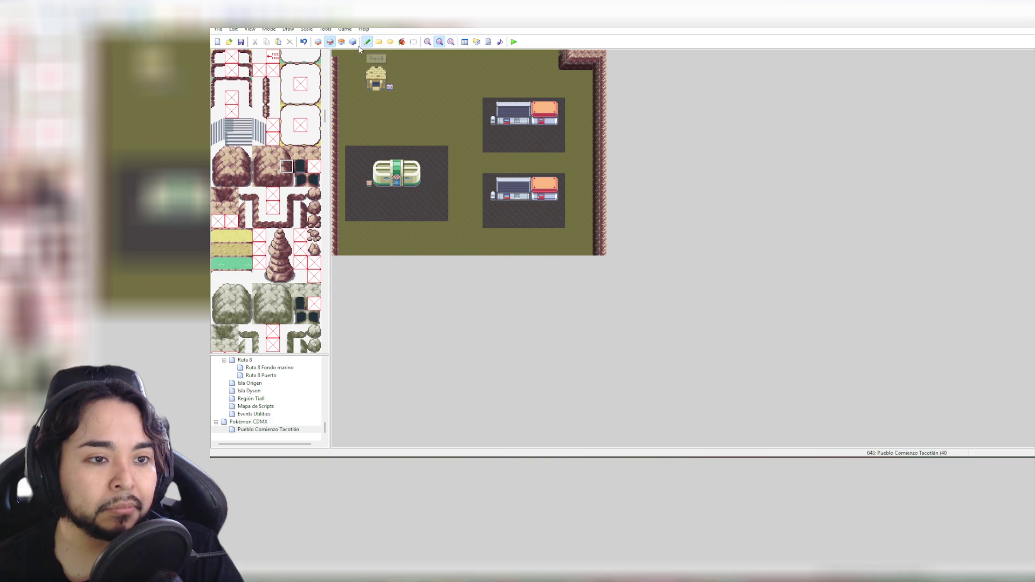
Cover the map's top-left corner with a two-tile-tall rock piece
{"action": "left_click", "coordinate": [273, 166]}
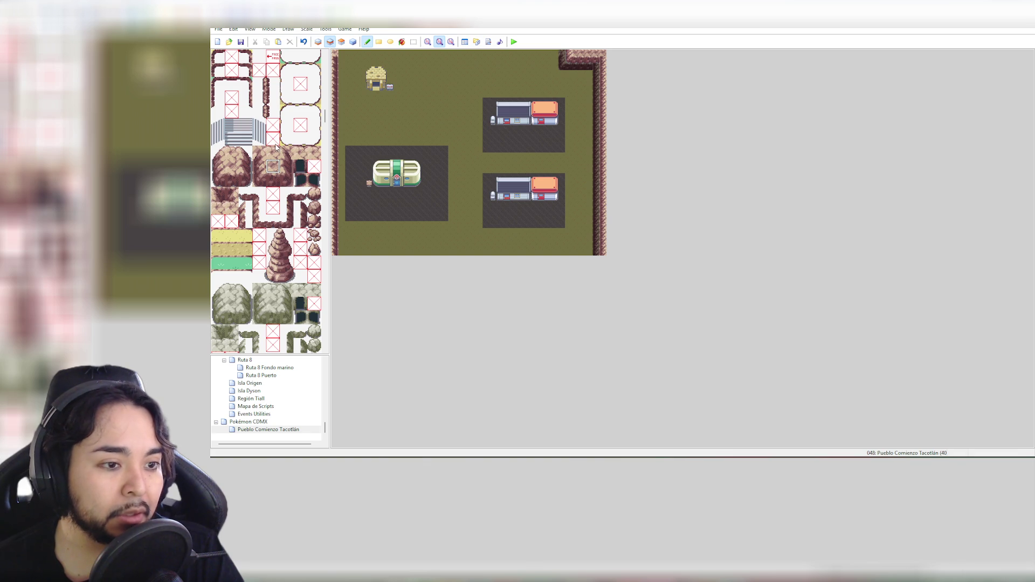
{"action": "left_click", "coordinate": [228, 195]}
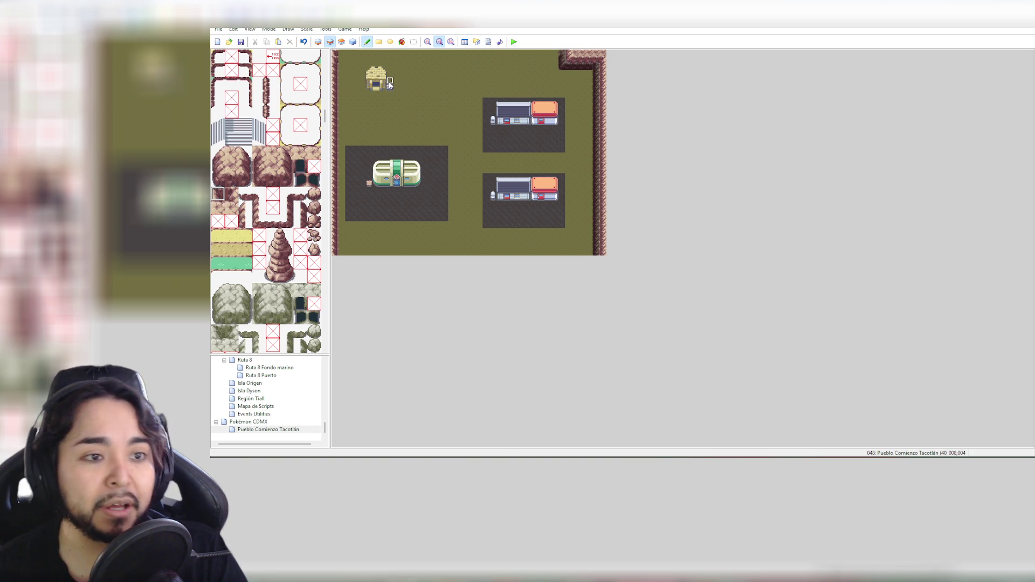
{"action": "left_click_drag", "start_coordinate": [231, 166], "coordinate": [233, 180]}
{"action": "left_click_drag", "start_coordinate": [338, 56], "coordinate": [351, 56]}
{"action": "right_click", "coordinate": [350, 54]}
{"action": "left_click", "coordinate": [364, 56]}
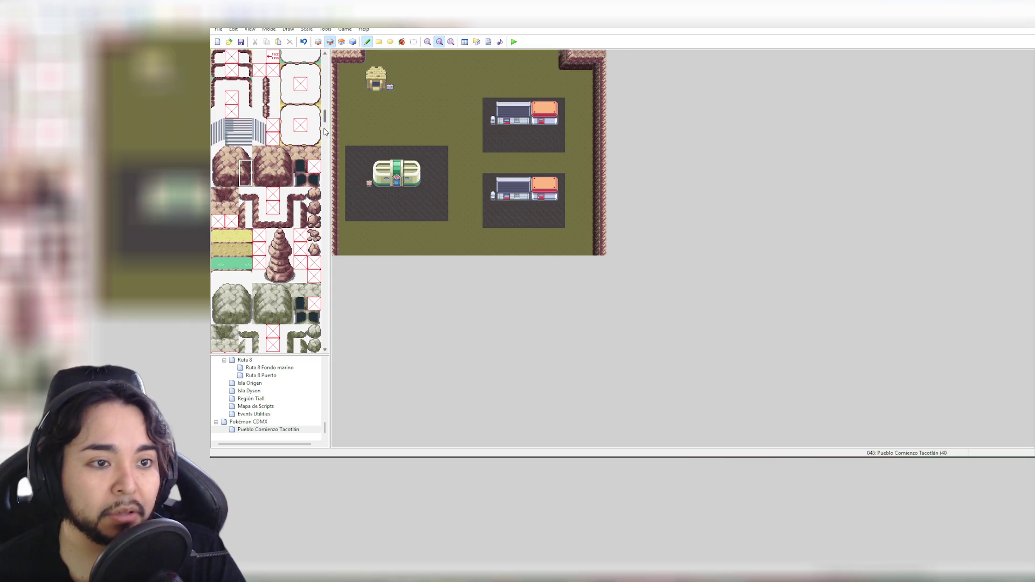
{"action": "left_click", "coordinate": [219, 196]}
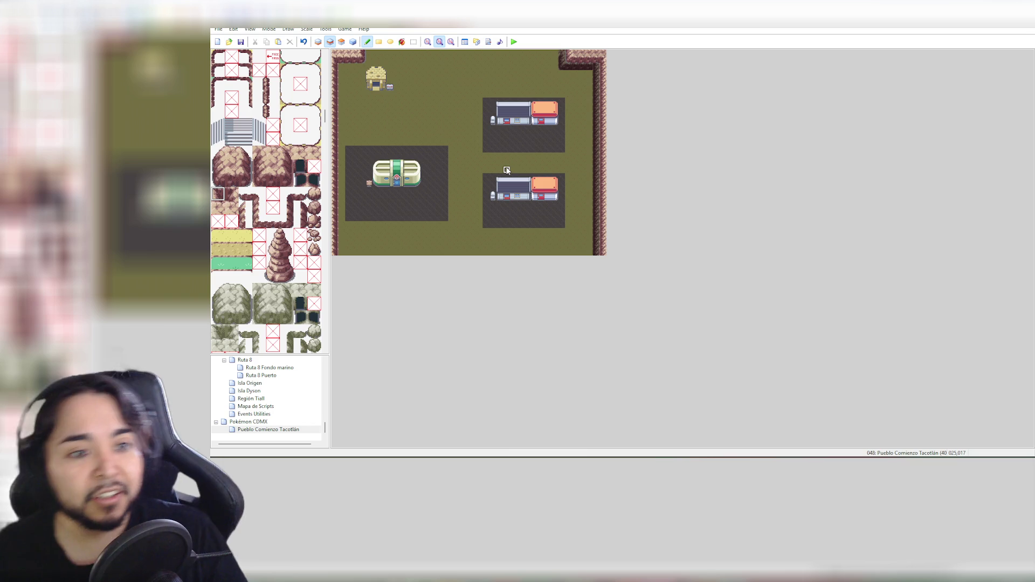
{"action": "left_click", "coordinate": [428, 41]}
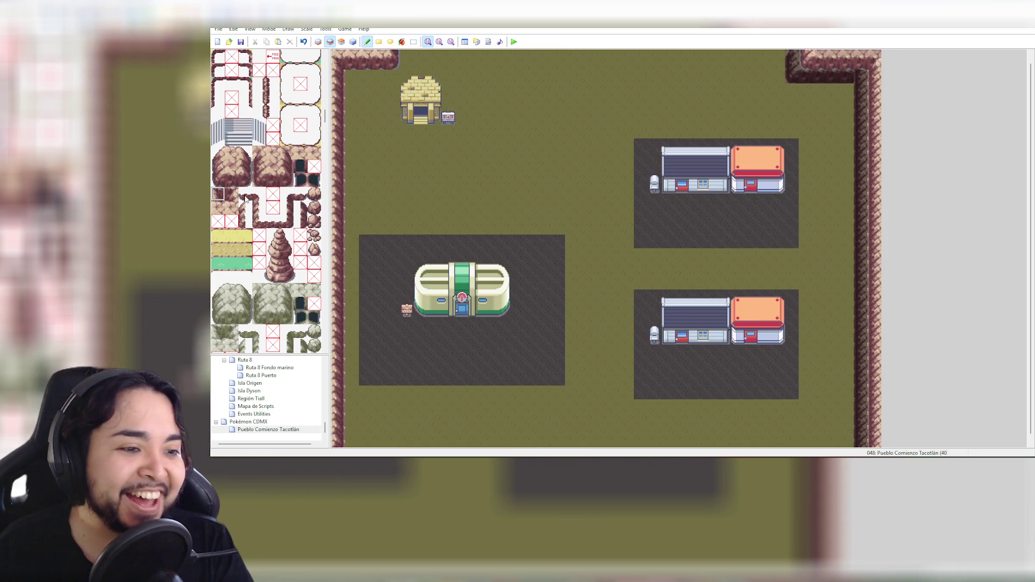
On the bottom layer, place a small rock at the map's top-left
{"action": "left_click", "coordinate": [318, 42]}
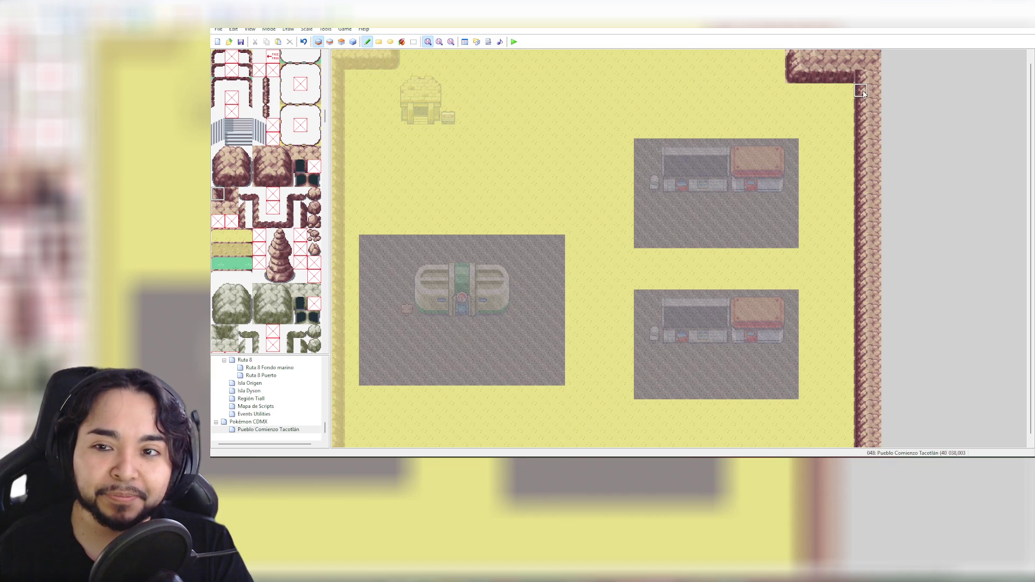
{"action": "left_click", "coordinate": [231, 195]}
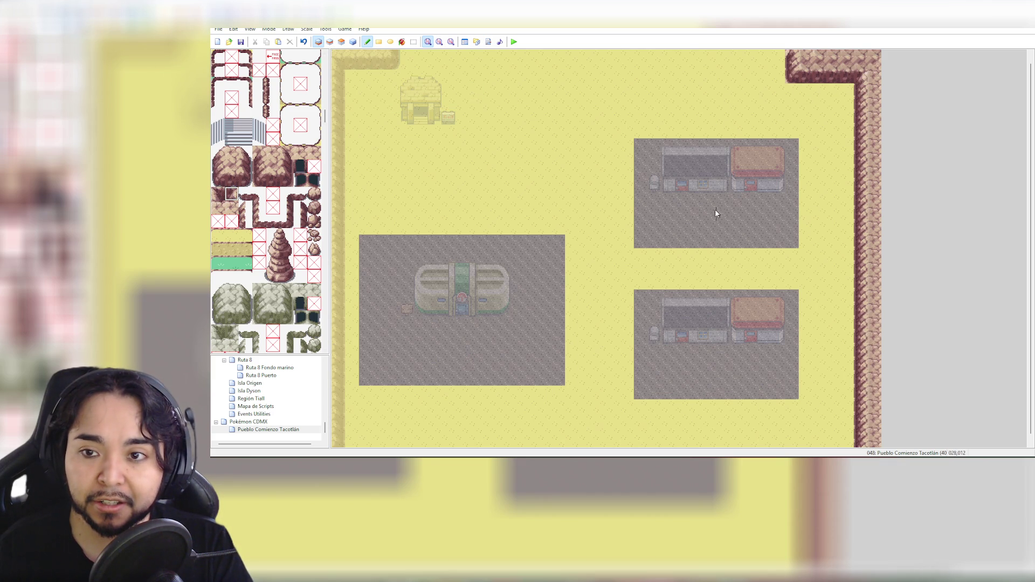
{"action": "left_click", "coordinate": [219, 197]}
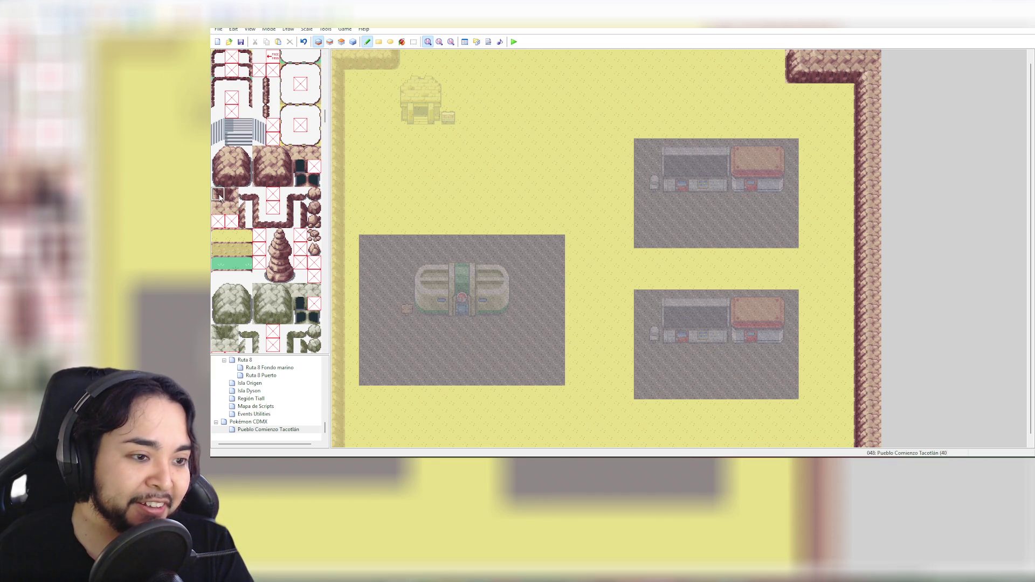
{"action": "left_click", "coordinate": [351, 76]}
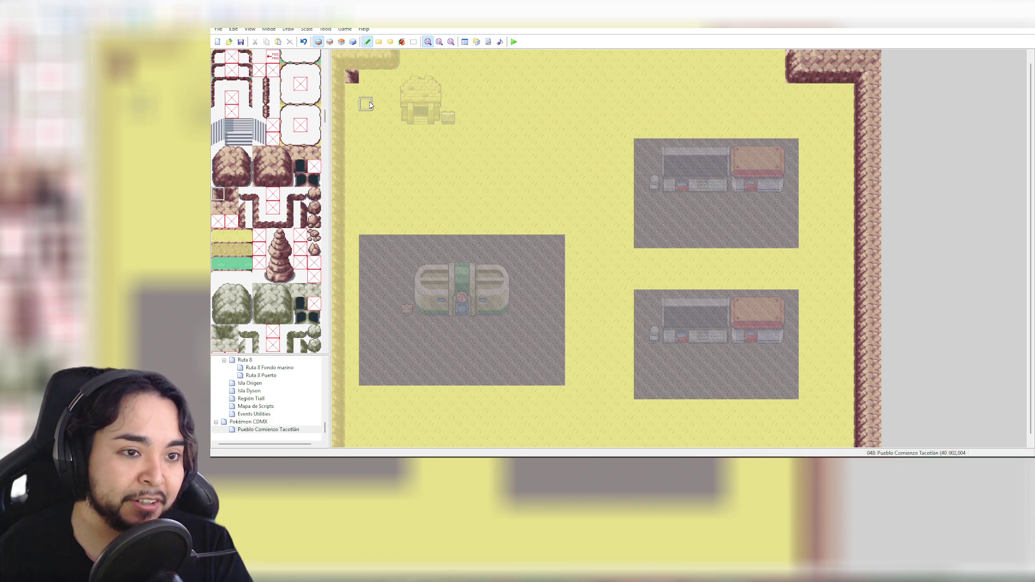
Paint rock block tiles along the top edge near the hut
{"action": "left_click", "coordinate": [242, 155]}
{"action": "left_click", "coordinate": [241, 166]}
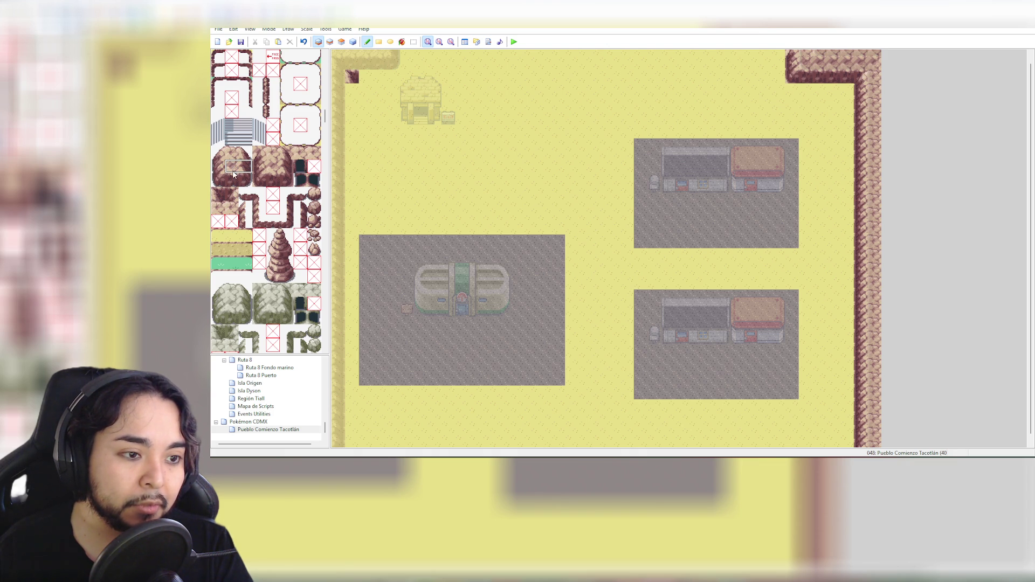
{"action": "left_click", "coordinate": [399, 69]}
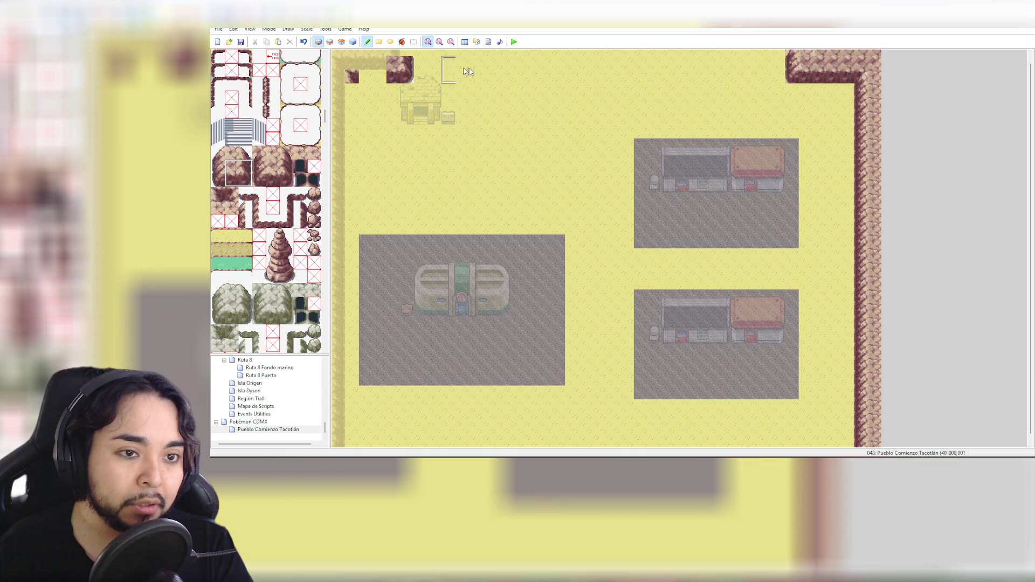
{"action": "left_click", "coordinate": [242, 167]}
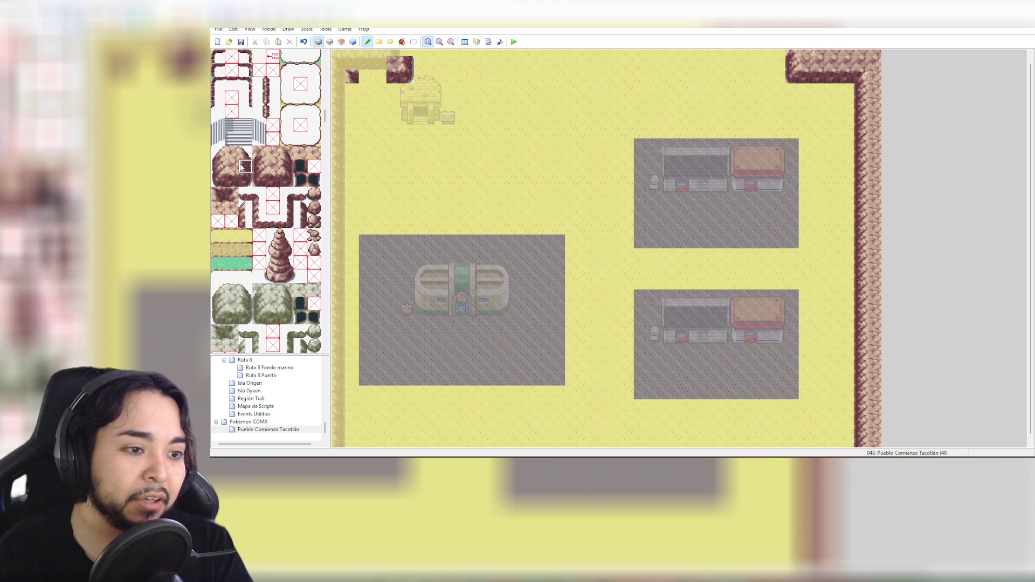
{"action": "left_click", "coordinate": [407, 56]}
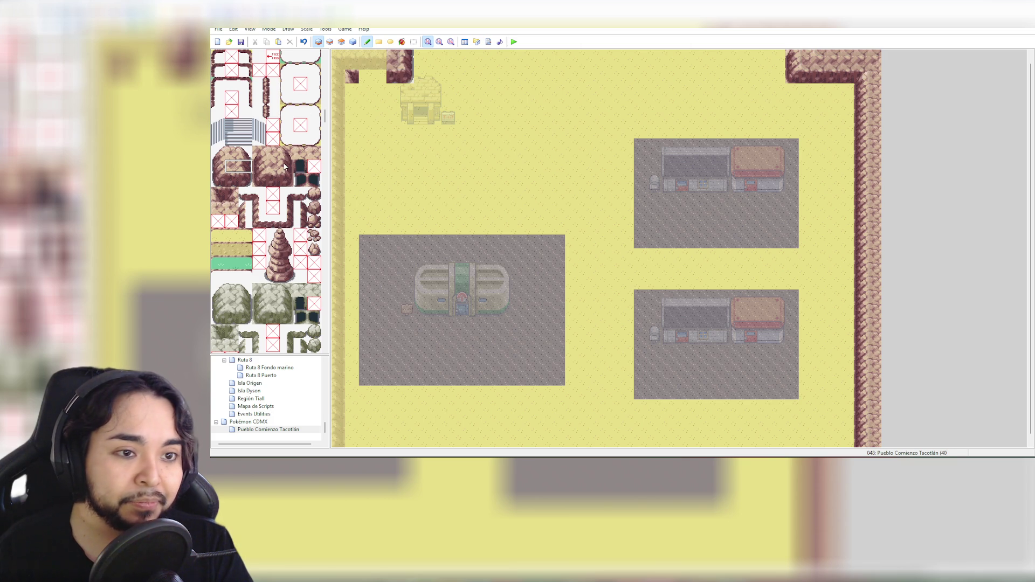
Fill the gap in the top-left rock wall and cover the corner tile with rock
{"action": "left_click_drag", "start_coordinate": [238, 174], "coordinate": [233, 181]}
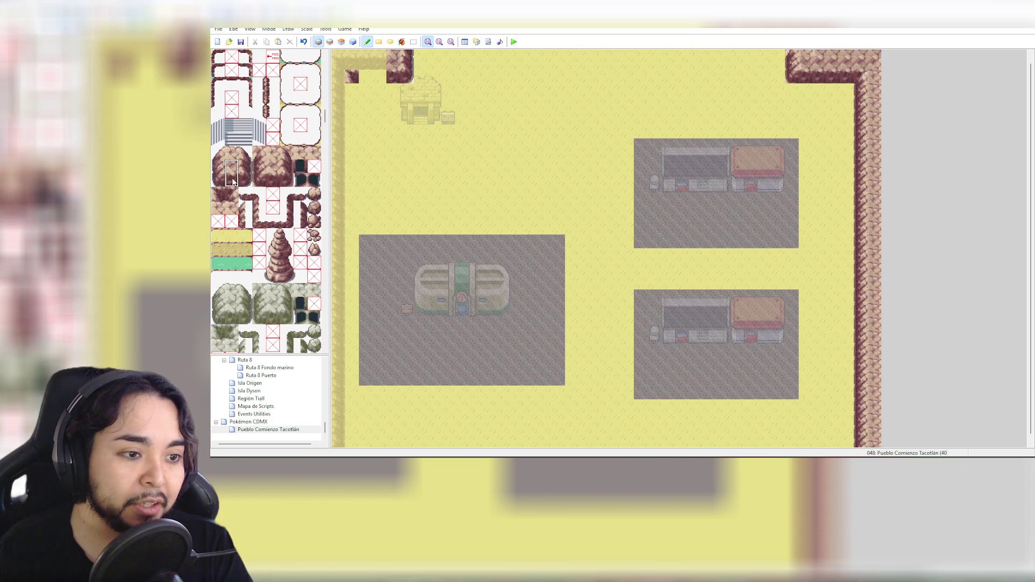
{"action": "left_click_drag", "start_coordinate": [379, 70], "coordinate": [365, 70]}
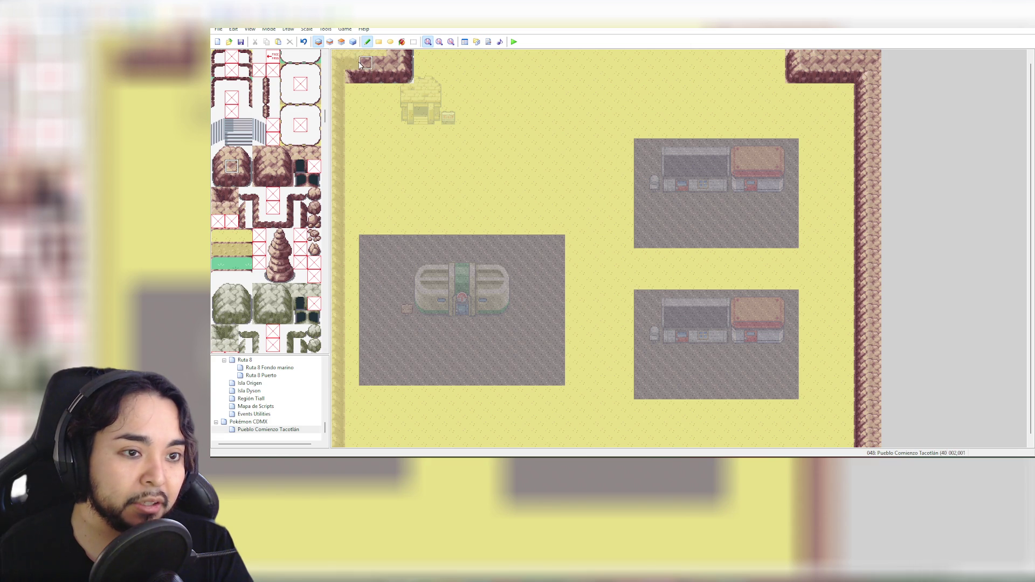
{"action": "left_click", "coordinate": [341, 63]}
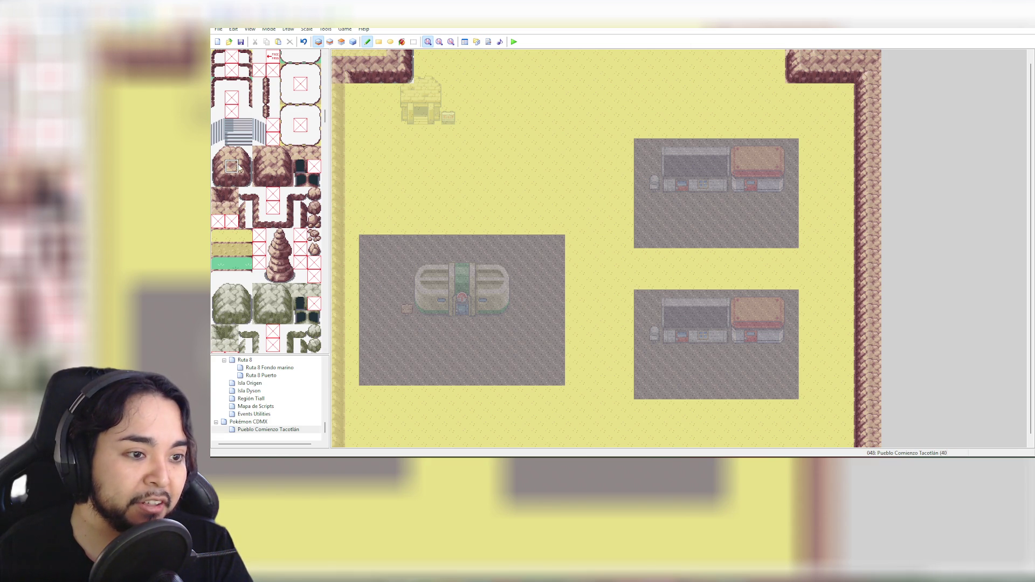
Paint a two-tile-wide cliff strip down the full left edge of the map
{"action": "left_click_drag", "start_coordinate": [235, 168], "coordinate": [246, 167]}
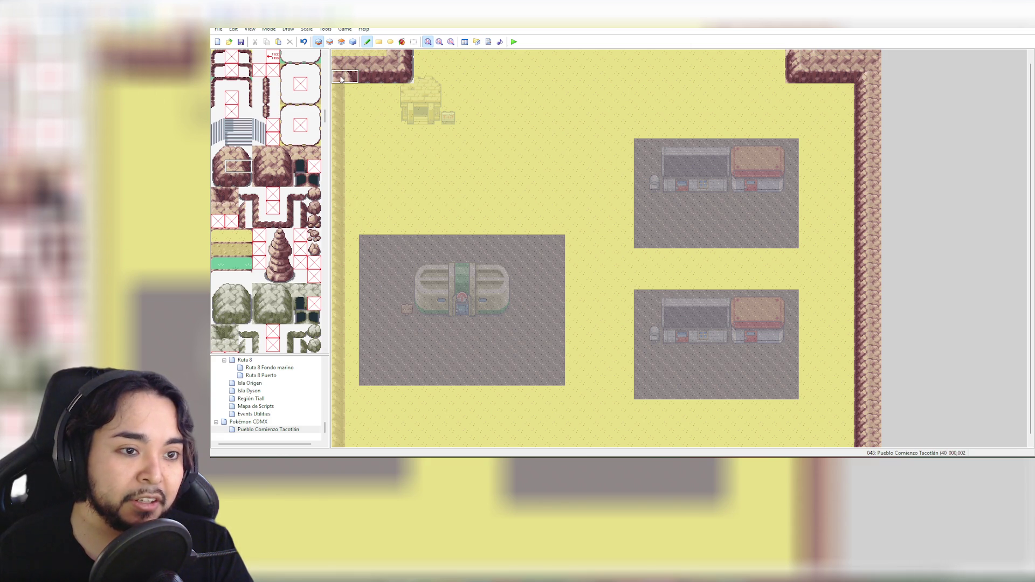
{"action": "mouse_move", "coordinate": [341, 79]}
{"action": "left_mouse_down"}
{"action": "mouse_move", "coordinate": [339, 178]}
{"action": "mouse_move", "coordinate": [326, 206]}
{"action": "mouse_move", "coordinate": [348, 220]}
{"action": "mouse_move", "coordinate": [353, 452]}
{"action": "left_mouse_up"}
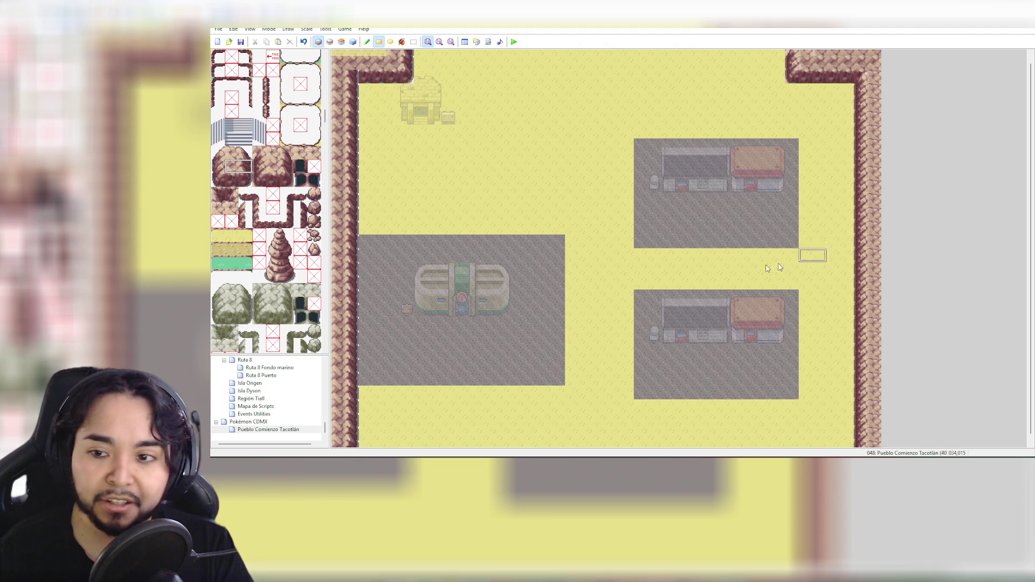
{"action": "left_click", "coordinate": [439, 42]}
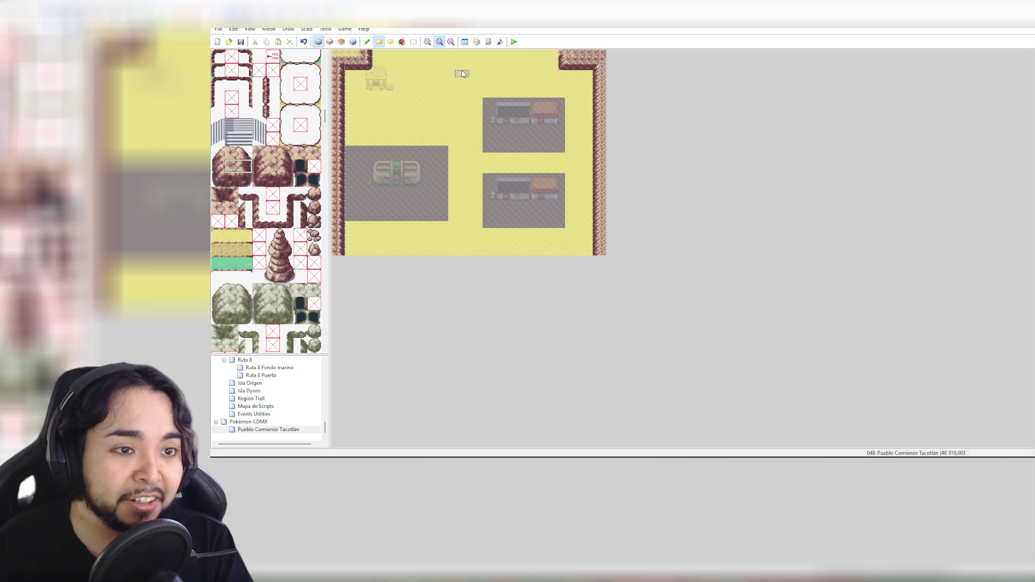
{"action": "left_click", "coordinate": [217, 194]}
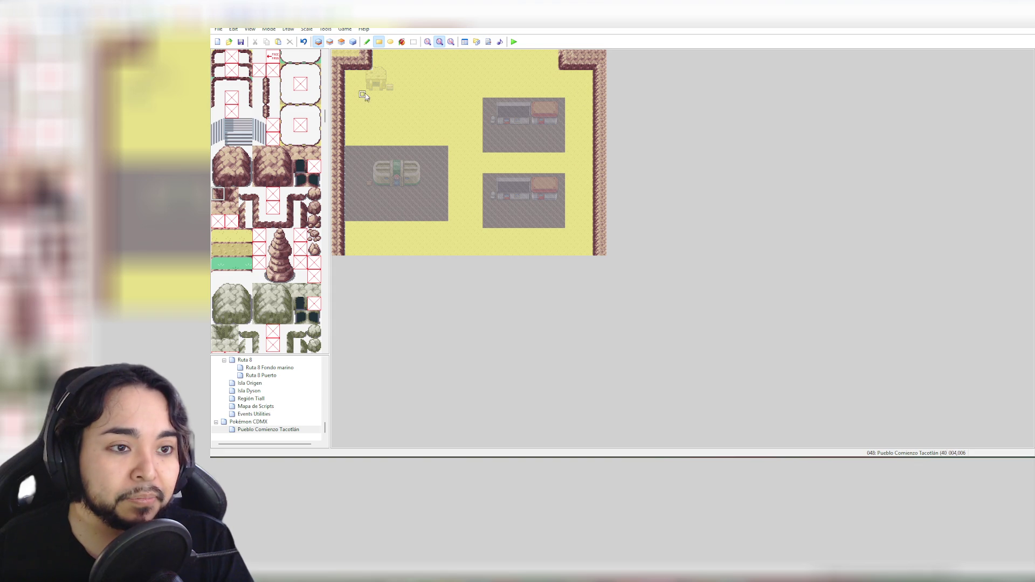
{"action": "left_click", "coordinate": [353, 42]}
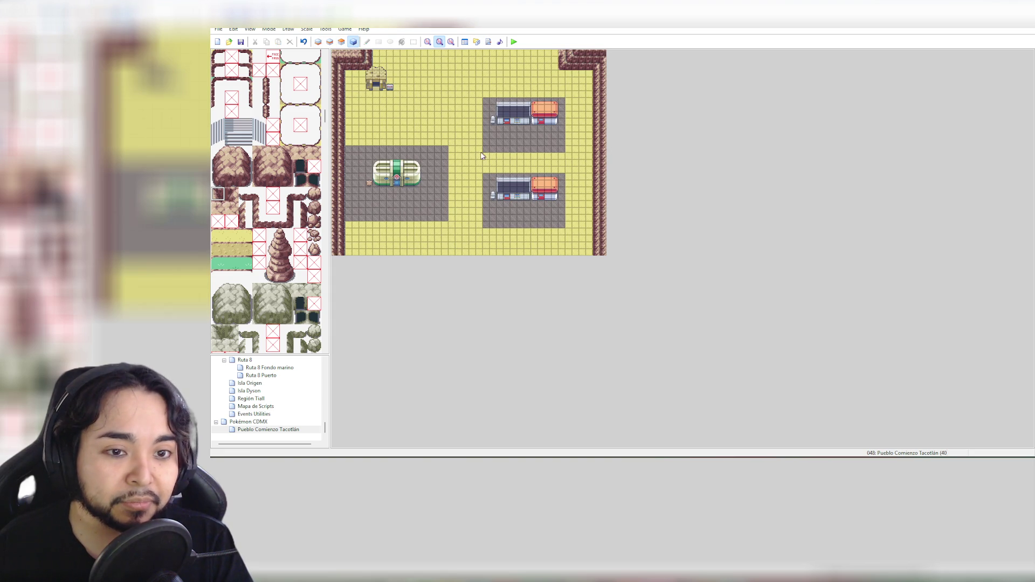
At 1:1 zoom on layer 2, box-select the hut and sign and move them upward
{"action": "left_click", "coordinate": [427, 41]}
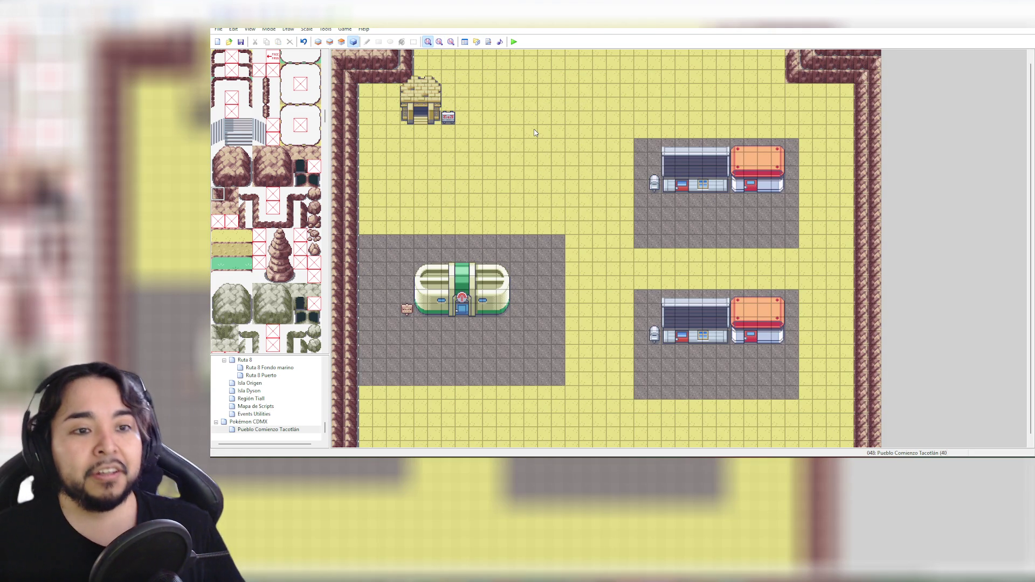
{"action": "left_click", "coordinate": [341, 41]}
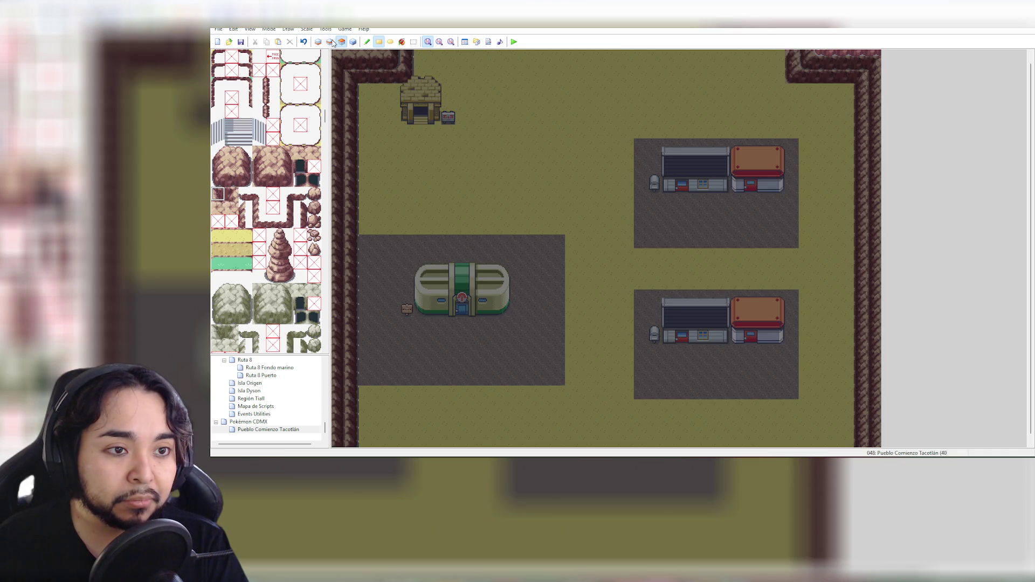
{"action": "left_click", "coordinate": [330, 42]}
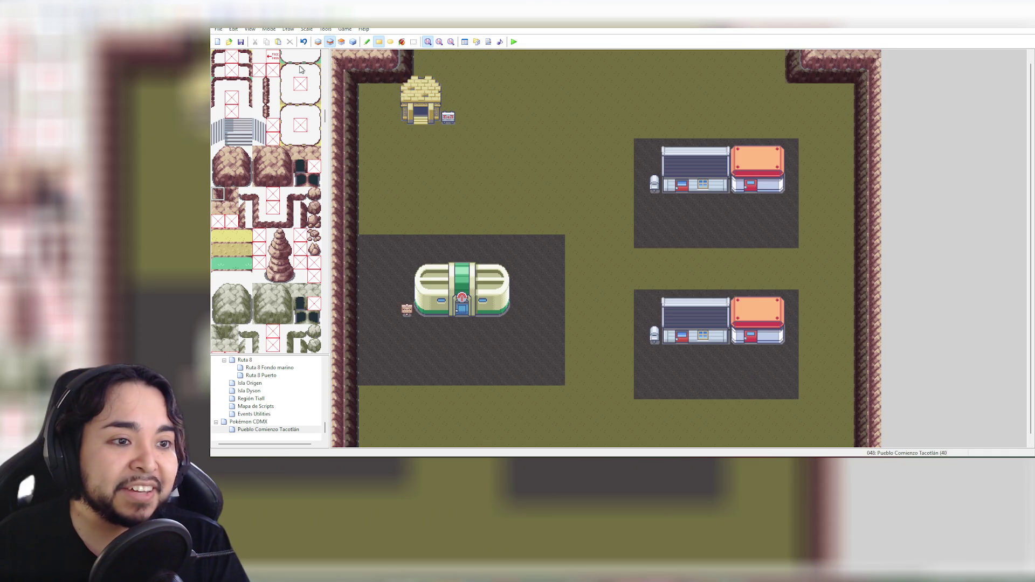
{"action": "left_click", "coordinate": [414, 41]}
{"action": "mouse_move", "coordinate": [398, 71]}
{"action": "left_mouse_down"}
{"action": "mouse_move", "coordinate": [463, 144]}
{"action": "mouse_move", "coordinate": [460, 132]}
{"action": "left_mouse_up"}
{"action": "mouse_move", "coordinate": [414, 98]}
{"action": "left_mouse_down"}
{"action": "mouse_move", "coordinate": [358, 98]}
{"action": "mouse_move", "coordinate": [469, 112]}
{"action": "mouse_move", "coordinate": [387, 108]}
{"action": "mouse_move", "coordinate": [434, 88]}
{"action": "mouse_move", "coordinate": [412, 89]}
{"action": "left_mouse_up"}
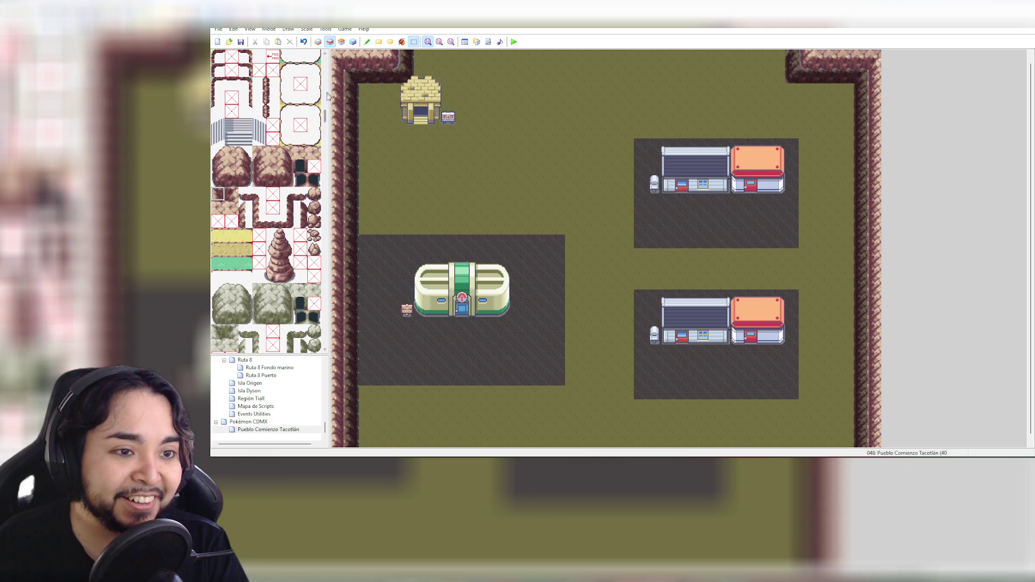
{"action": "mouse_move", "coordinate": [324, 121]}
{"action": "left_mouse_down"}
{"action": "mouse_move", "coordinate": [341, 87]}
{"action": "mouse_move", "coordinate": [344, 145]}
{"action": "left_mouse_up"}
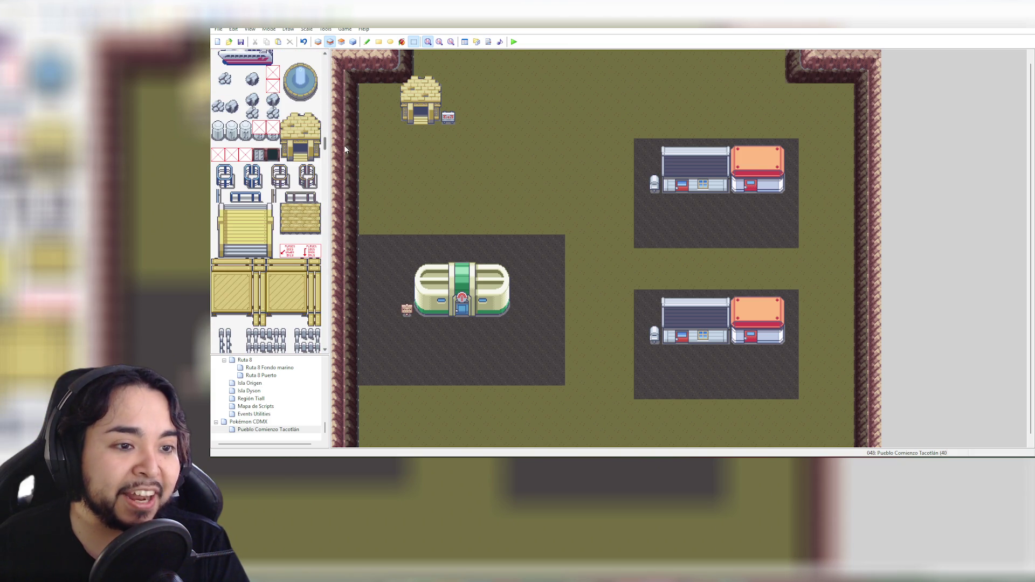
Stamp the full hut block into the top-left corner and erase the original hut
{"action": "left_click", "coordinate": [306, 127]}
{"action": "left_click_drag", "start_coordinate": [287, 119], "coordinate": [314, 156]}
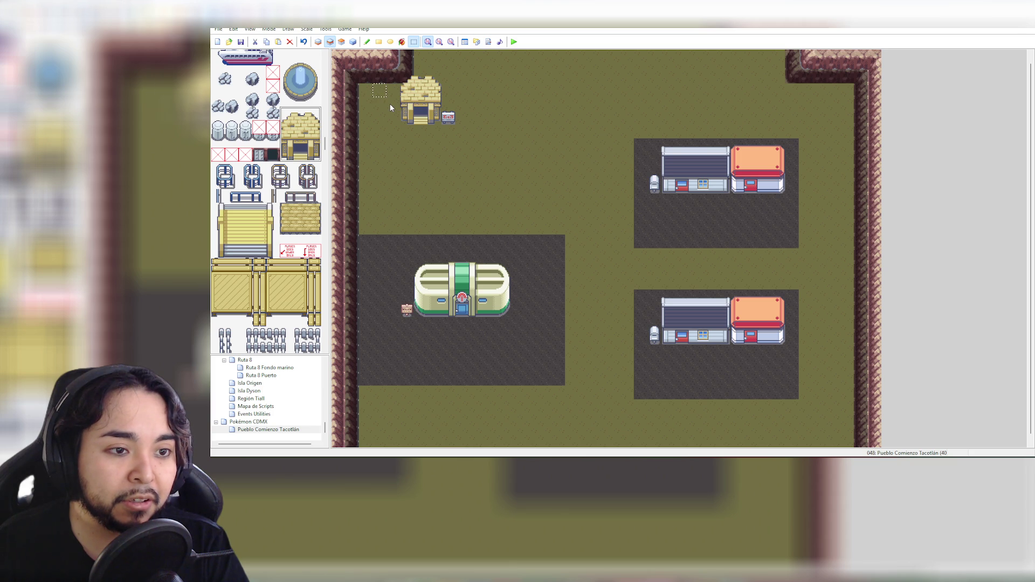
{"action": "left_click", "coordinate": [367, 42]}
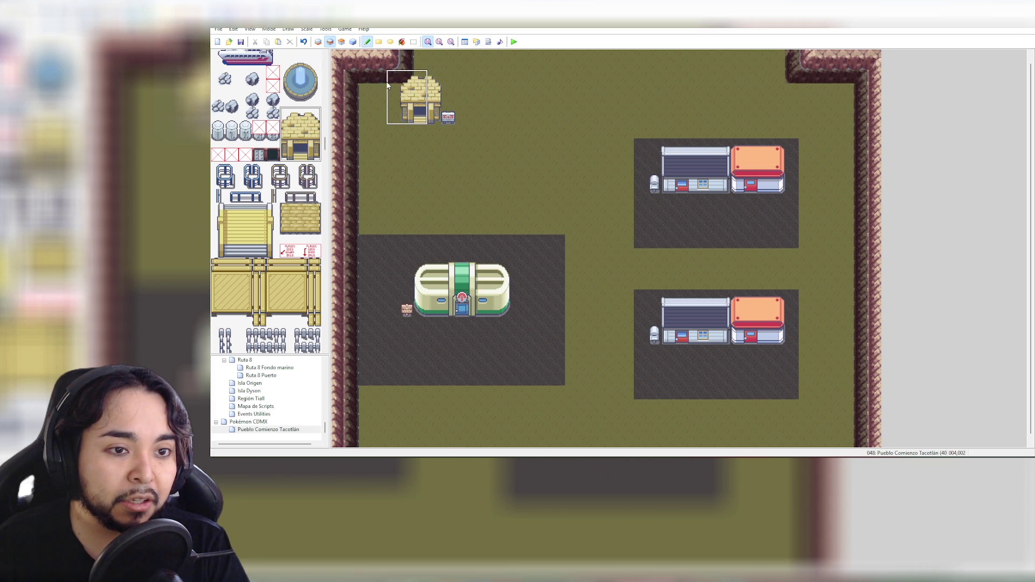
{"action": "left_click", "coordinate": [367, 82]}
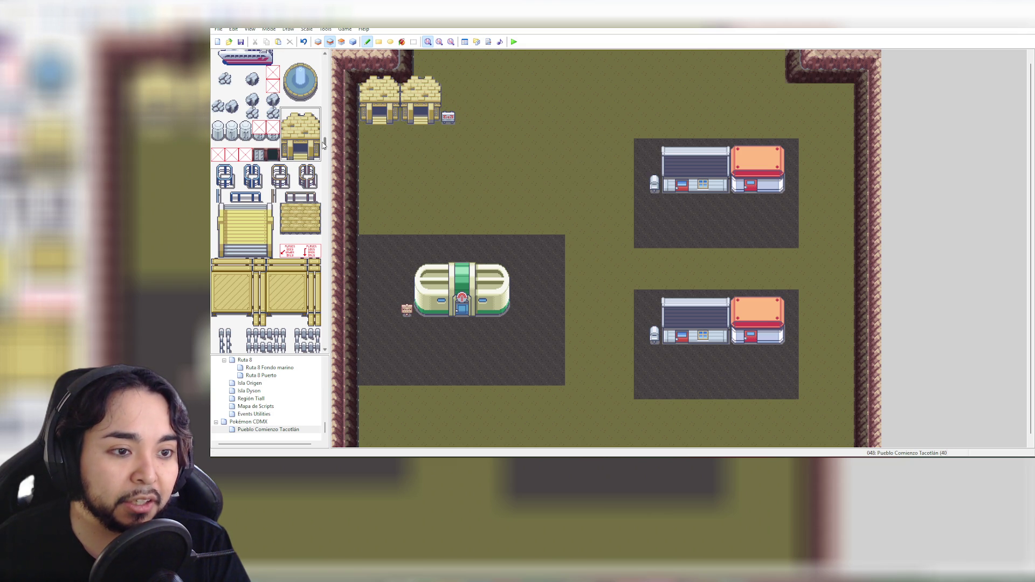
{"action": "left_click_drag", "start_coordinate": [325, 144], "coordinate": [337, 64]}
{"action": "left_click", "coordinate": [218, 56]}
{"action": "mouse_move", "coordinate": [407, 119]}
{"action": "left_mouse_down"}
{"action": "mouse_move", "coordinate": [414, 77]}
{"action": "mouse_move", "coordinate": [438, 81]}
{"action": "mouse_move", "coordinate": [436, 118]}
{"action": "mouse_move", "coordinate": [420, 91]}
{"action": "mouse_move", "coordinate": [423, 116]}
{"action": "left_mouse_up"}
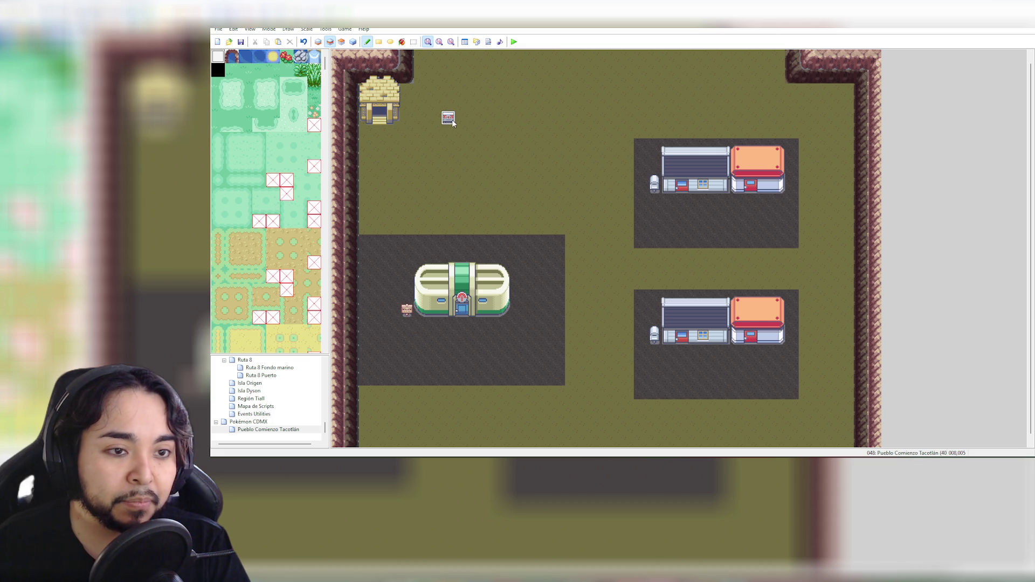
Copy the sign next to the relocated hut and erase the leftover old sign
{"action": "right_click", "coordinate": [448, 118]}
{"action": "left_click", "coordinate": [407, 118]}
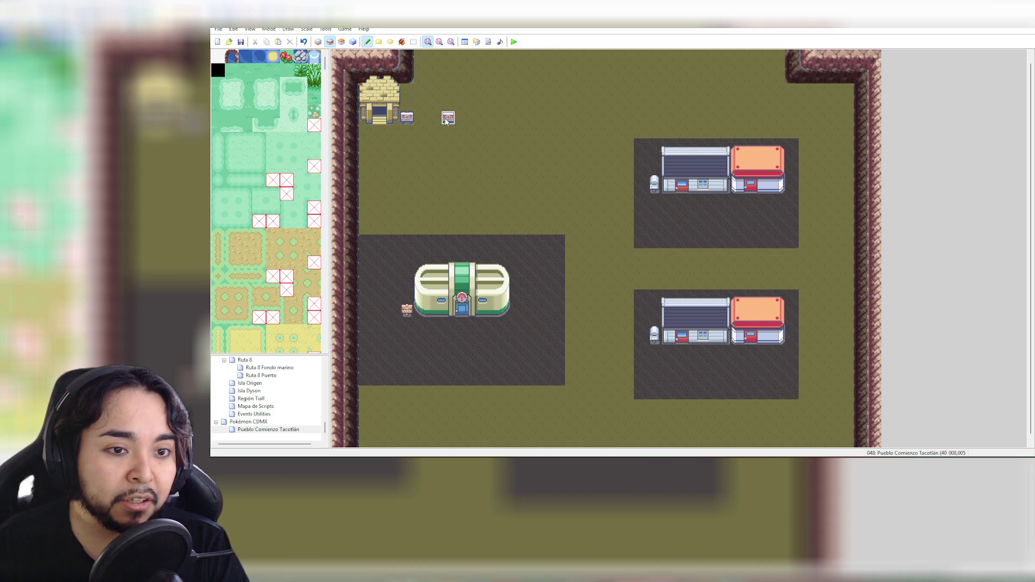
{"action": "left_click", "coordinate": [218, 55]}
{"action": "left_click", "coordinate": [448, 118]}
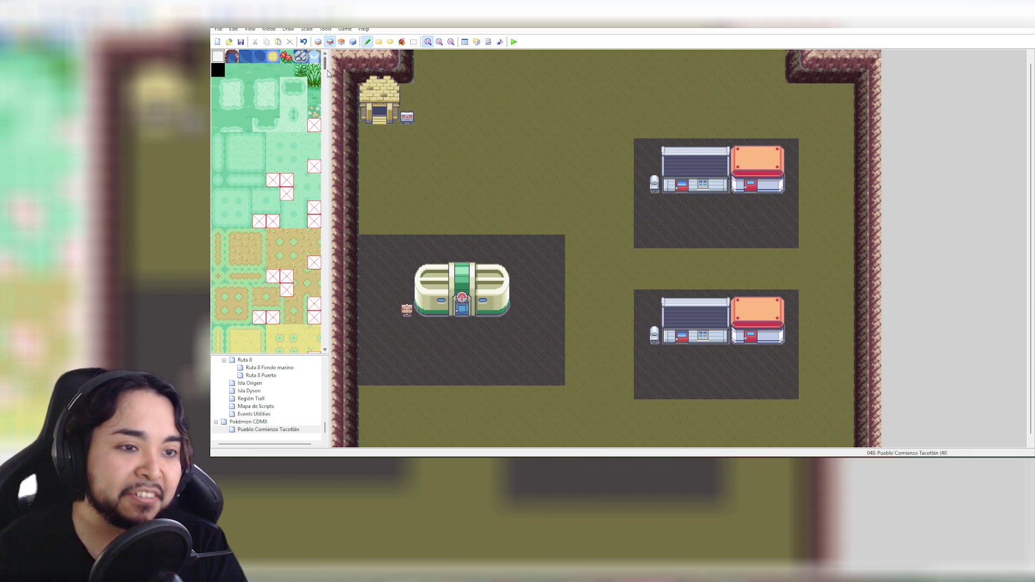
{"action": "mouse_move", "coordinate": [327, 66]}
{"action": "left_mouse_down"}
{"action": "mouse_move", "coordinate": [334, 353]}
{"action": "mouse_move", "coordinate": [346, 122]}
{"action": "left_mouse_up"}
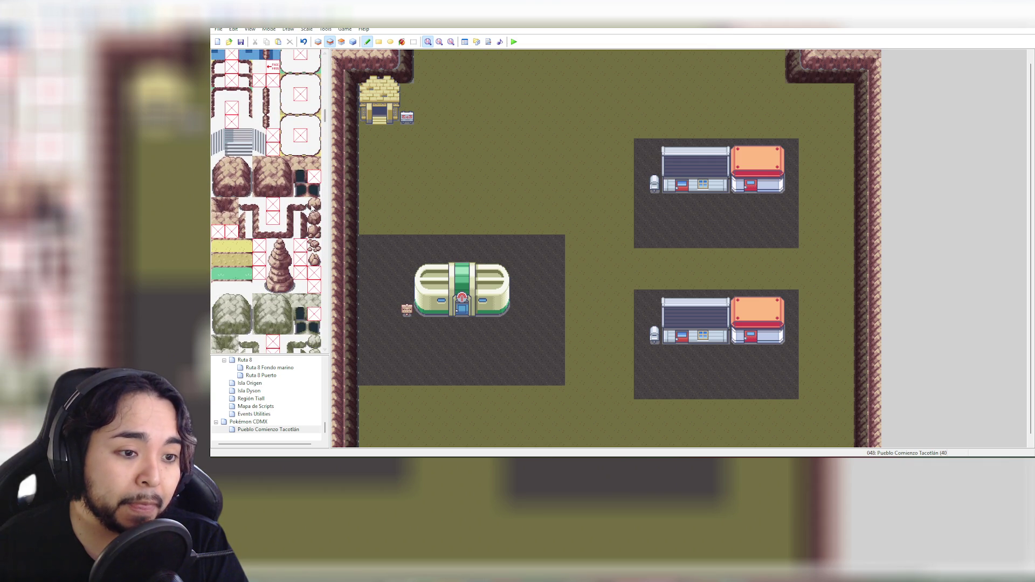
Add small rock tiles below the hut and at its upper right on layers 2 and 3
{"action": "left_click", "coordinate": [314, 246]}
{"action": "left_click", "coordinate": [366, 132]}
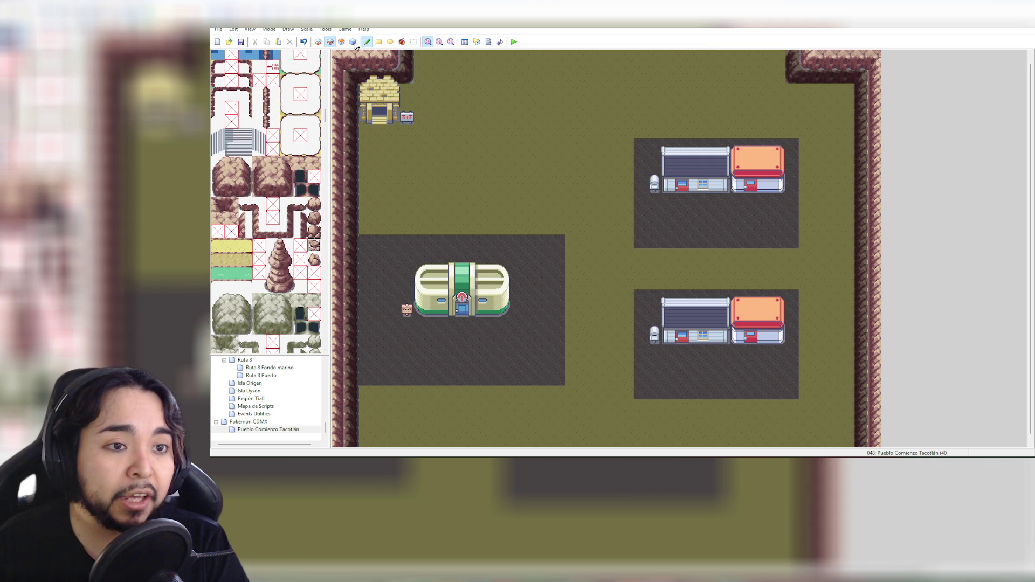
{"action": "left_click", "coordinate": [318, 42]}
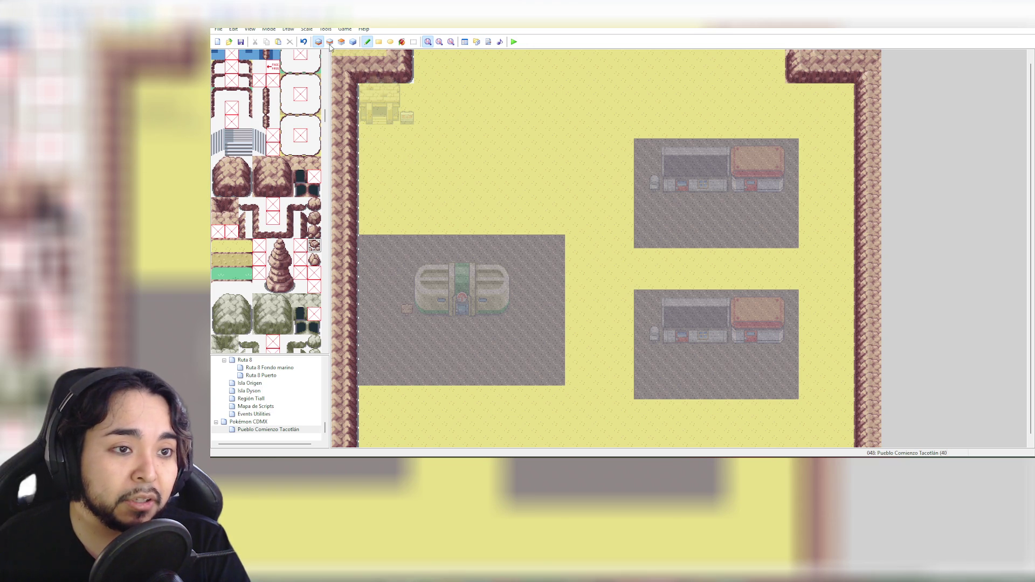
{"action": "key", "text": "2"}
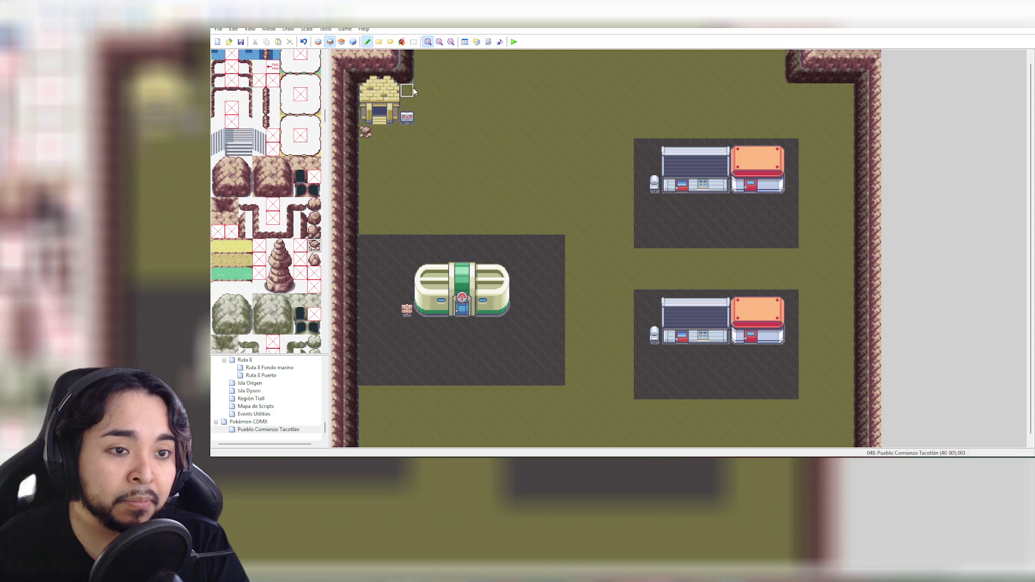
{"action": "left_click", "coordinate": [313, 217]}
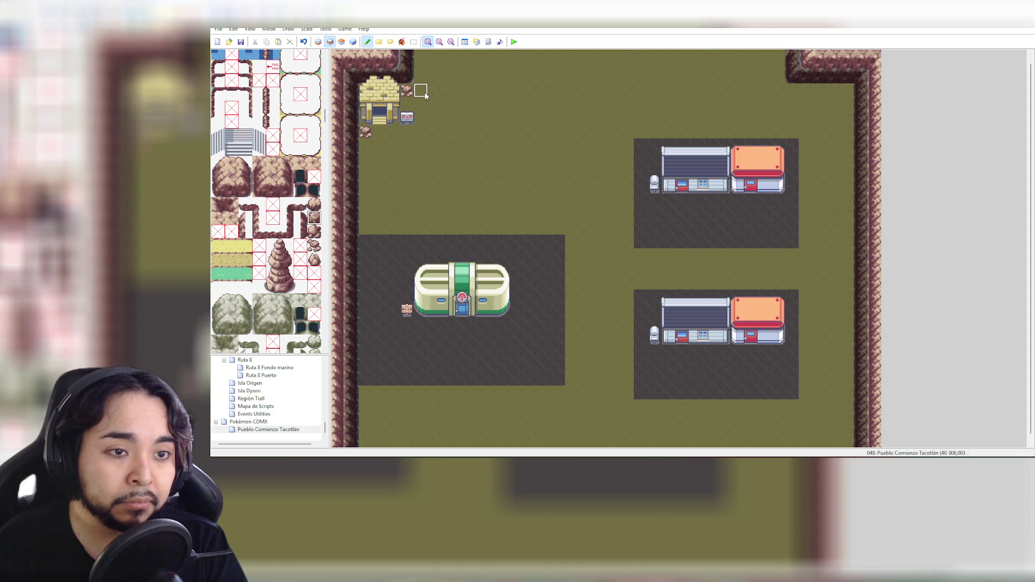
{"action": "left_click", "coordinate": [341, 42]}
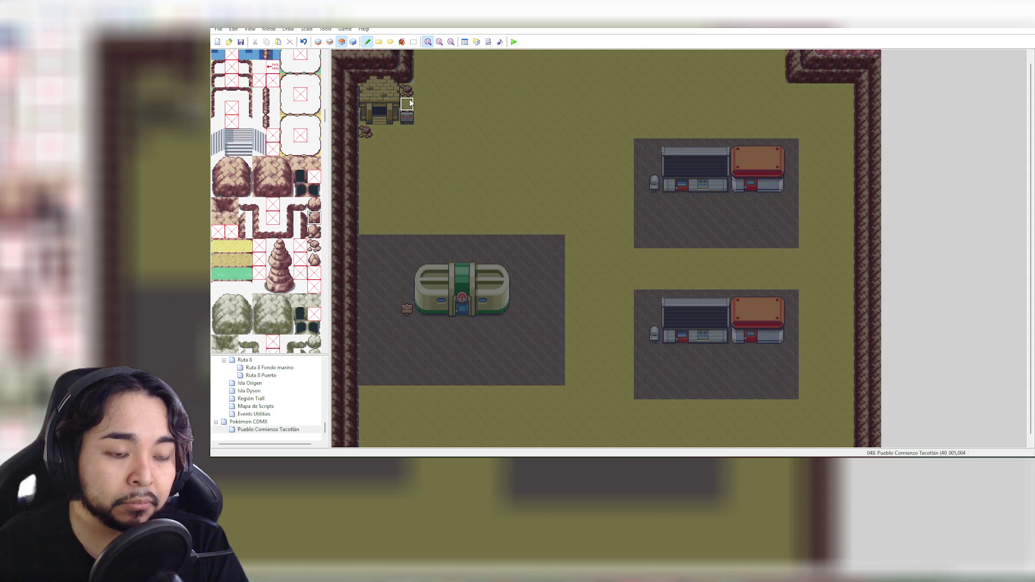
{"action": "left_click", "coordinate": [410, 101]}
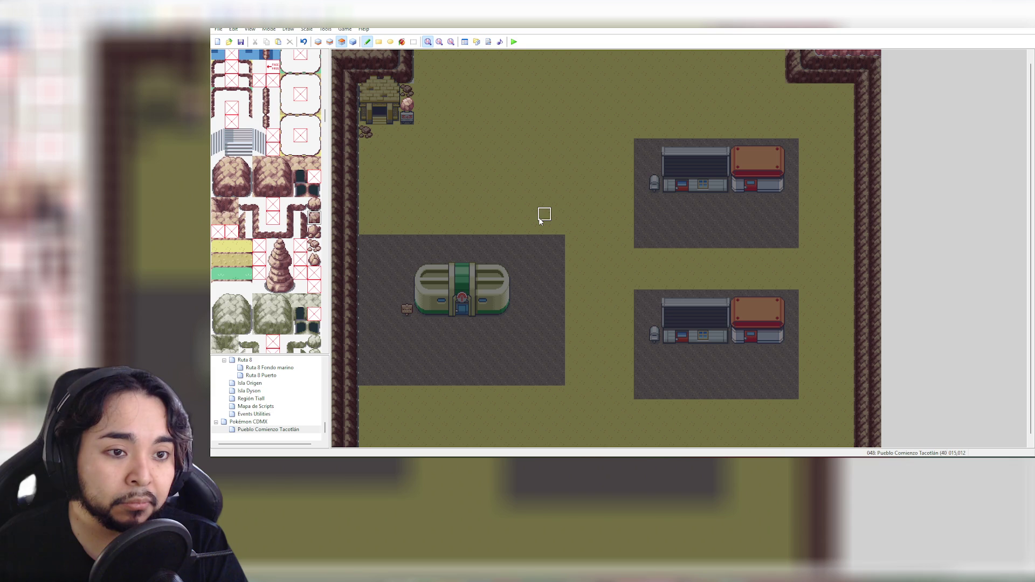
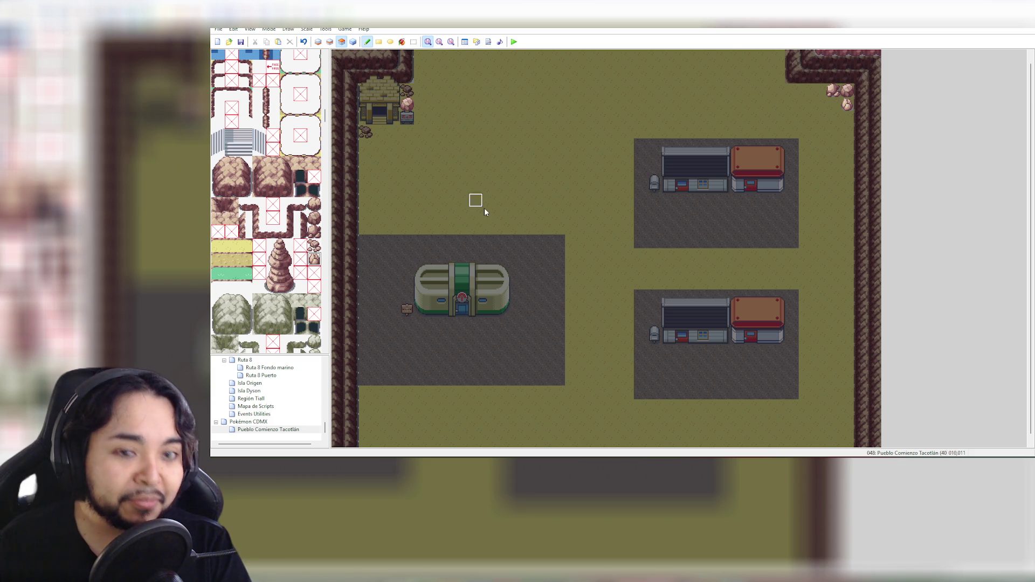
Try event mode, then return to the top tile layer and scroll the tileset down to the sign tiles
{"action": "left_click", "coordinate": [354, 43]}
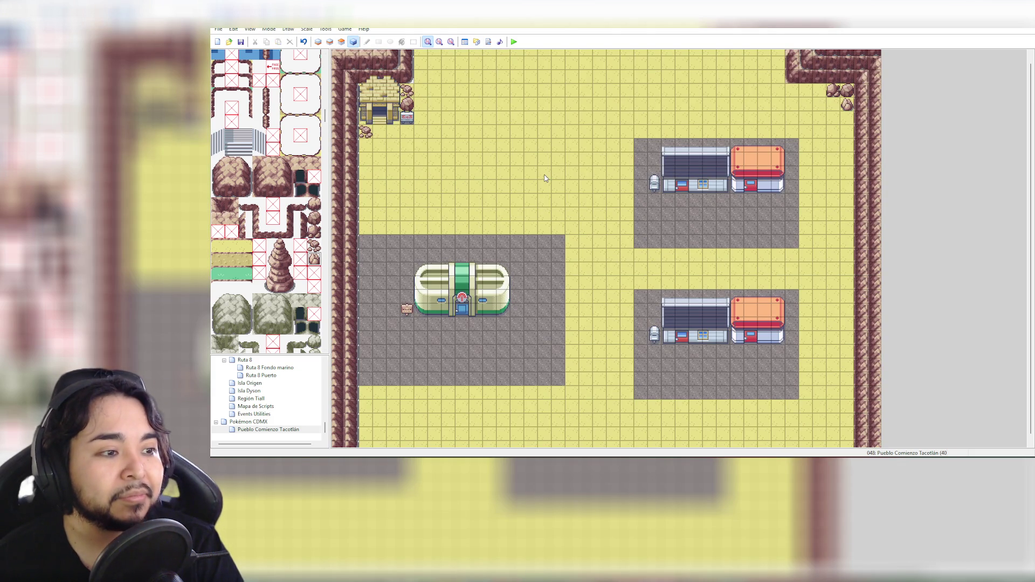
{"action": "scroll", "coordinate": [311, 282], "scroll_direction": "down", "scroll_amount": 5}
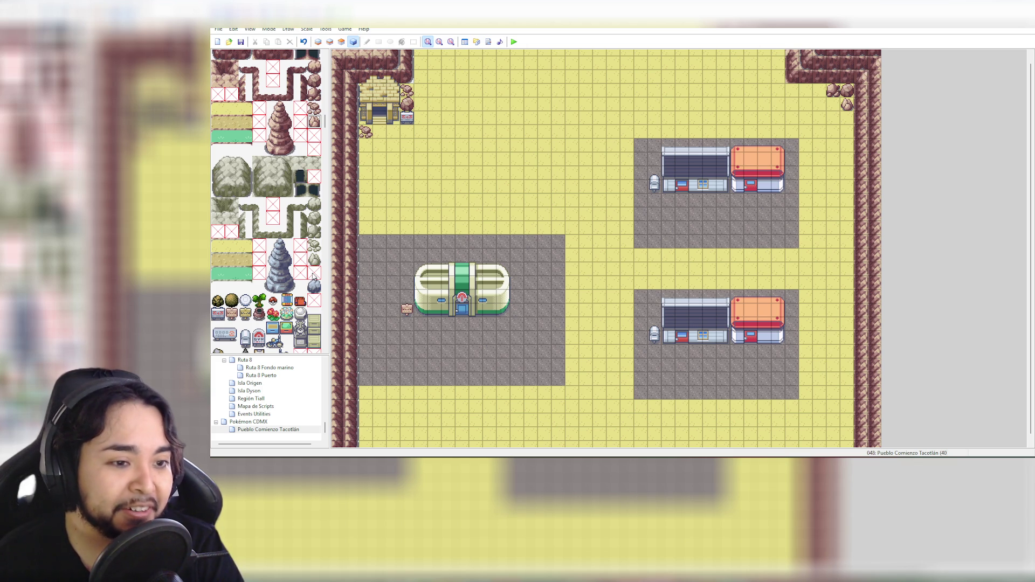
{"action": "scroll", "coordinate": [316, 250], "scroll_direction": "down", "scroll_amount": 2}
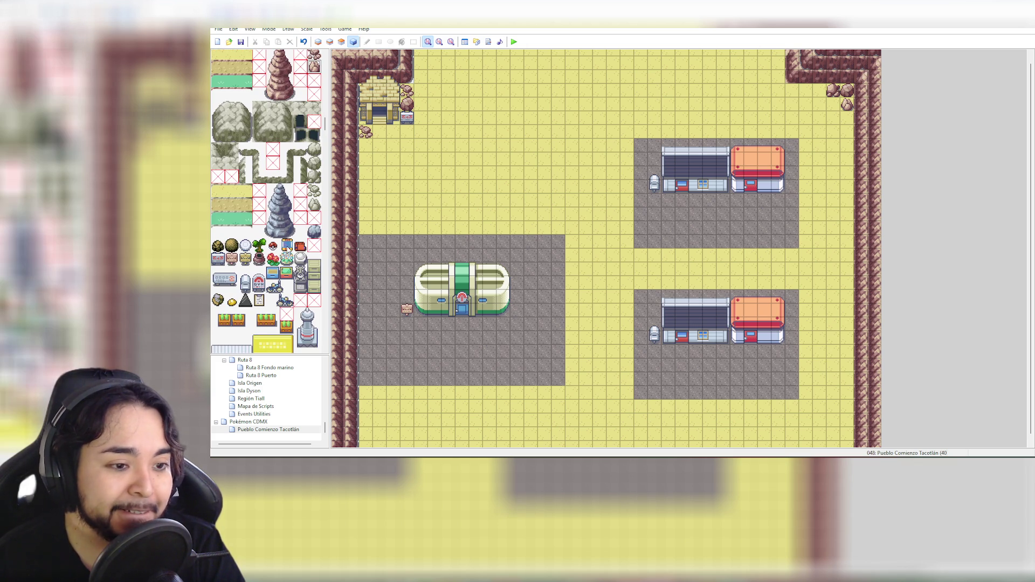
{"action": "scroll", "coordinate": [278, 261], "scroll_direction": "down", "scroll_amount": 3}
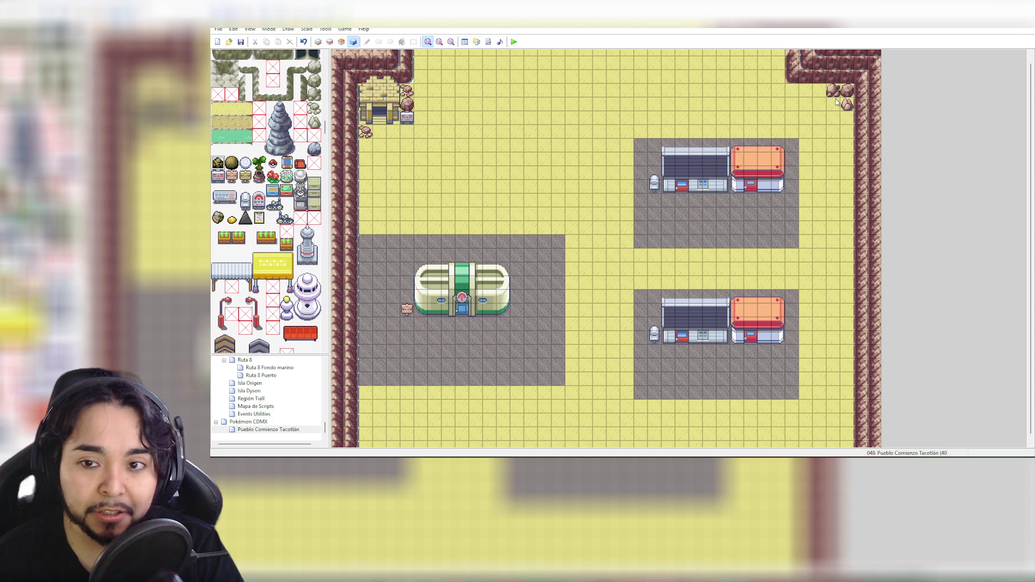
{"action": "left_click", "coordinate": [341, 42]}
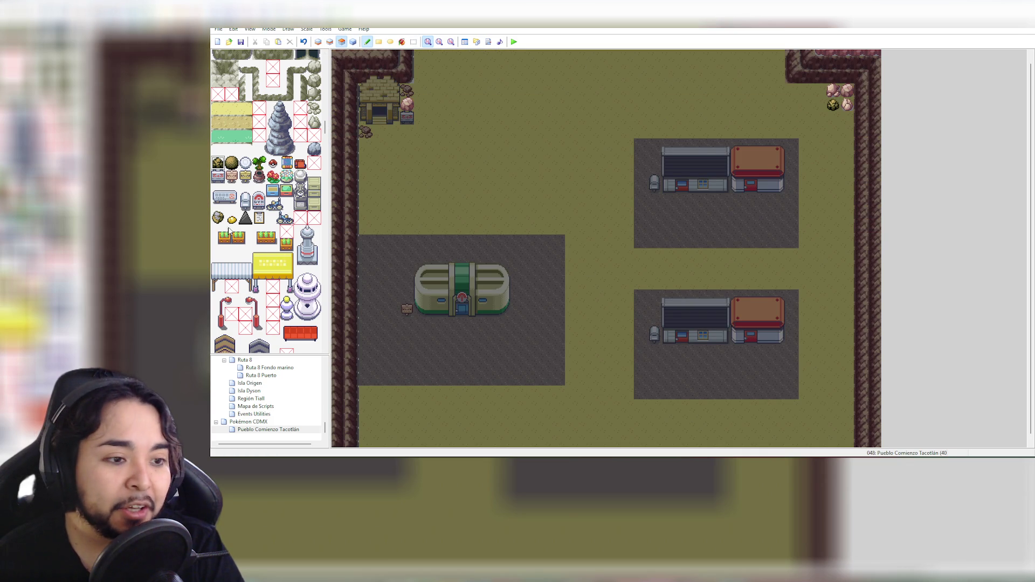
{"action": "scroll", "coordinate": [283, 232], "scroll_direction": "down", "scroll_amount": 2}
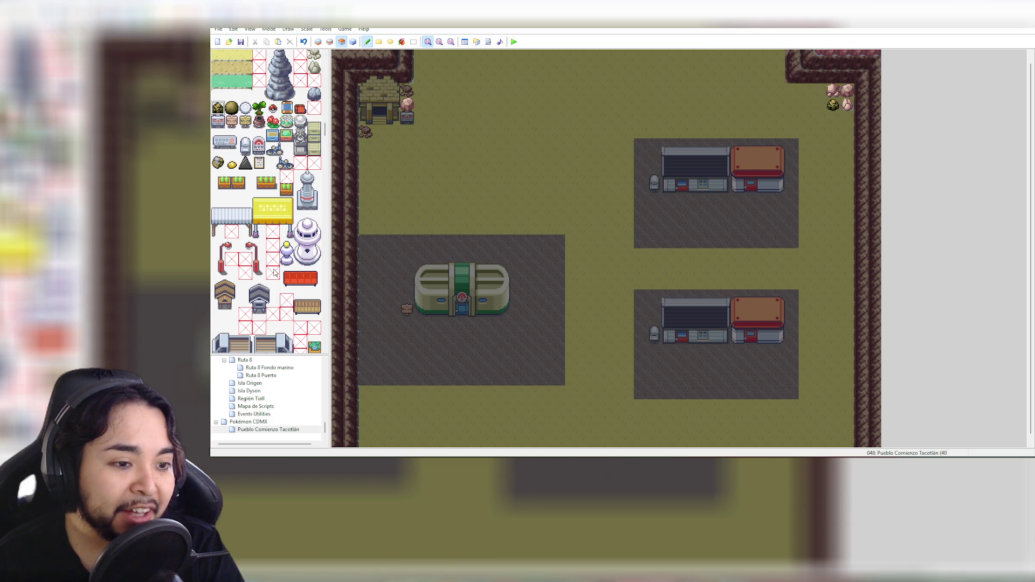
{"action": "scroll", "coordinate": [274, 273], "scroll_direction": "down", "scroll_amount": 2}
{"action": "scroll", "coordinate": [274, 269], "scroll_direction": "down", "scroll_amount": 2}
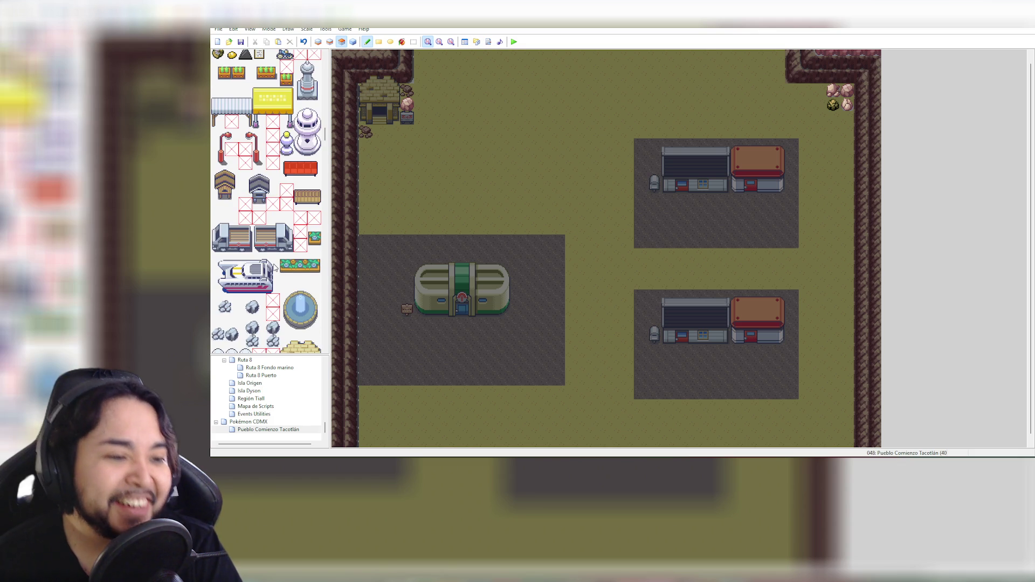
{"action": "scroll", "coordinate": [275, 266], "scroll_direction": "down", "scroll_amount": 1}
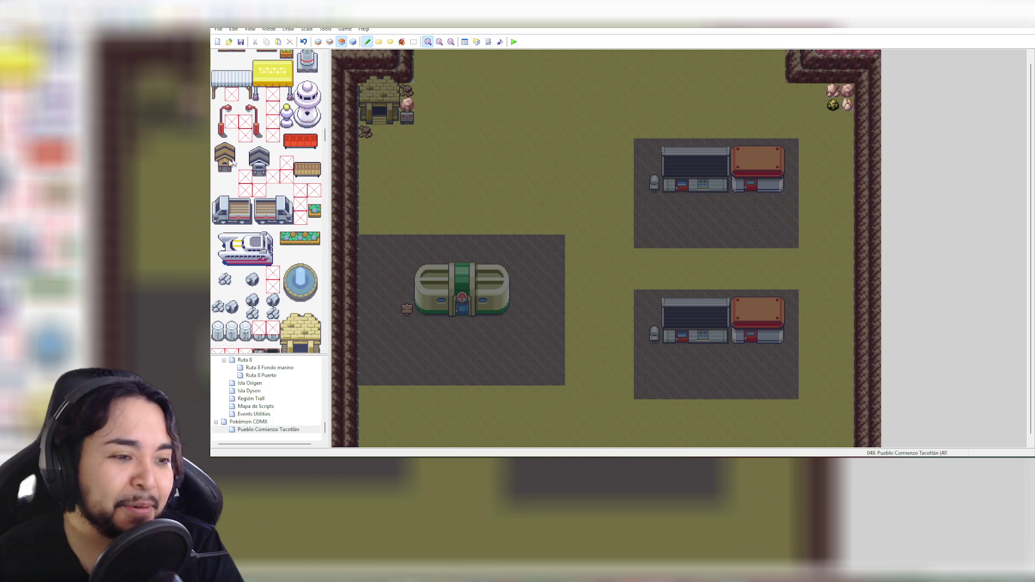
Place the small roofed sign post on the paved lot below the upper mart
{"action": "left_click_drag", "start_coordinate": [218, 150], "coordinate": [229, 174]}
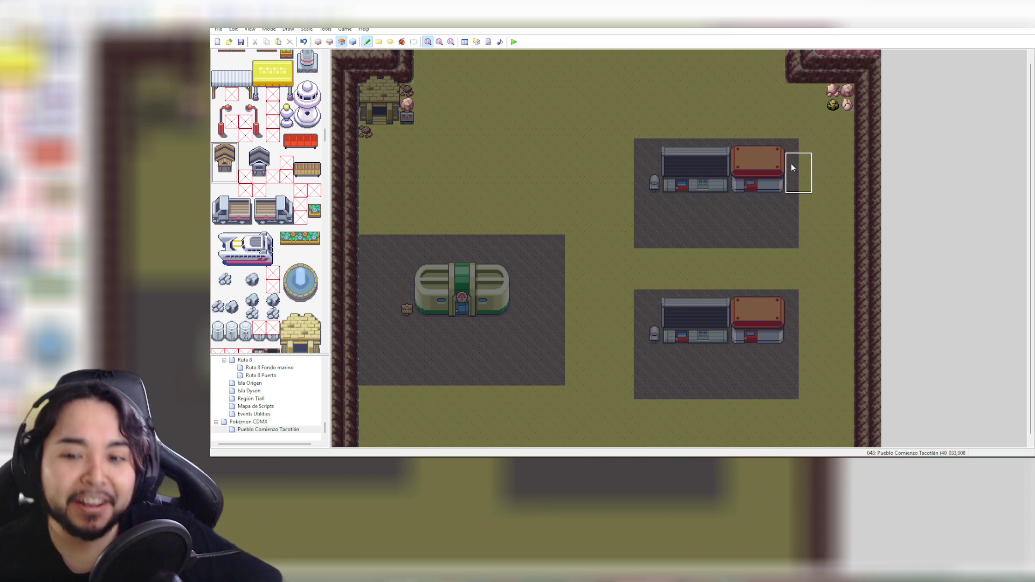
{"action": "left_click", "coordinate": [770, 219]}
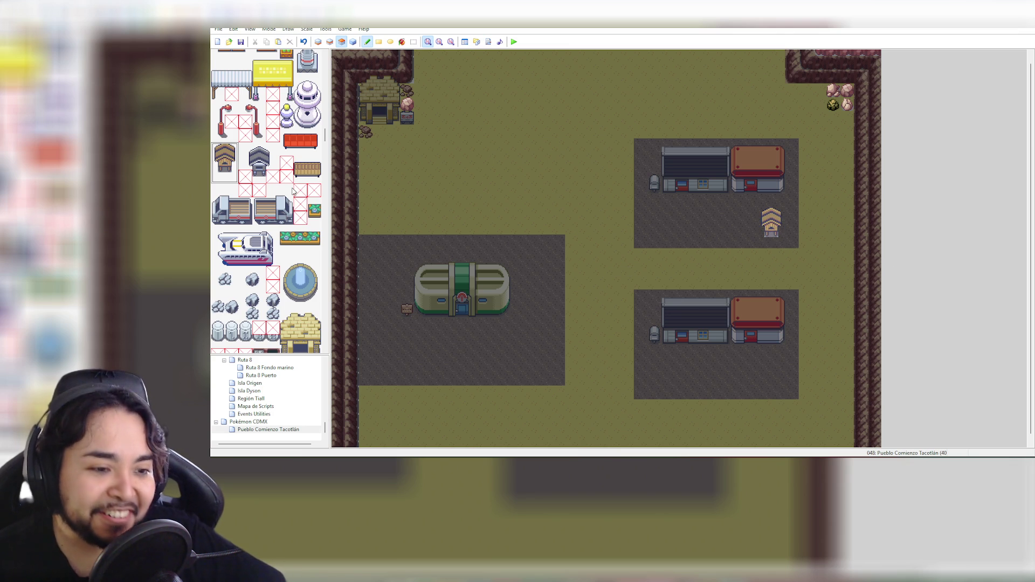
{"action": "scroll", "coordinate": [254, 258], "scroll_direction": "down", "scroll_amount": 2}
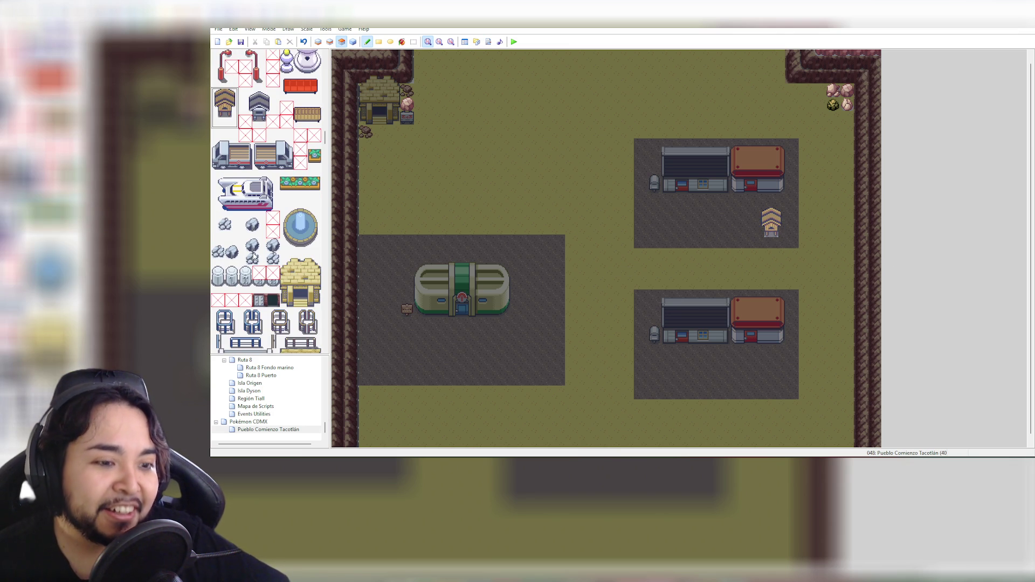
{"action": "scroll", "coordinate": [253, 258], "scroll_direction": "down", "scroll_amount": 5}
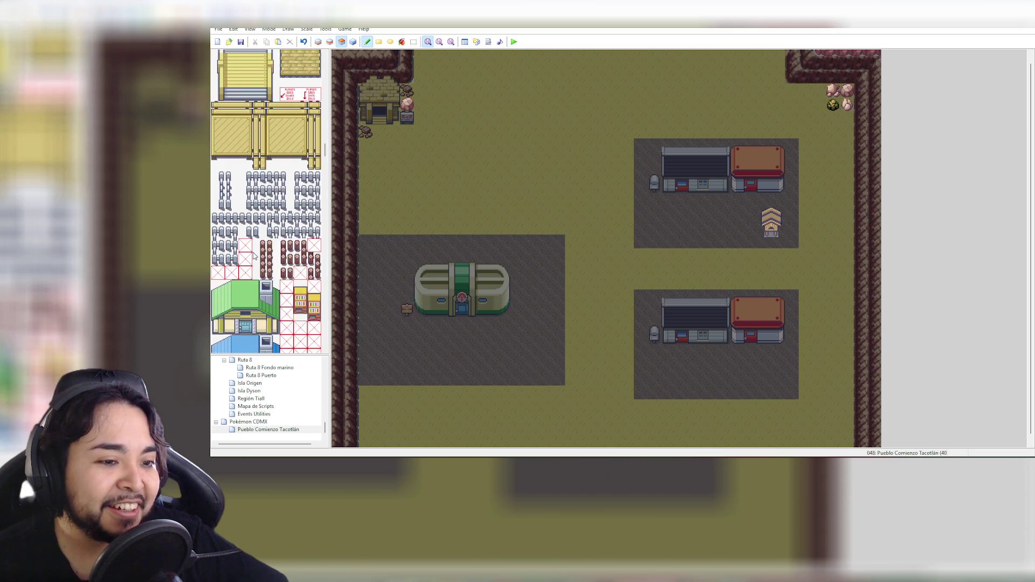
{"action": "scroll", "coordinate": [254, 257], "scroll_direction": "down", "scroll_amount": 4}
{"action": "scroll", "coordinate": [261, 232], "scroll_direction": "up", "scroll_amount": 2}
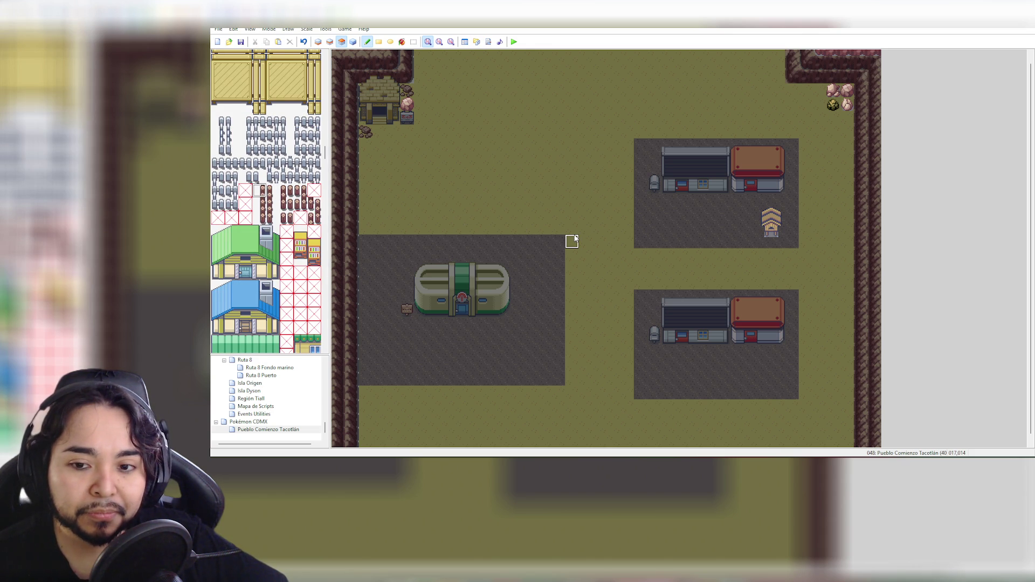
{"action": "left_click", "coordinate": [330, 42]}
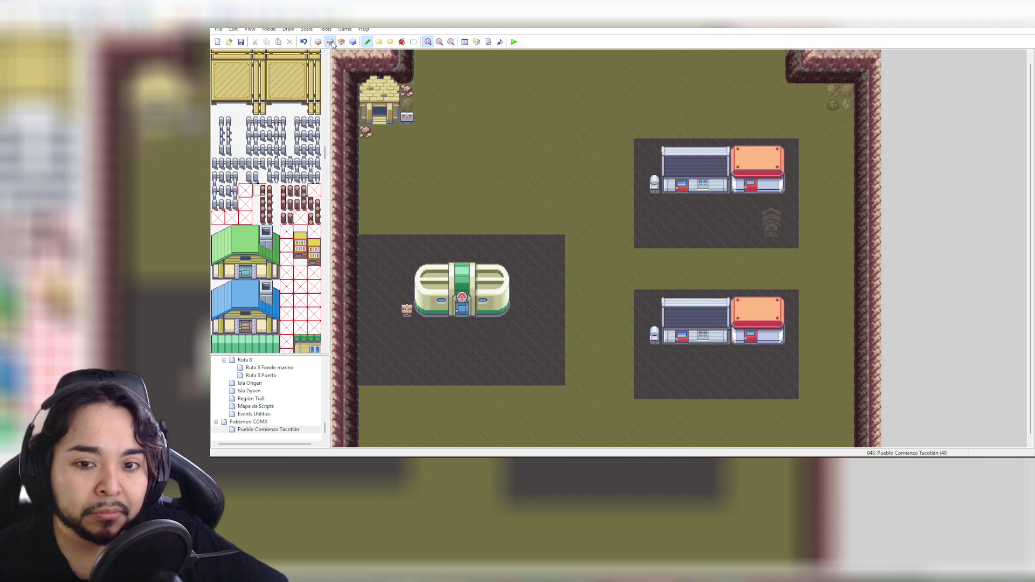
Paint a short fence-post column left of the upper mart, capped with a two-post tile
{"action": "left_click", "coordinate": [408, 91]}
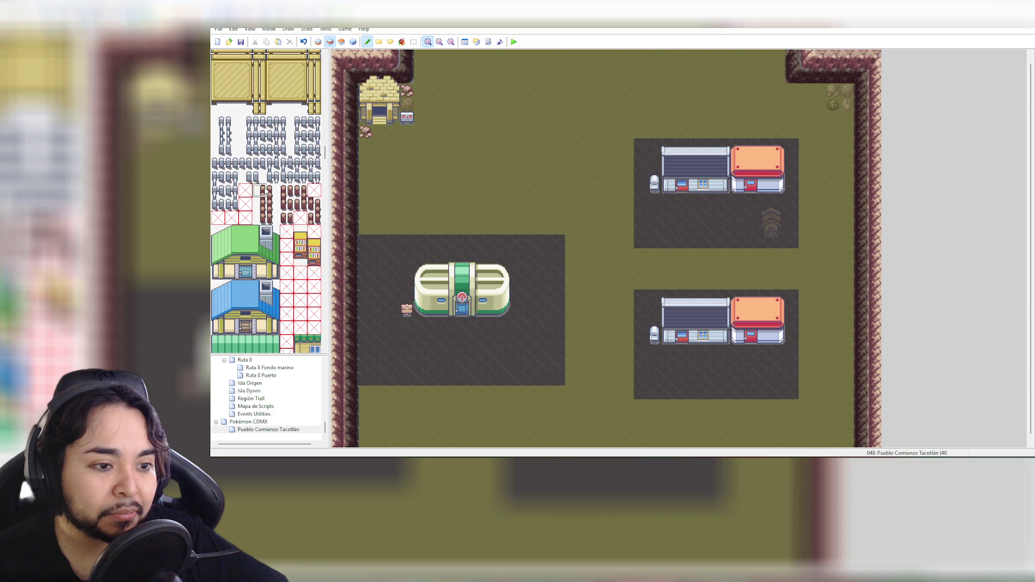
{"action": "key", "text": "ctrl+z"}
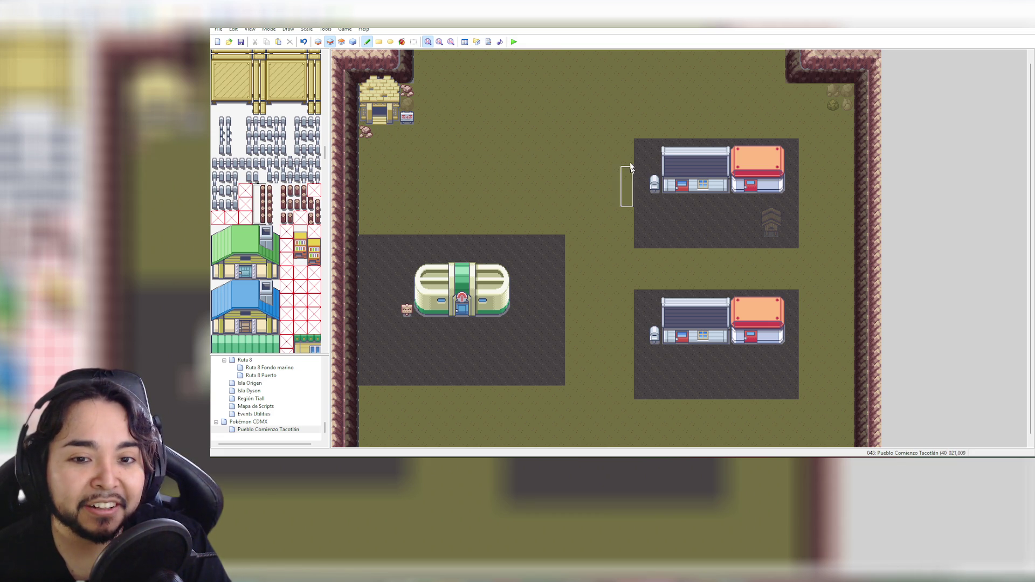
{"action": "left_click", "coordinate": [631, 149]}
{"action": "left_click_drag", "start_coordinate": [635, 169], "coordinate": [637, 190]}
{"action": "key", "text": "ctrl+z"}
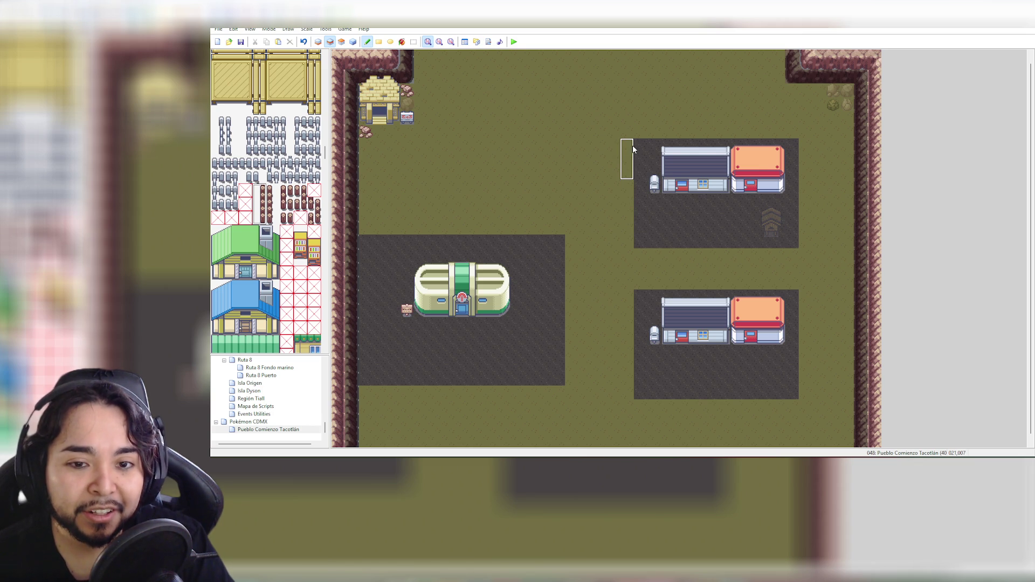
{"action": "left_click", "coordinate": [631, 168]}
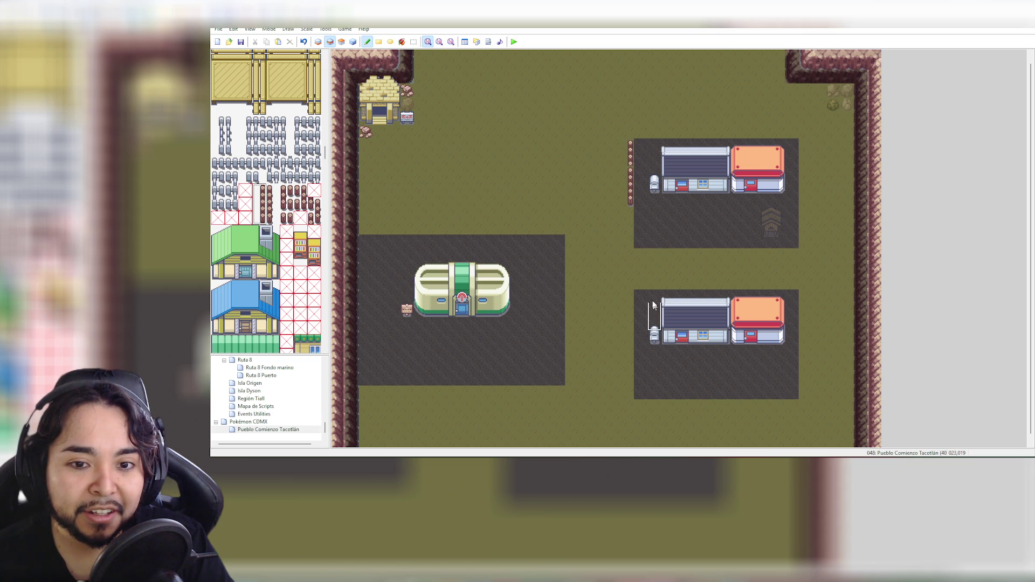
{"action": "key", "text": "ctrl+z"}
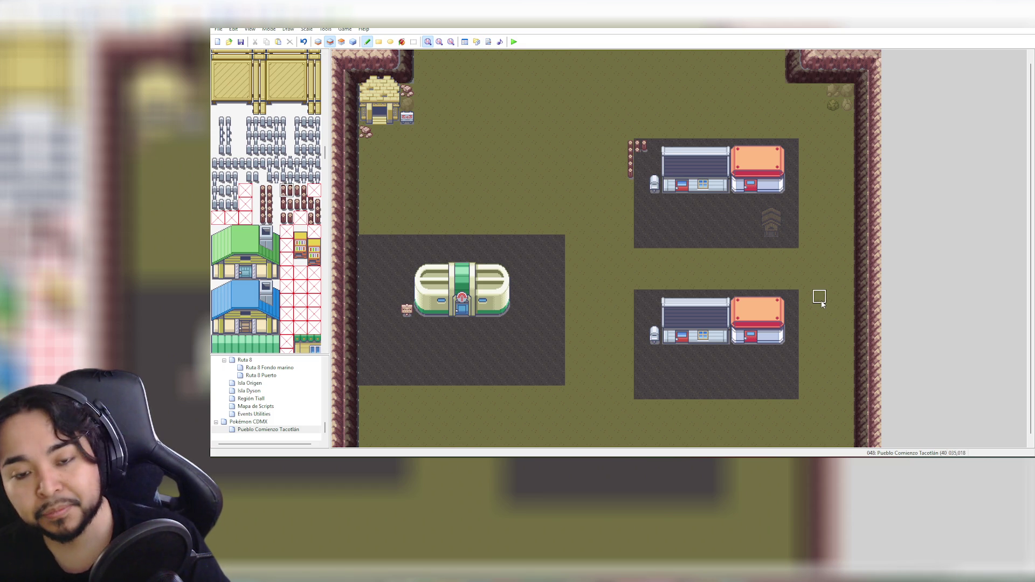
{"action": "left_click", "coordinate": [641, 134]}
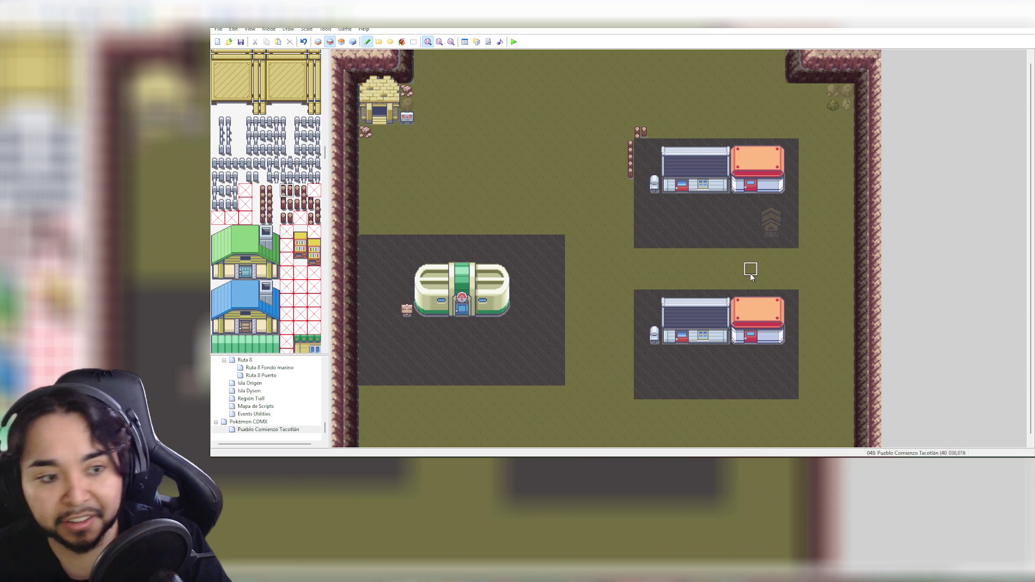
{"action": "left_click", "coordinate": [288, 217]}
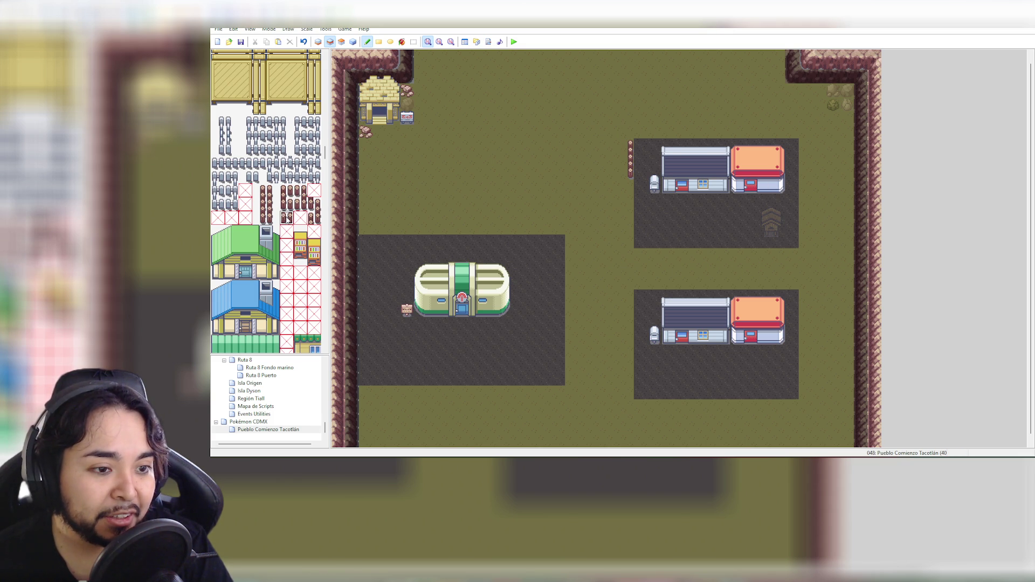
{"action": "left_click", "coordinate": [639, 136]}
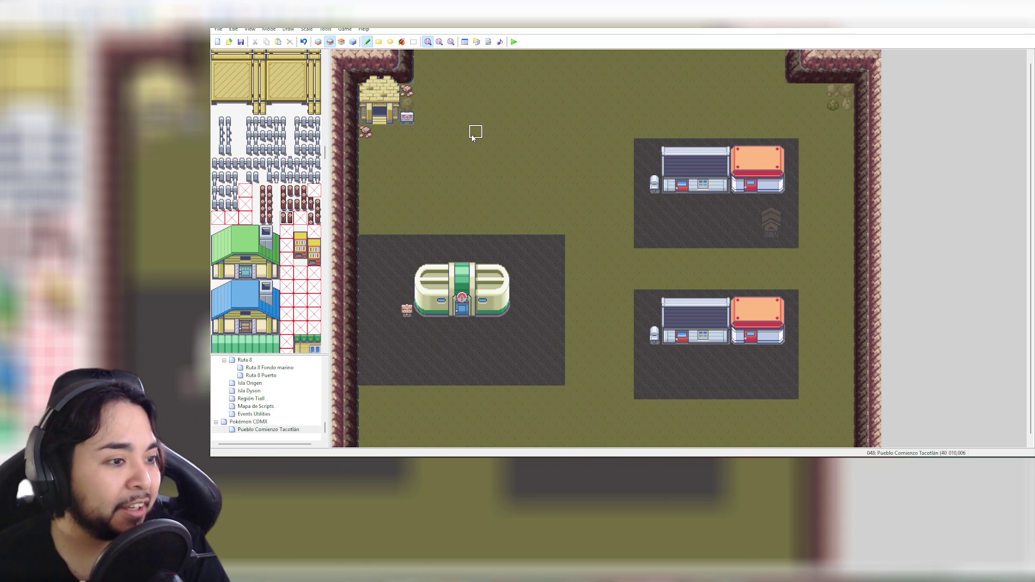
{"action": "scroll", "coordinate": [312, 236], "scroll_direction": "down", "scroll_amount": 10}
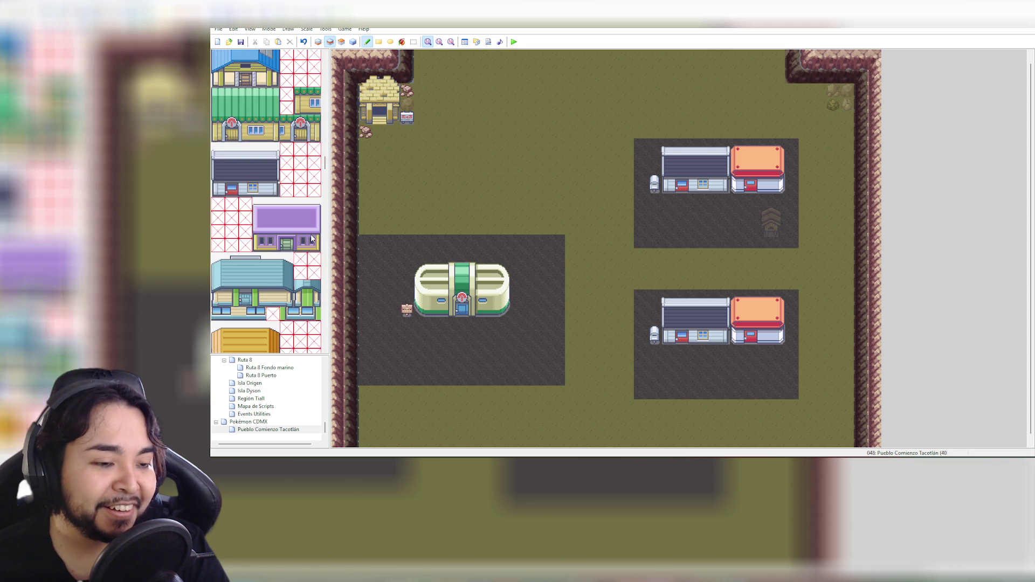
{"action": "scroll", "coordinate": [311, 235], "scroll_direction": "down", "scroll_amount": 10}
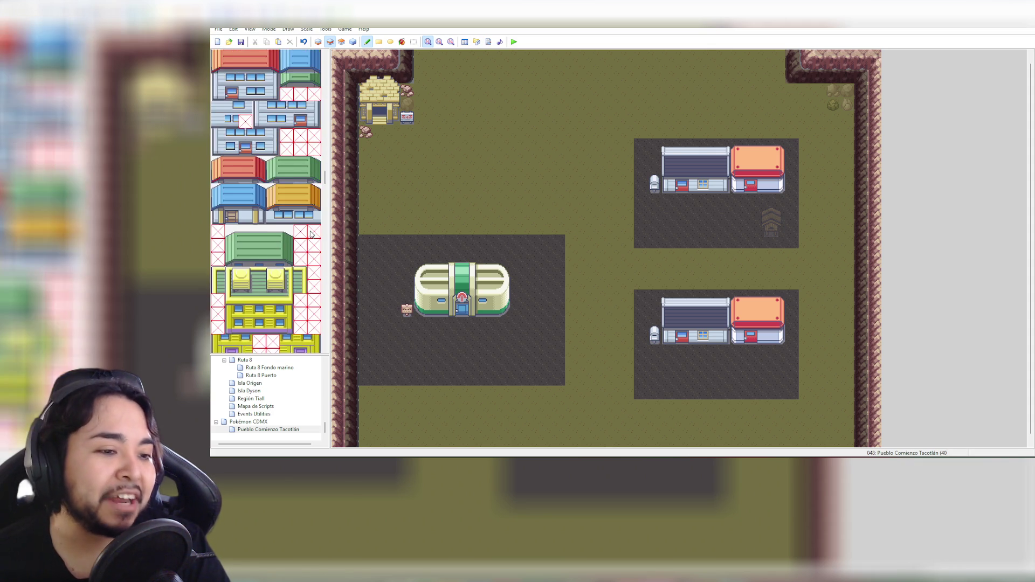
{"action": "scroll", "coordinate": [311, 236], "scroll_direction": "down", "scroll_amount": 5}
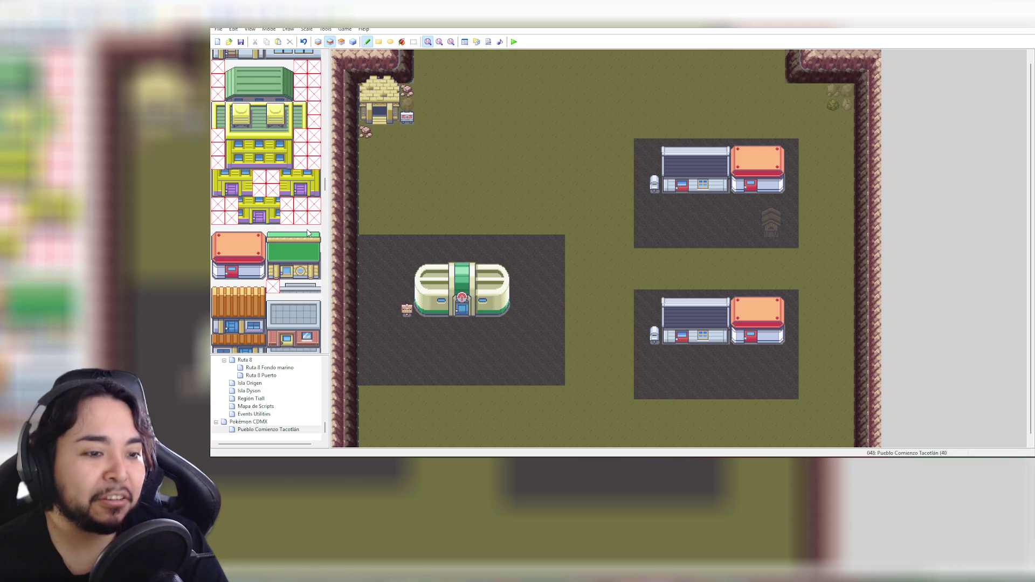
{"action": "scroll", "coordinate": [311, 229], "scroll_direction": "down", "scroll_amount": 3}
{"action": "scroll", "coordinate": [309, 226], "scroll_direction": "down", "scroll_amount": 10}
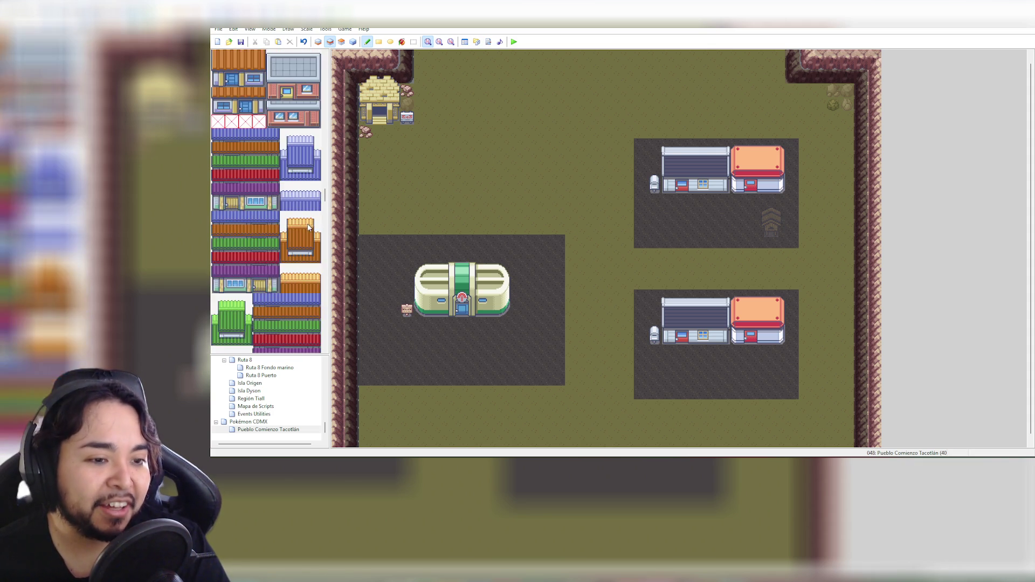
{"action": "scroll", "coordinate": [307, 227], "scroll_direction": "down", "scroll_amount": 5}
{"action": "scroll", "coordinate": [299, 230], "scroll_direction": "down", "scroll_amount": 4}
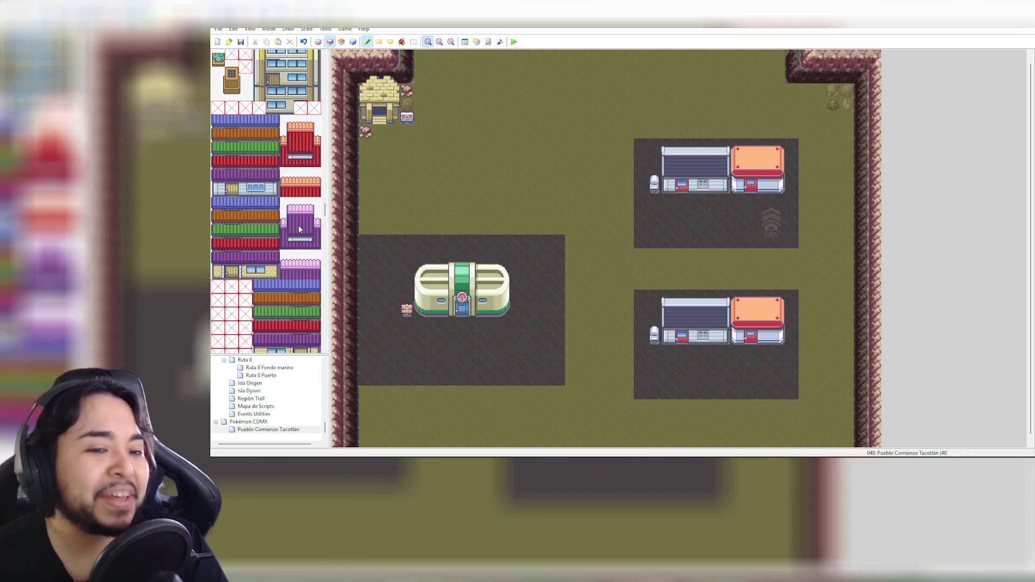
{"action": "scroll", "coordinate": [299, 230], "scroll_direction": "down", "scroll_amount": 15}
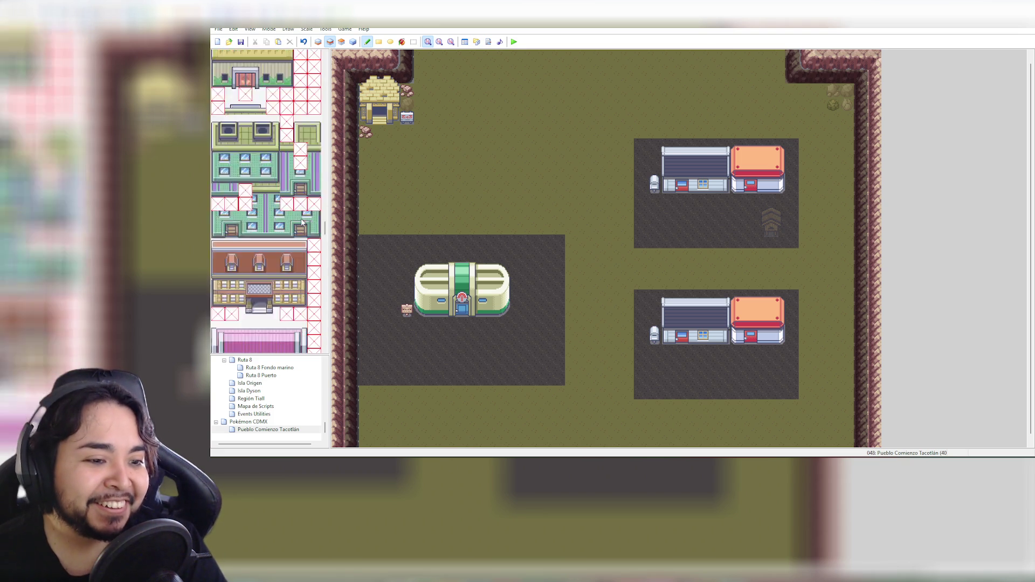
{"action": "scroll", "coordinate": [301, 223], "scroll_direction": "down", "scroll_amount": 10}
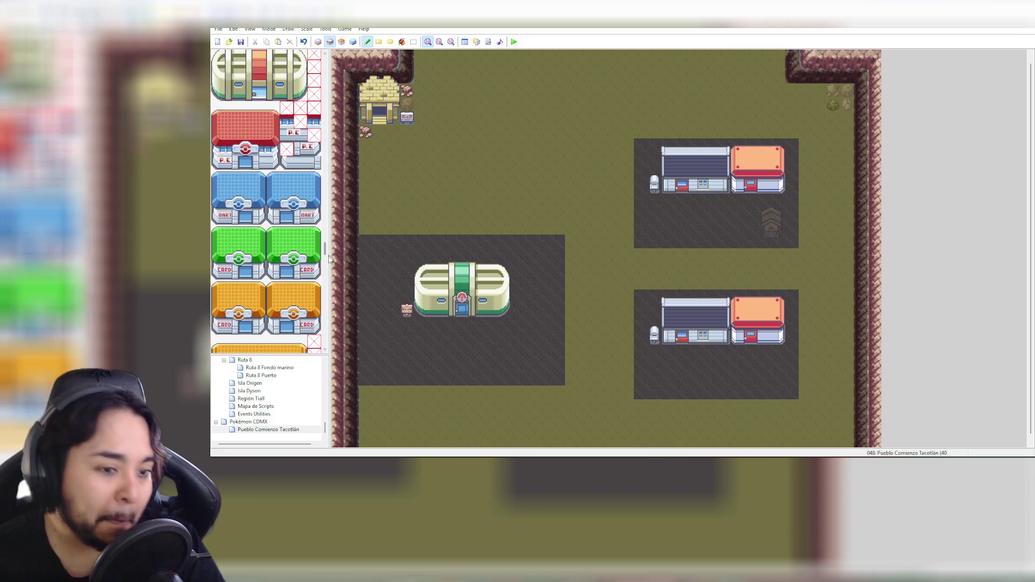
{"action": "mouse_move", "coordinate": [326, 250]}
{"action": "left_mouse_down"}
{"action": "mouse_move", "coordinate": [326, 262]}
{"action": "mouse_move", "coordinate": [326, 234]}
{"action": "mouse_move", "coordinate": [325, 341]}
{"action": "mouse_move", "coordinate": [331, 59]}
{"action": "left_mouse_up"}
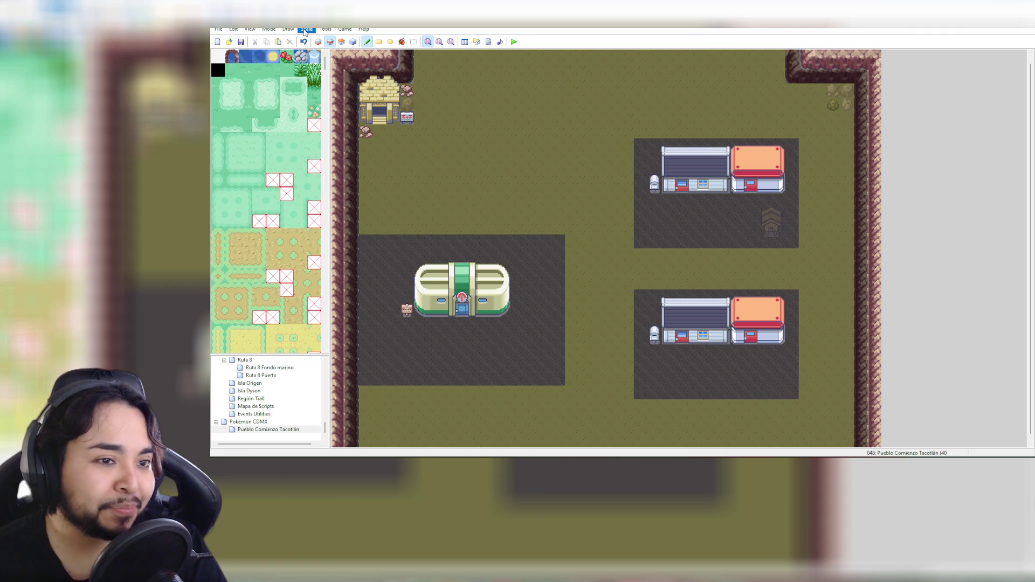
{"action": "left_click", "coordinate": [330, 30]}
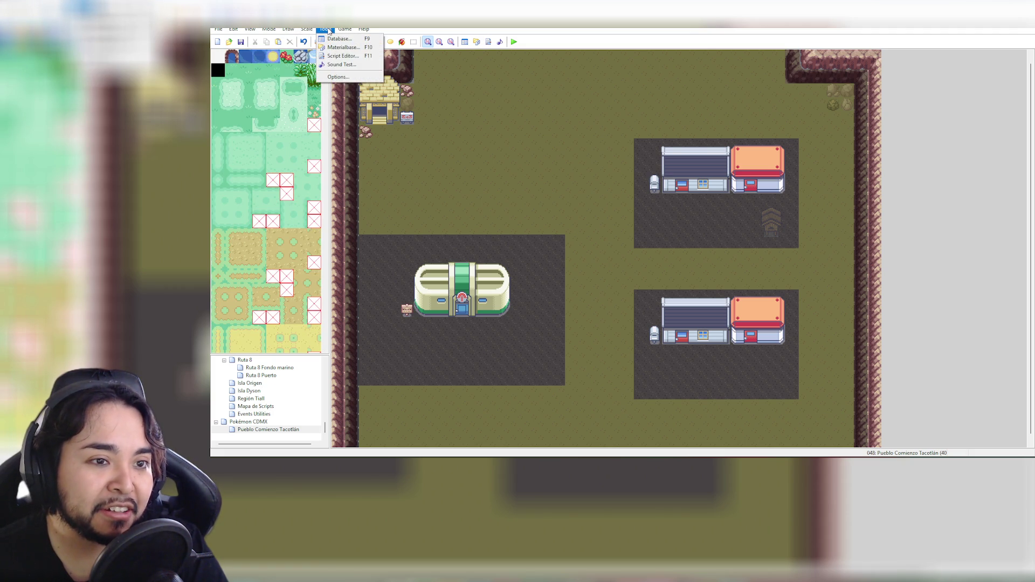
{"action": "left_click", "coordinate": [326, 32]}
{"action": "left_click", "coordinate": [326, 31]}
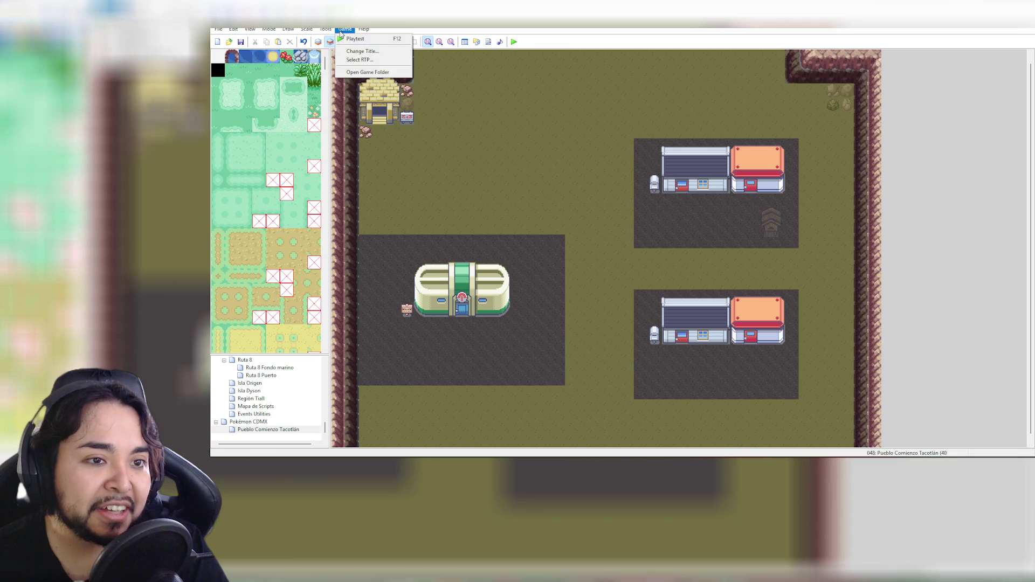
{"action": "left_click", "coordinate": [331, 40]}
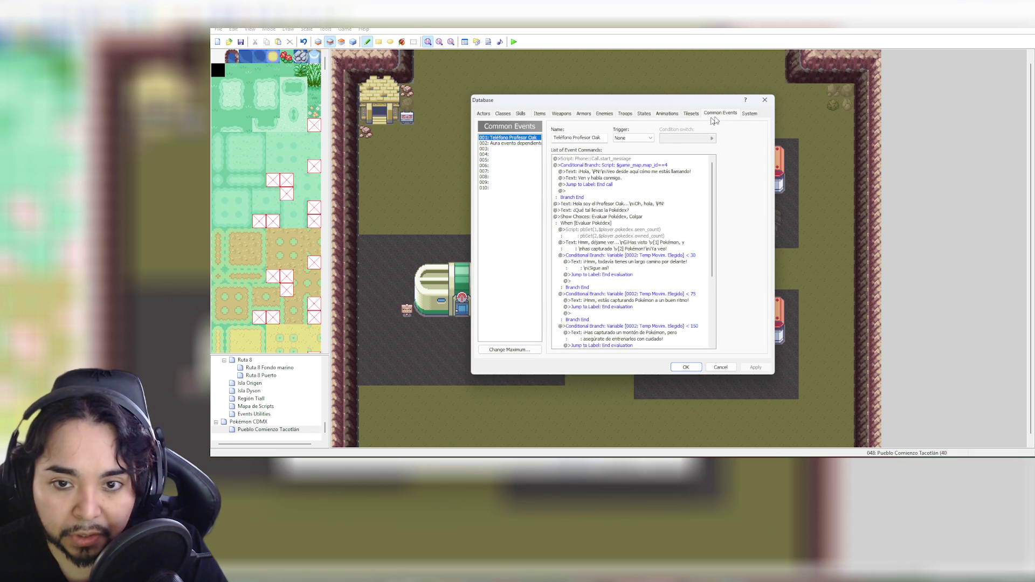
{"action": "left_click", "coordinate": [762, 103]}
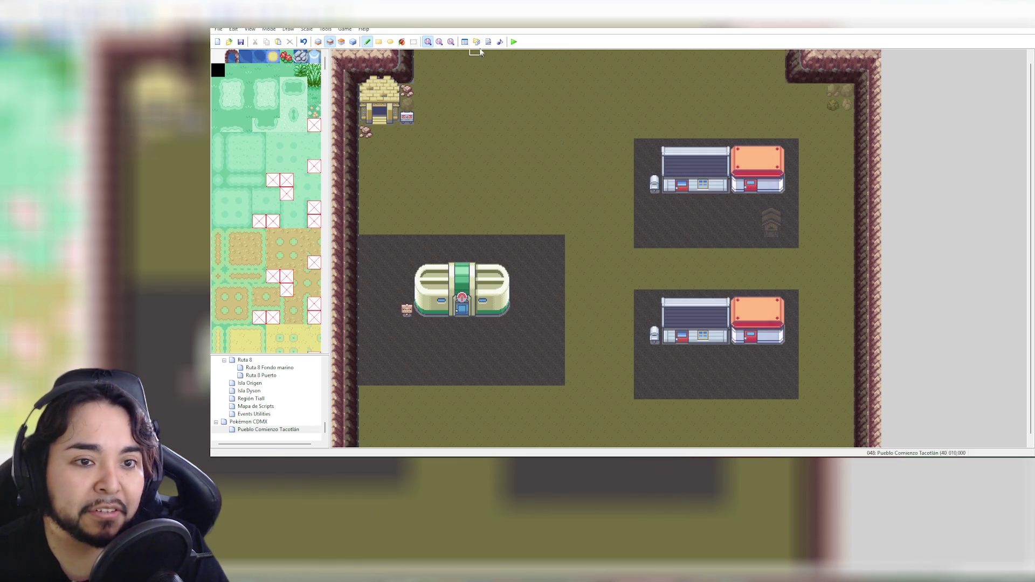
{"action": "left_click", "coordinate": [476, 42]}
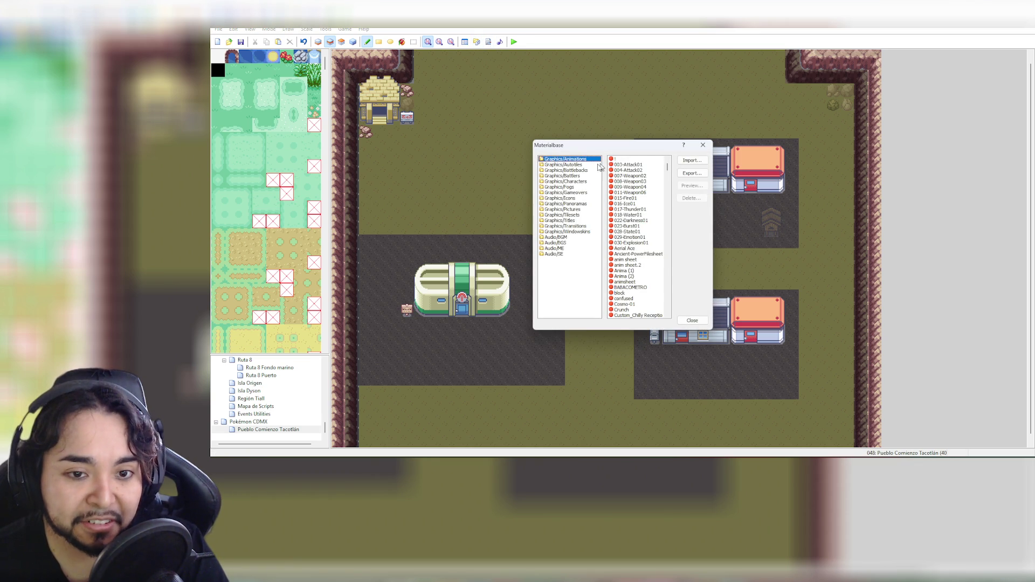
Browse the Battlers, Fogs, Icons, Pictures, Tilesets, Titles and Windowskins folders in the Materialbase
{"action": "left_click", "coordinate": [585, 176]}
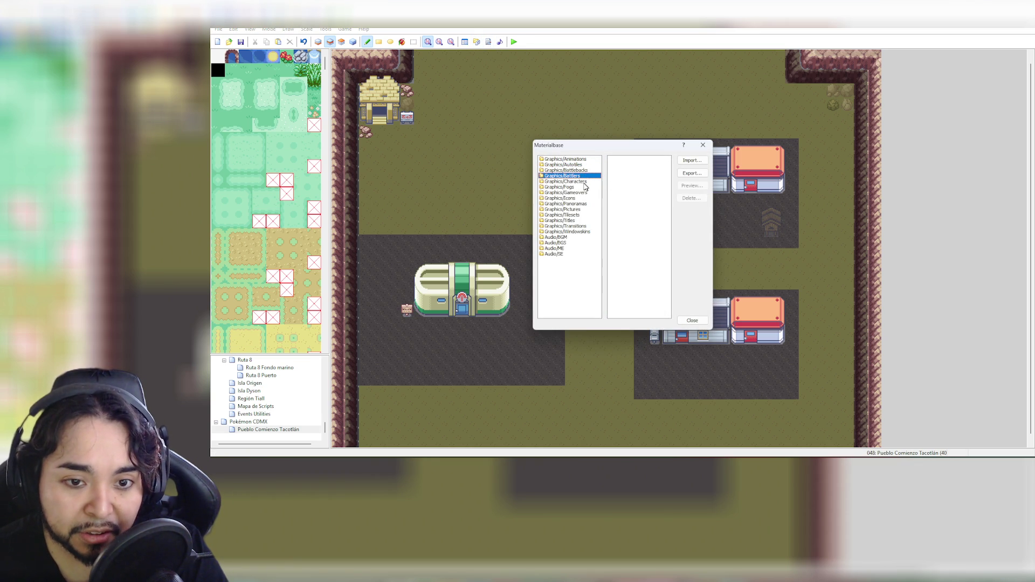
{"action": "left_click", "coordinate": [587, 182]}
{"action": "left_click", "coordinate": [589, 187]}
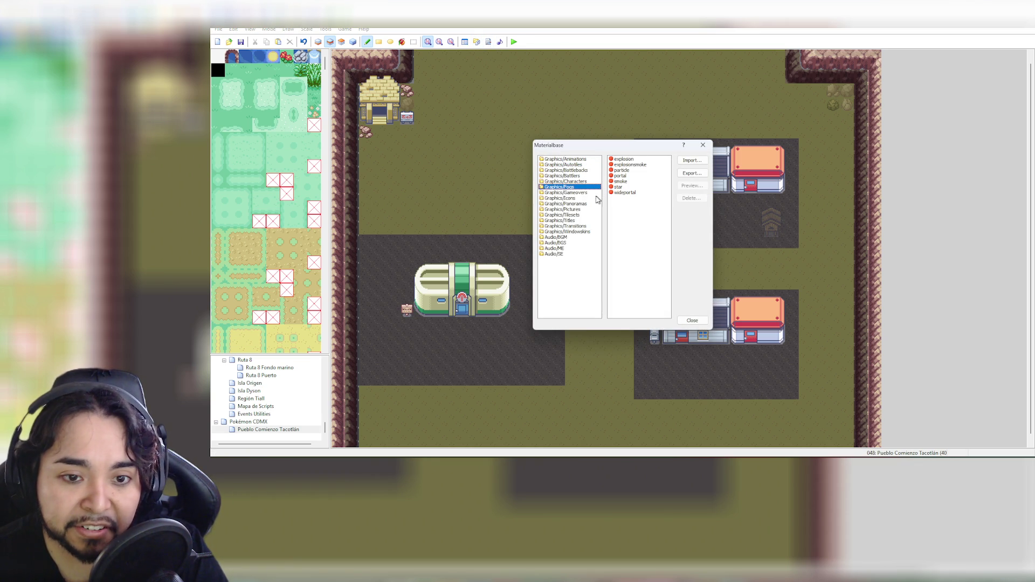
{"action": "left_click", "coordinate": [588, 193]}
{"action": "left_click", "coordinate": [580, 199]}
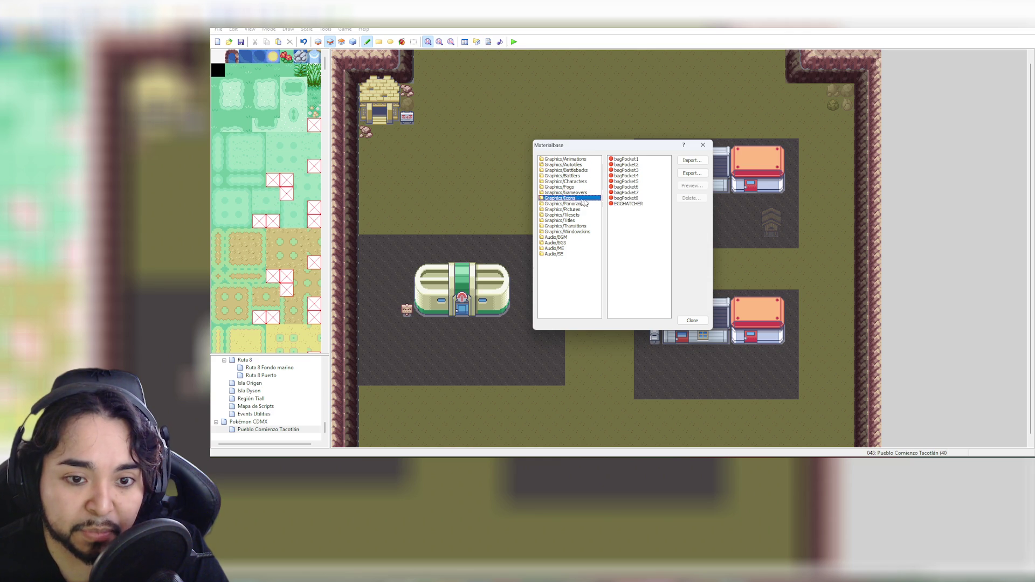
{"action": "left_click", "coordinate": [586, 204]}
{"action": "left_click", "coordinate": [582, 210]}
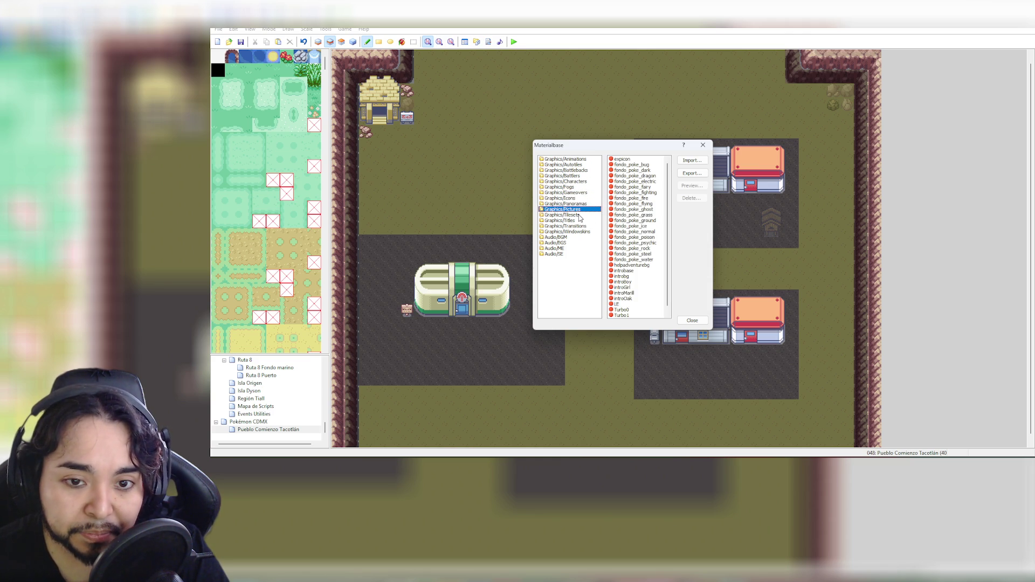
{"action": "left_click", "coordinate": [580, 215]}
{"action": "left_click", "coordinate": [584, 221]}
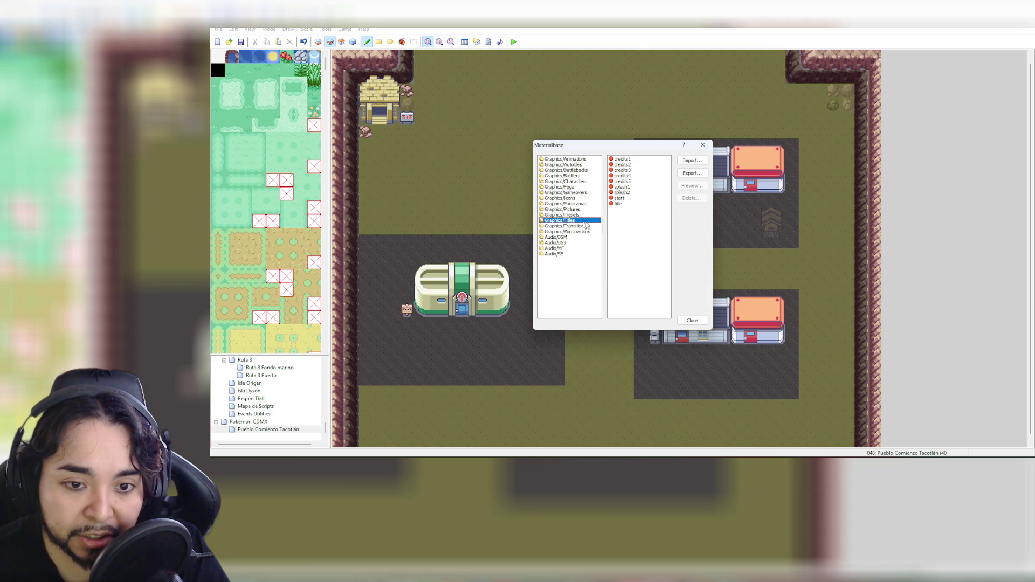
{"action": "left_click", "coordinate": [587, 226]}
{"action": "left_click", "coordinate": [593, 232]}
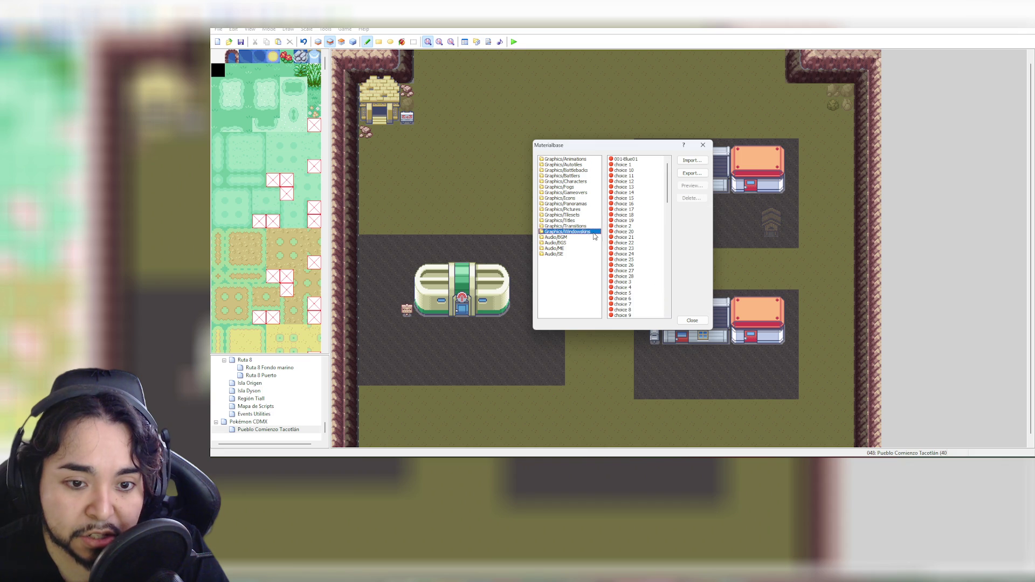
{"action": "left_click", "coordinate": [570, 239]}
Go back through Animations and Autotiles, ending on the Graphics/Battlebacks folder
{"action": "left_click", "coordinate": [582, 232]}
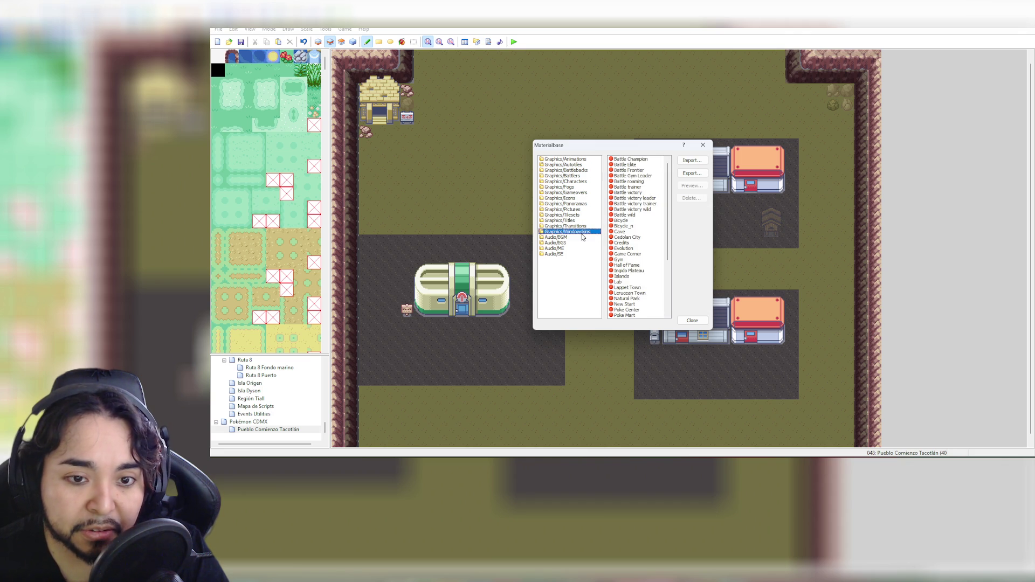
{"action": "left_click", "coordinate": [584, 160]}
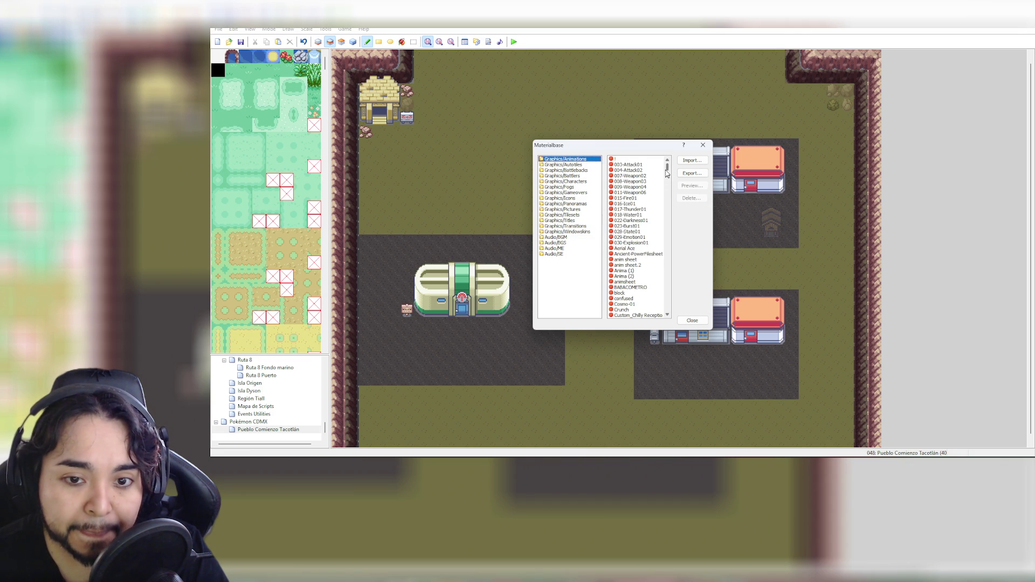
{"action": "left_click", "coordinate": [599, 166]}
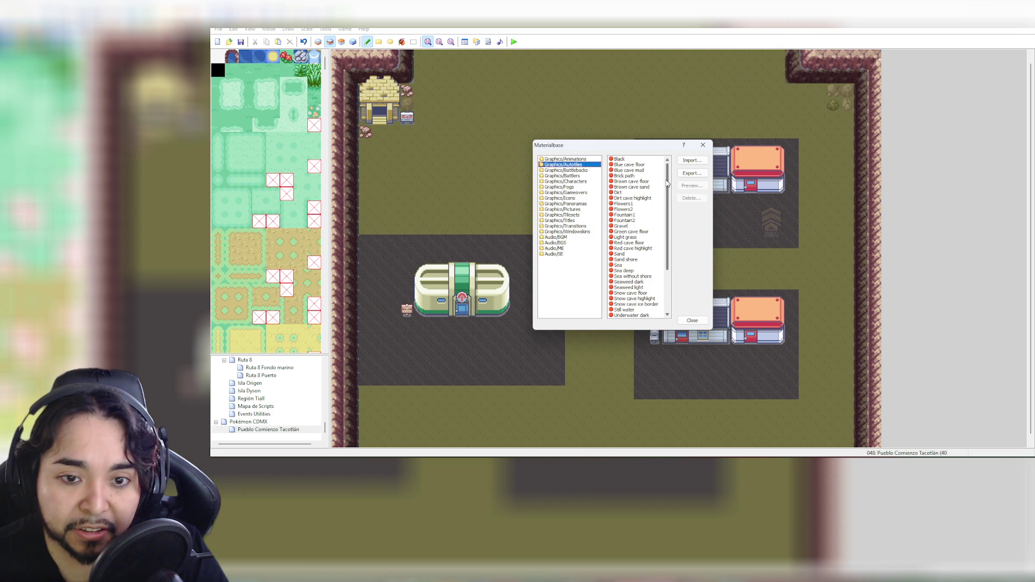
{"action": "left_click_drag", "start_coordinate": [666, 184], "coordinate": [665, 239]}
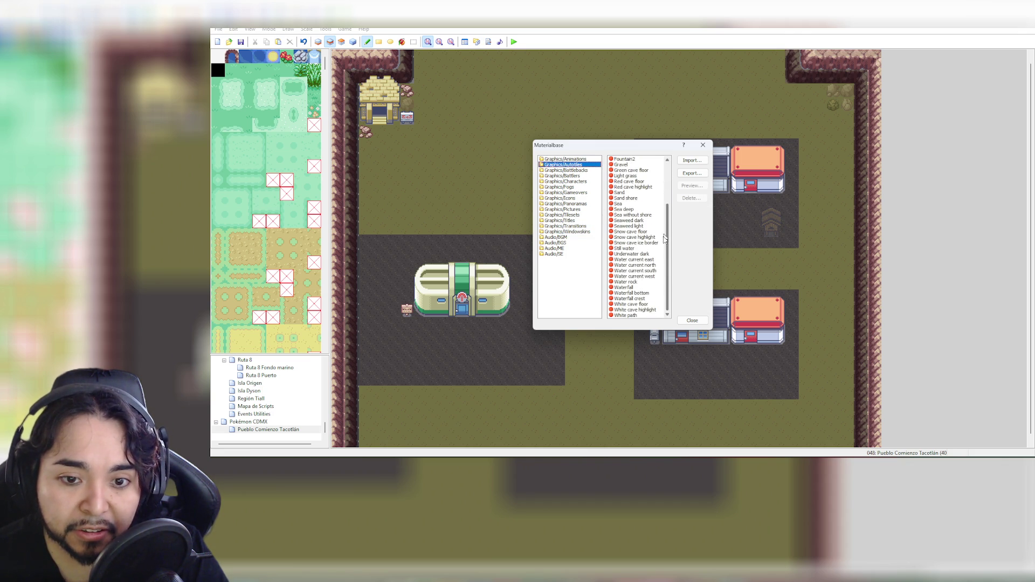
{"action": "left_click", "coordinate": [574, 177]}
{"action": "left_click", "coordinate": [574, 171]}
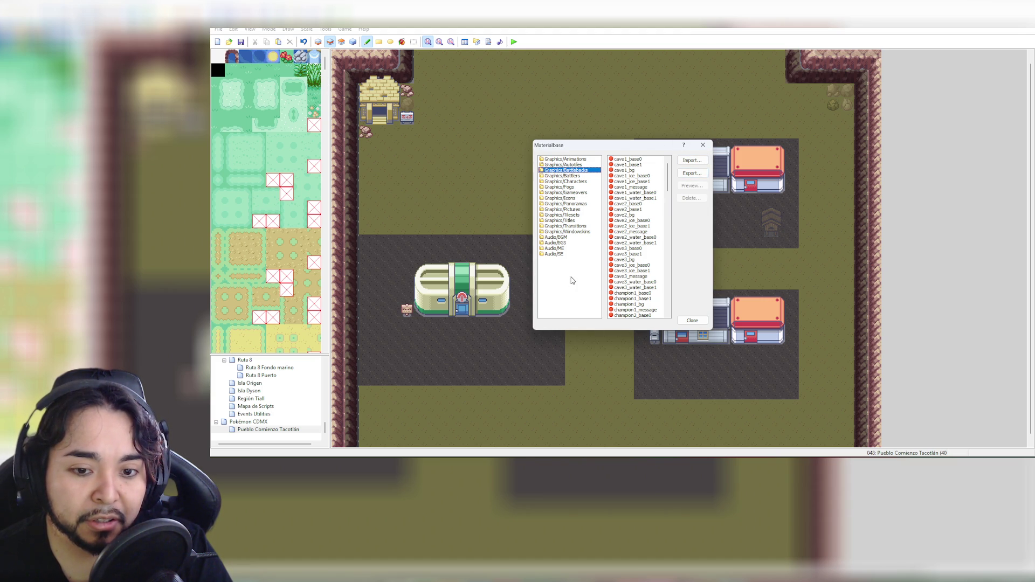
{"action": "left_click", "coordinate": [701, 161]}
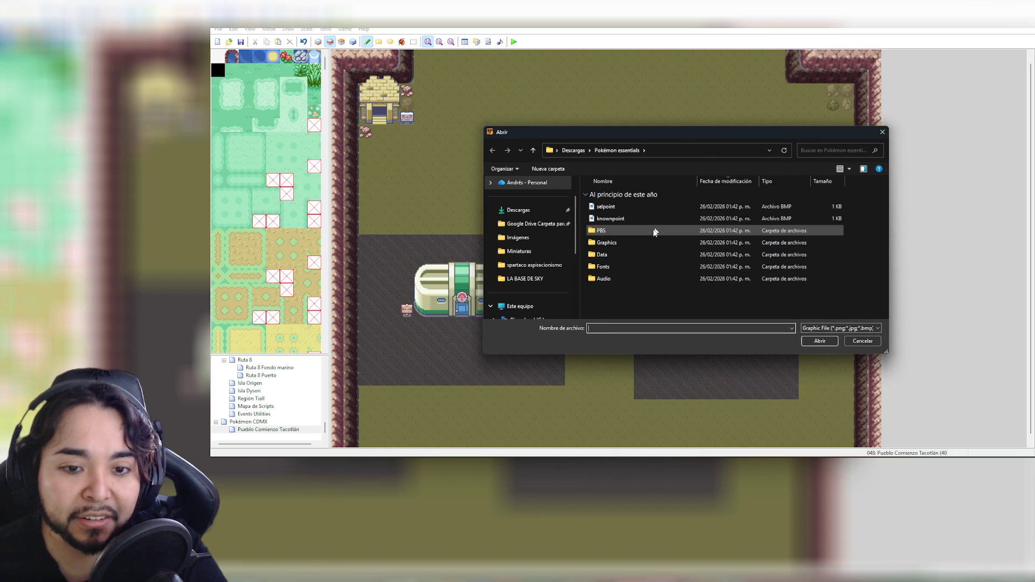
{"action": "double_click", "coordinate": [625, 242]}
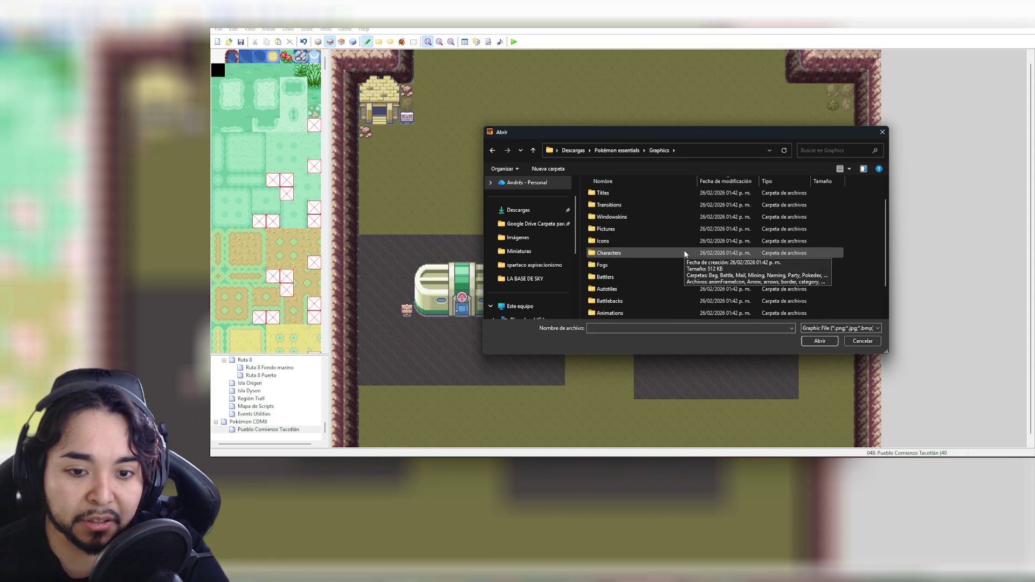
{"action": "scroll", "coordinate": [629, 247], "scroll_direction": "down", "scroll_amount": 2}
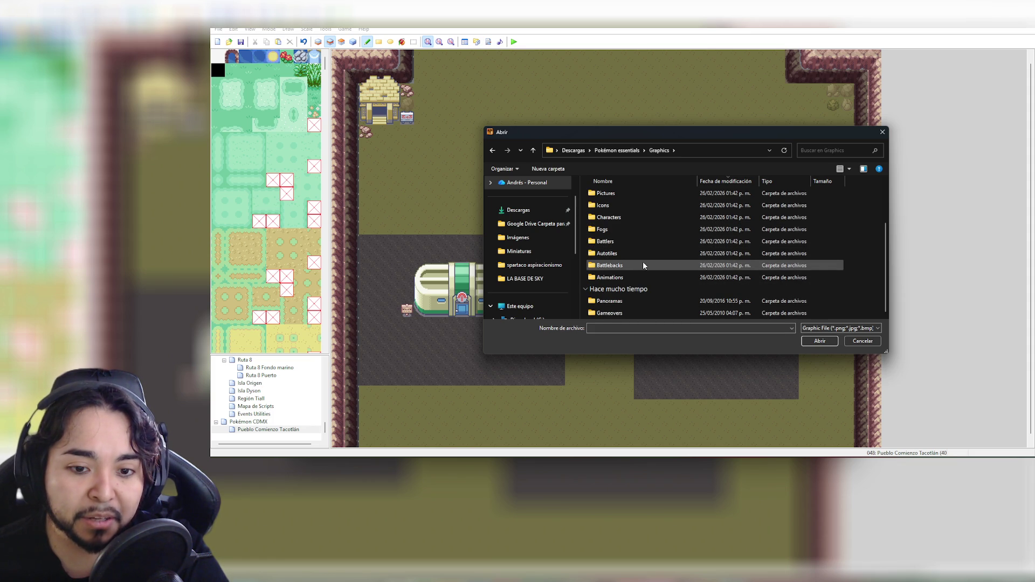
{"action": "left_click", "coordinate": [628, 301]}
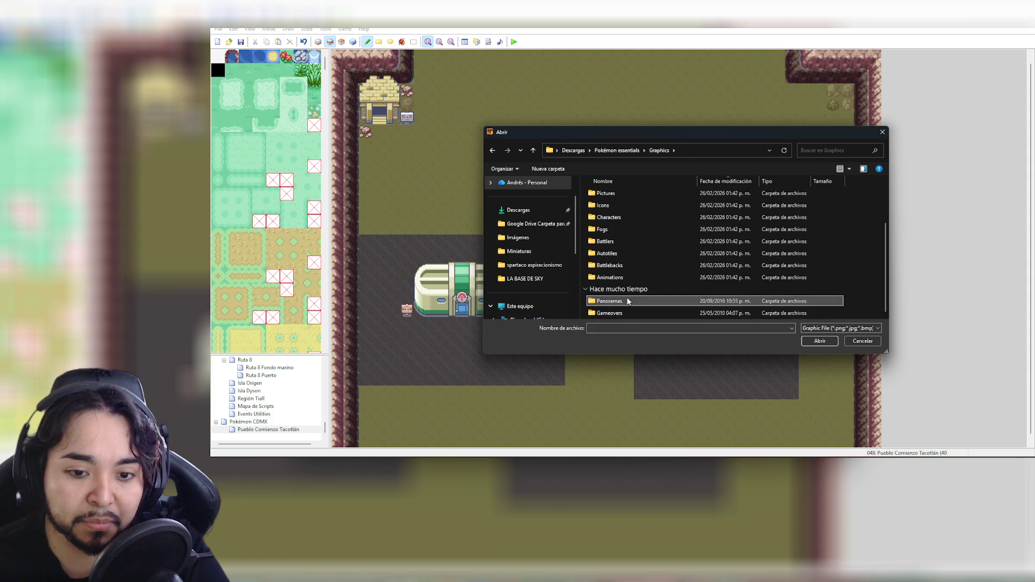
{"action": "double_click", "coordinate": [628, 301]}
{"action": "left_click", "coordinate": [657, 152]}
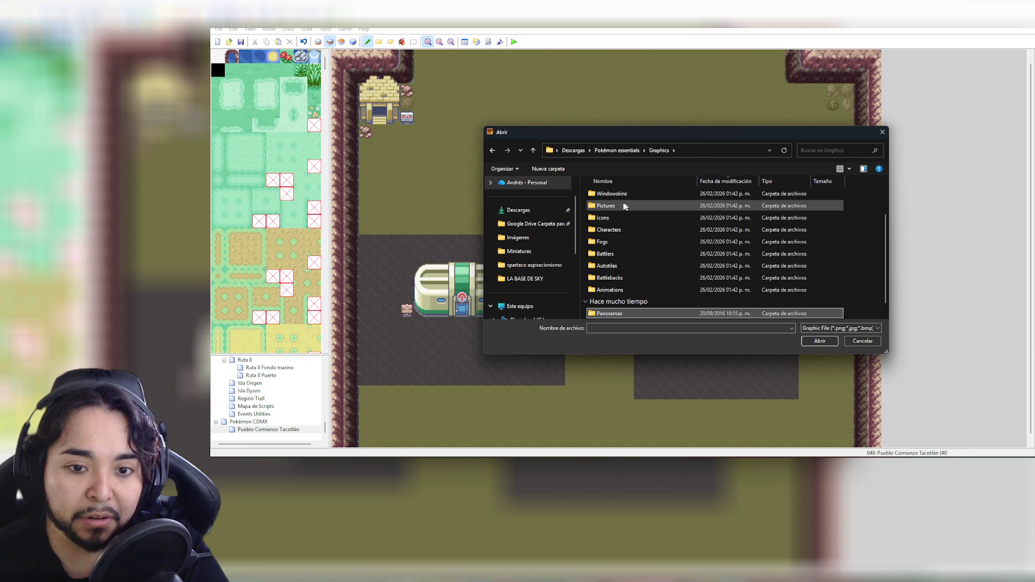
{"action": "double_click", "coordinate": [620, 204]}
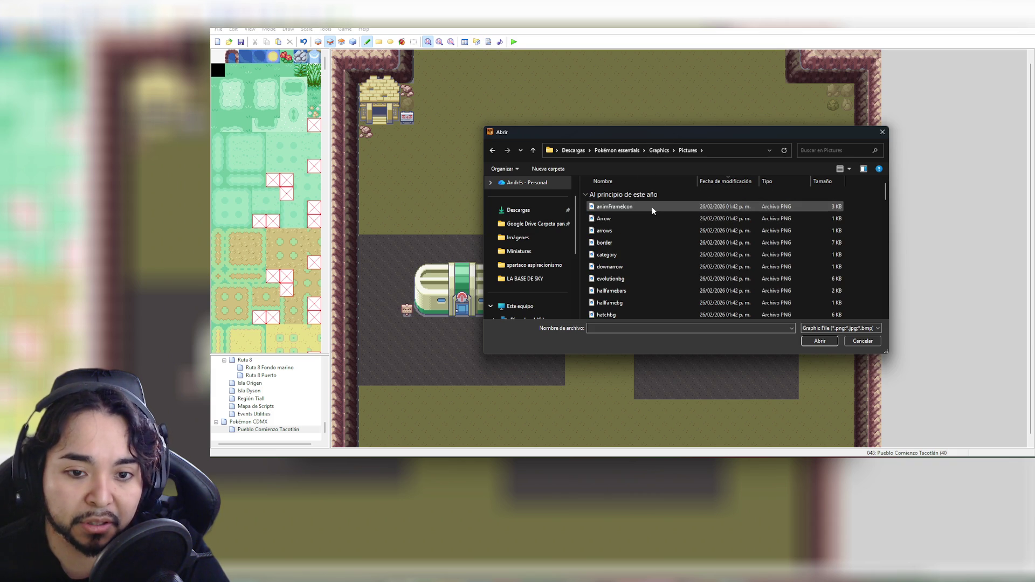
{"action": "scroll", "coordinate": [646, 248], "scroll_direction": "down", "scroll_amount": 15}
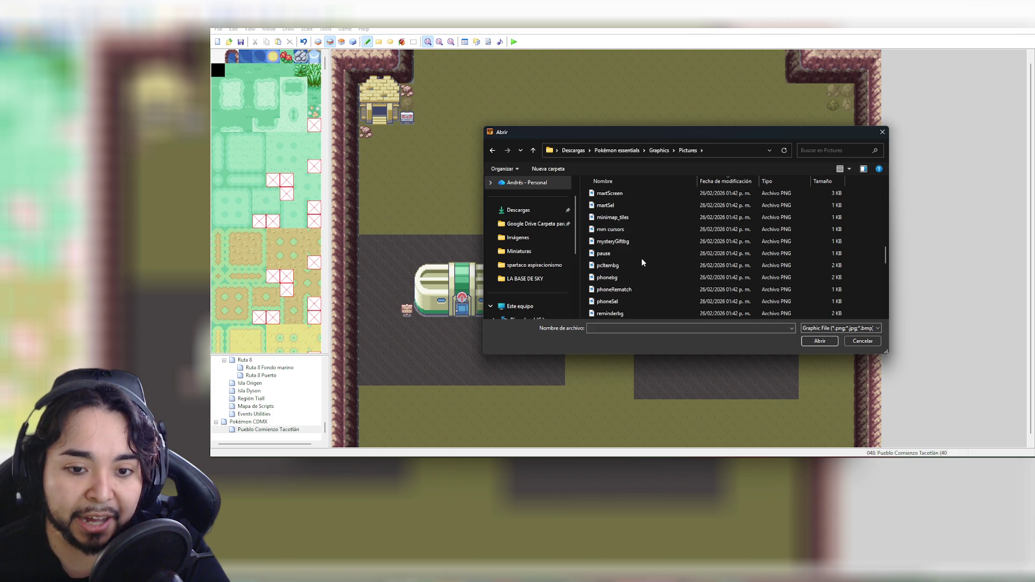
{"action": "left_click", "coordinate": [659, 152]}
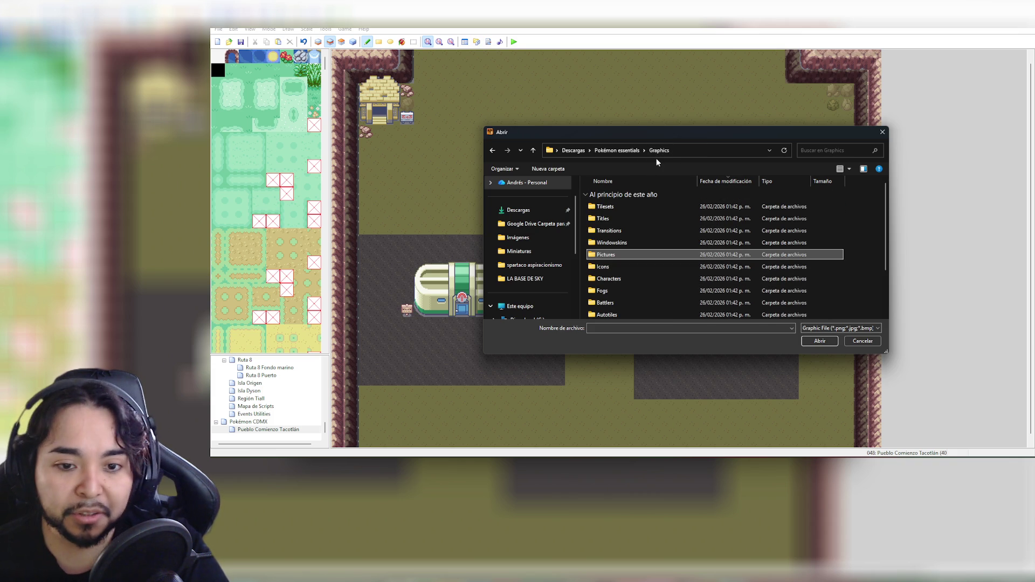
{"action": "double_click", "coordinate": [623, 254]}
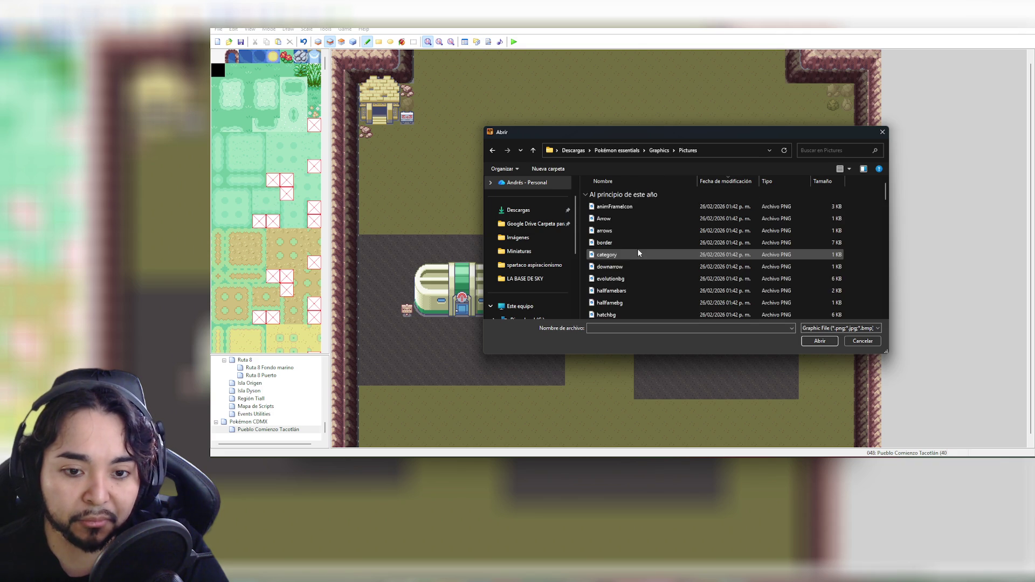
{"action": "scroll", "coordinate": [643, 255], "scroll_direction": "down", "scroll_amount": 5}
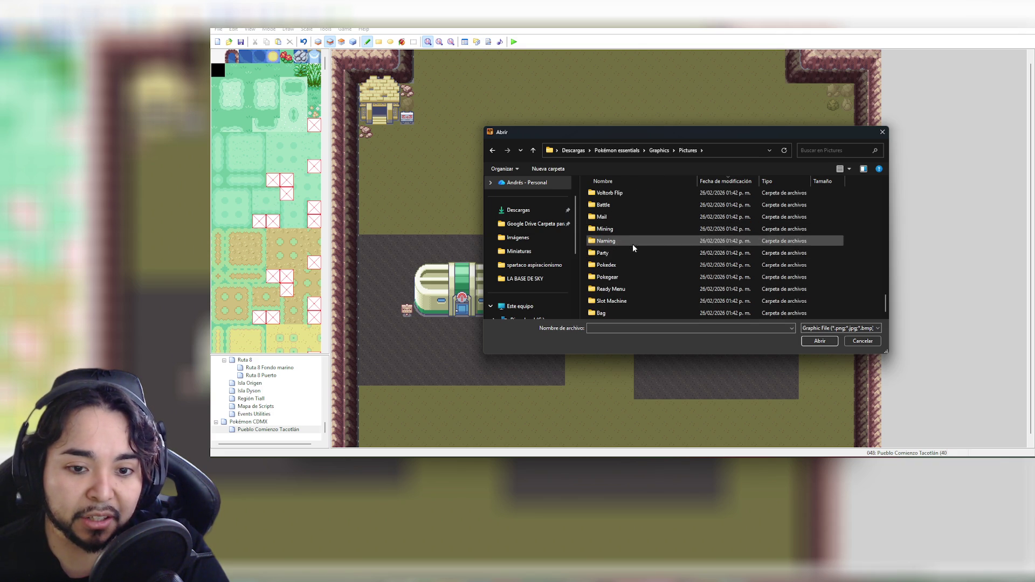
{"action": "double_click", "coordinate": [626, 217]}
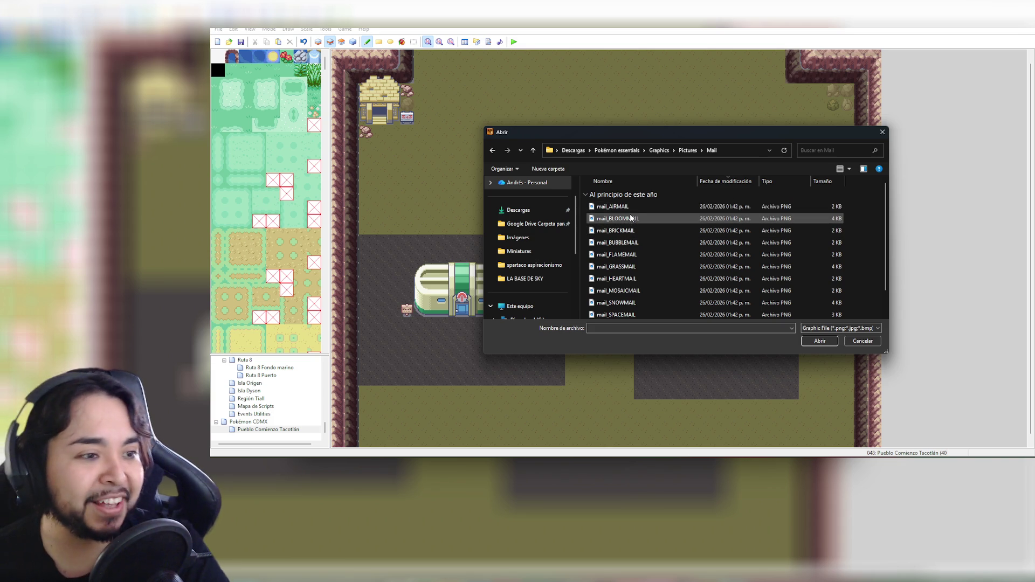
{"action": "scroll", "coordinate": [640, 235], "scroll_direction": "down", "scroll_amount": 1}
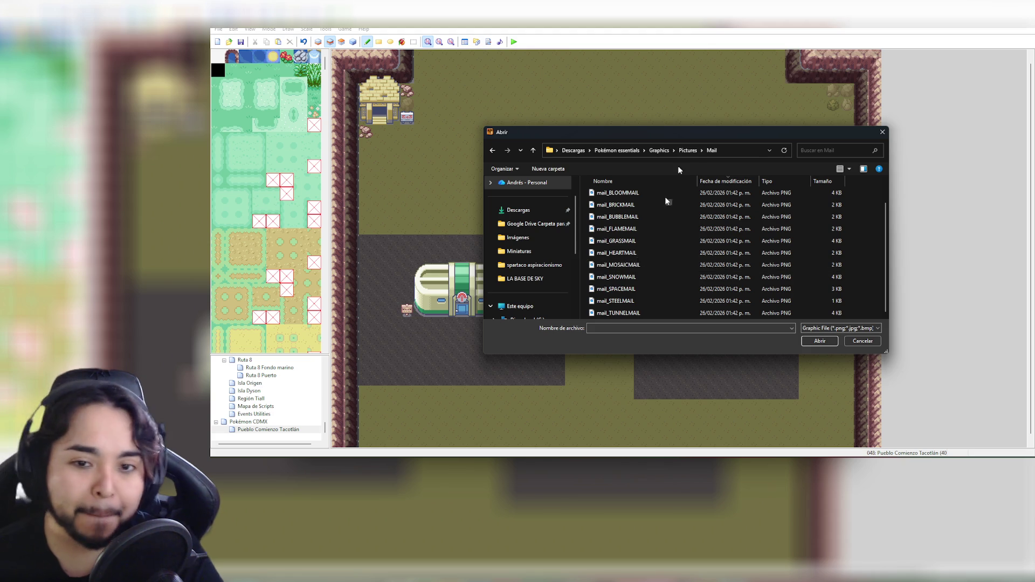
{"action": "left_click", "coordinate": [685, 151]}
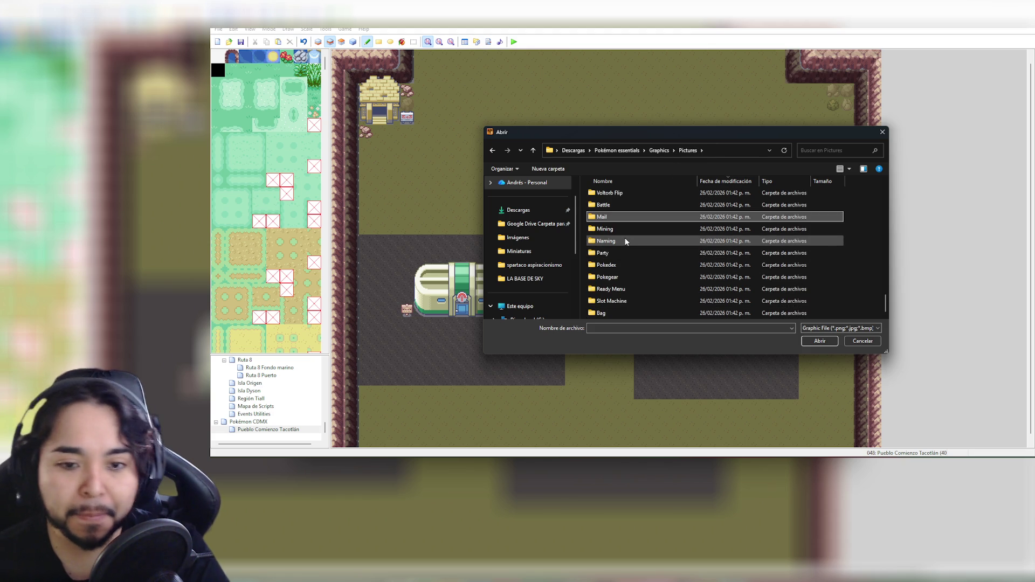
{"action": "double_click", "coordinate": [618, 229]}
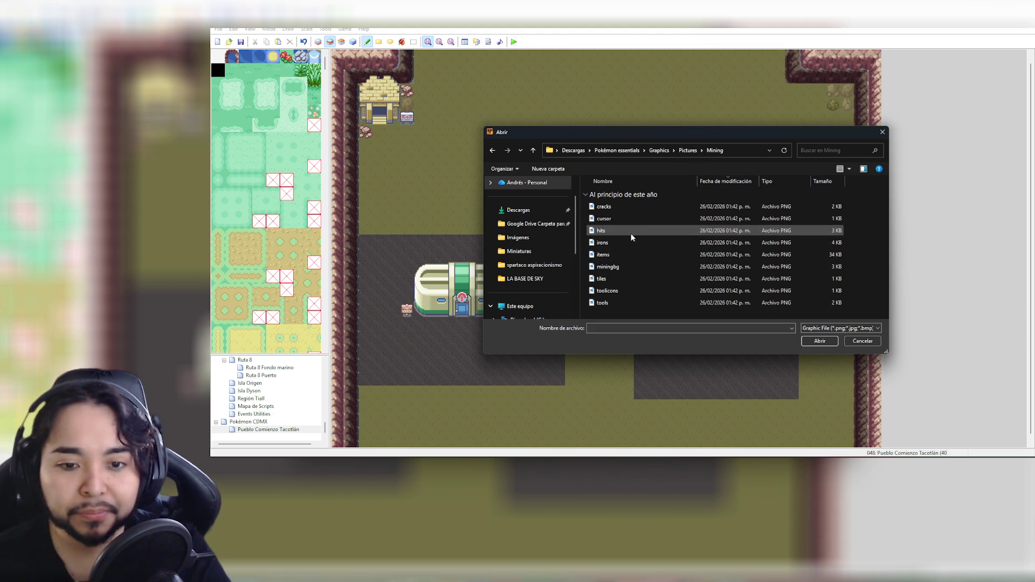
{"action": "left_click", "coordinate": [661, 150]}
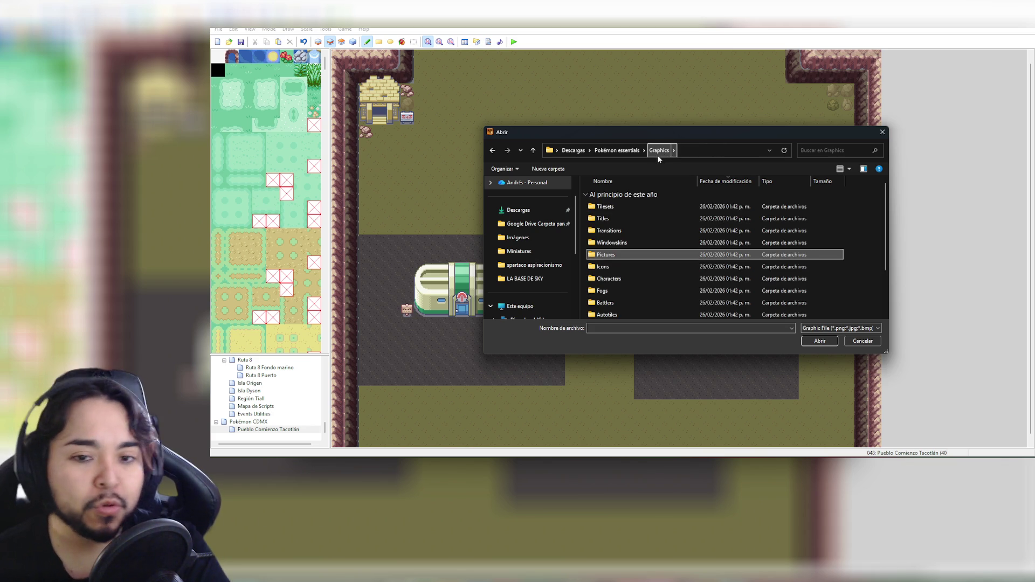
{"action": "left_click", "coordinate": [883, 133]}
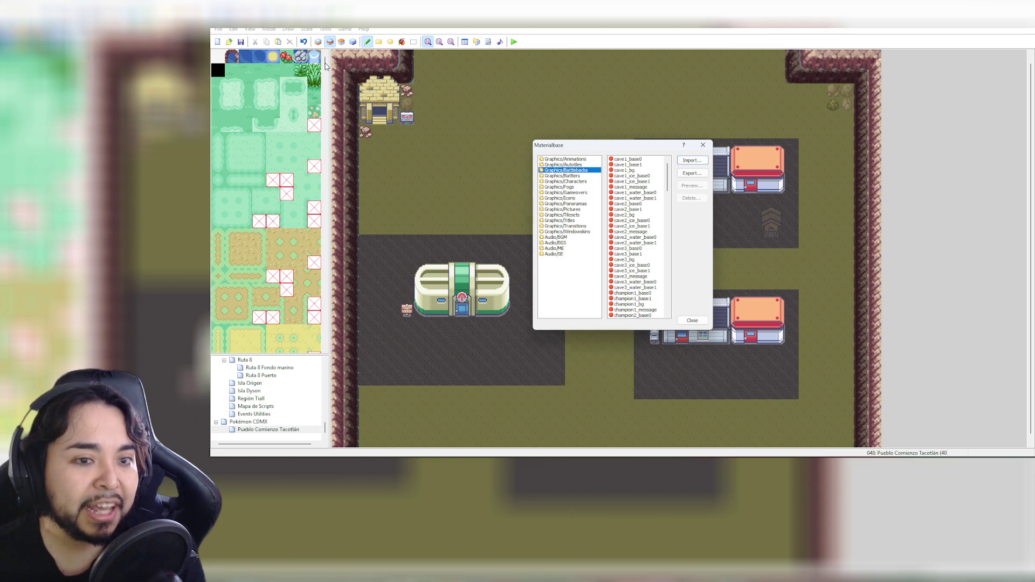
Close the Materialbase and scroll the tileset down to the building tiles
{"action": "left_click", "coordinate": [693, 321]}
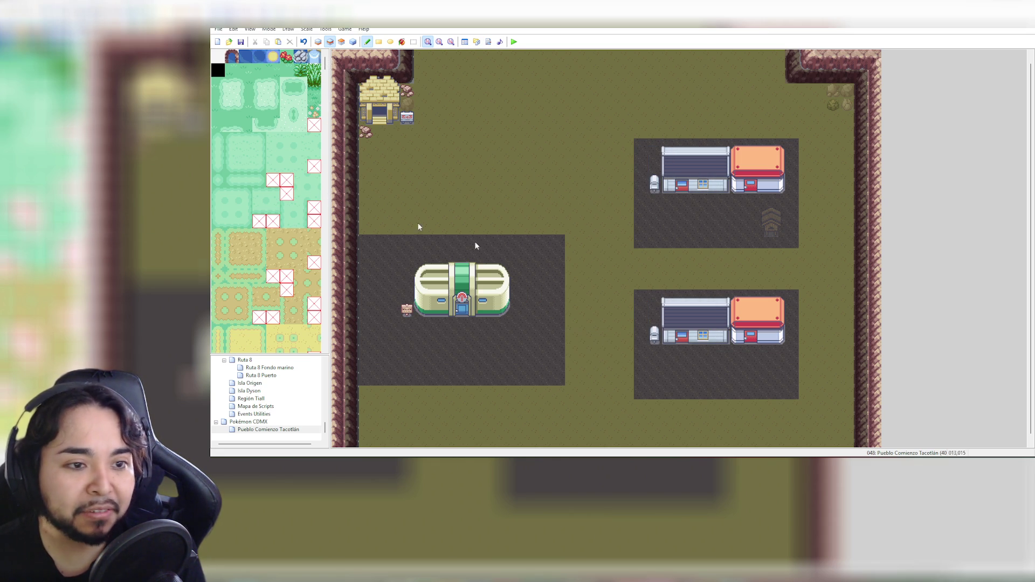
{"action": "left_click_drag", "start_coordinate": [325, 64], "coordinate": [335, 209]}
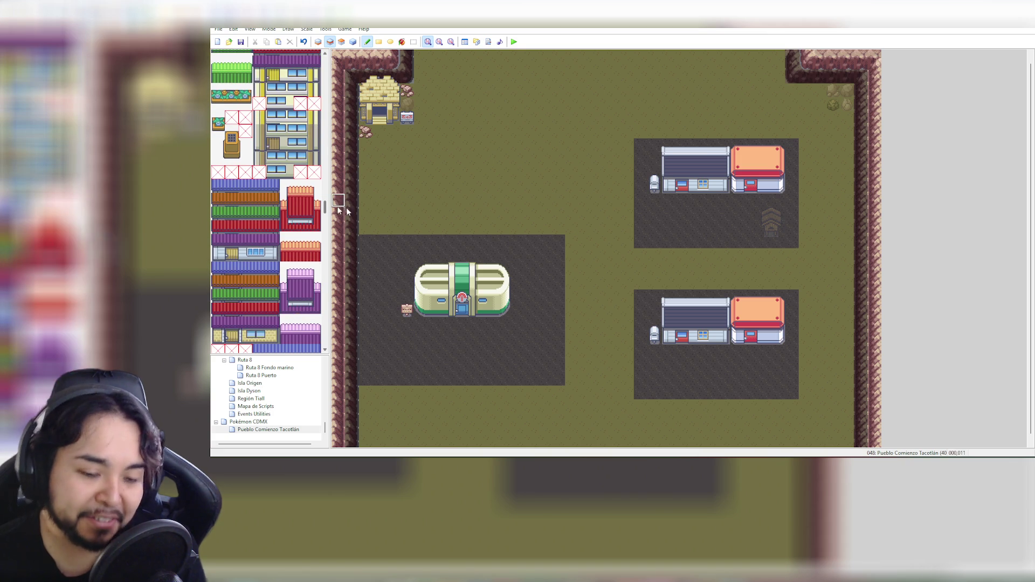
{"action": "mouse_move", "coordinate": [728, 465]}
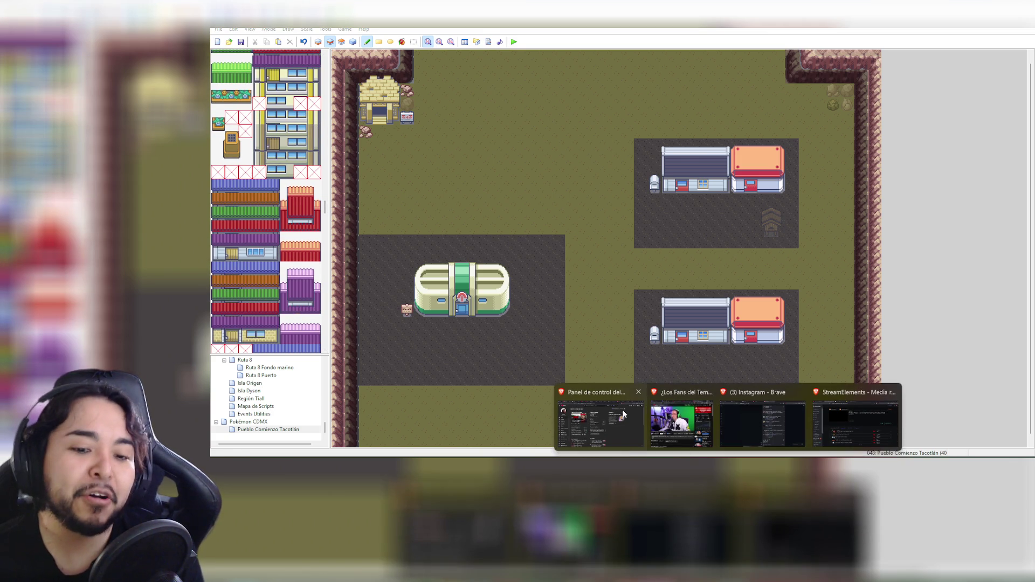
{"action": "mouse_move", "coordinate": [624, 414]}
{"action": "mouse_move", "coordinate": [793, 424]}
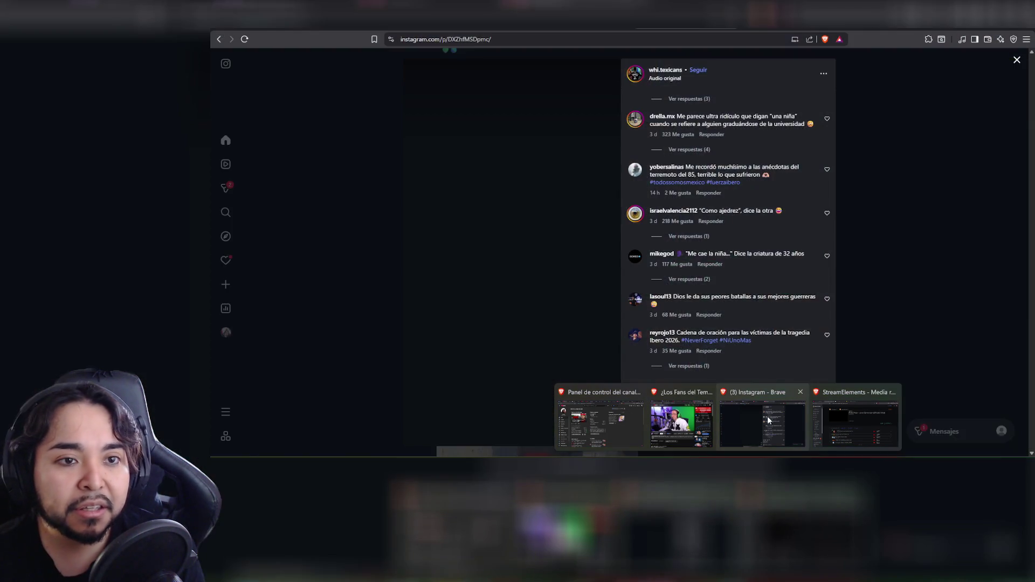
Bring the Brave browser window showing StreamElements to the front
{"action": "left_click", "coordinate": [829, 419]}
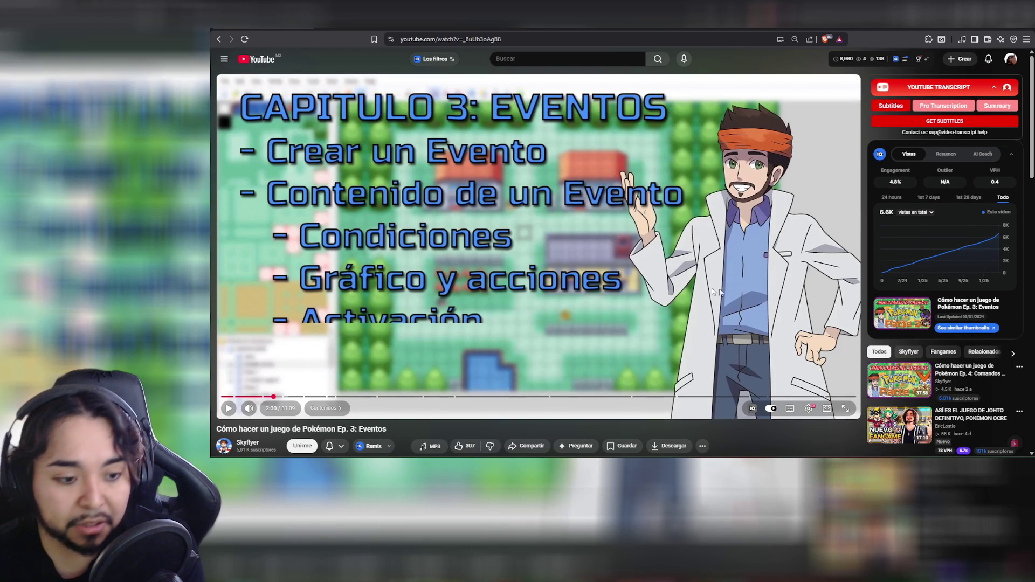
Expand the Ep. 3: Eventos video description to show its chapters
{"action": "scroll", "coordinate": [882, 216], "scroll_direction": "down", "scroll_amount": 2}
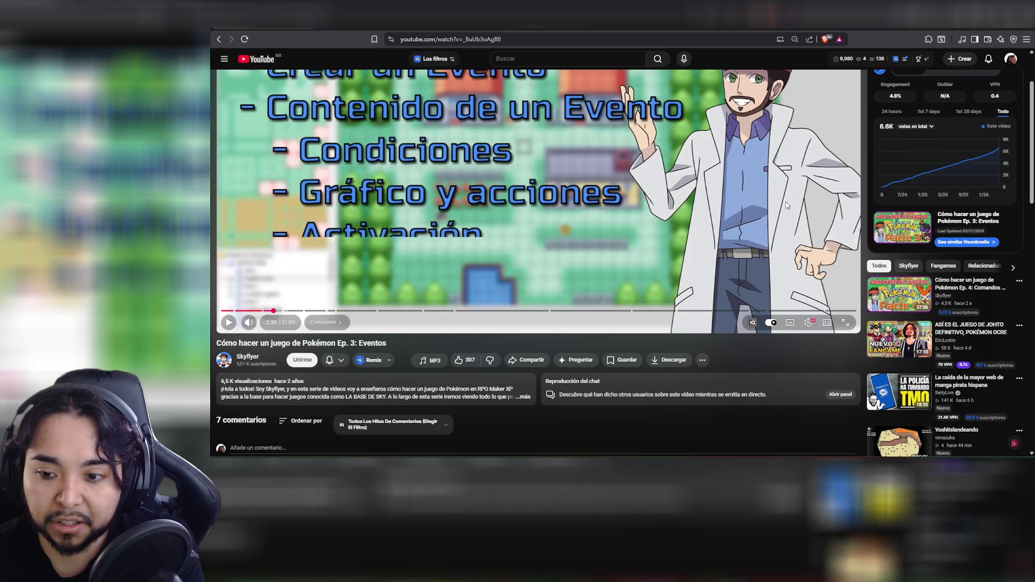
{"action": "scroll", "coordinate": [432, 302], "scroll_direction": "down", "scroll_amount": 2}
{"action": "left_click", "coordinate": [372, 313]}
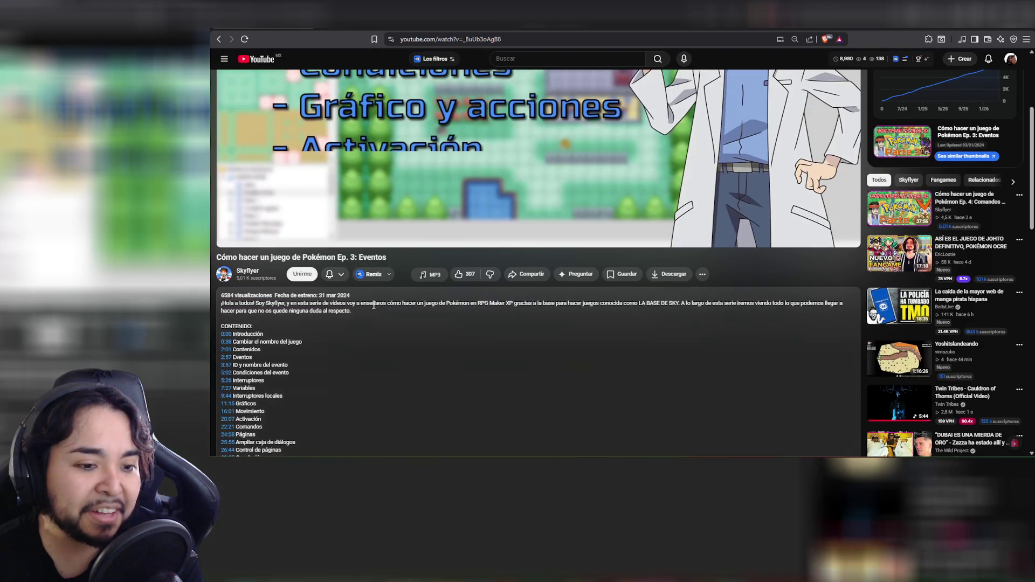
Skim the comments, then go to the Skyflyer channel page
{"action": "scroll", "coordinate": [372, 309], "scroll_direction": "down", "scroll_amount": 3}
{"action": "scroll", "coordinate": [372, 309], "scroll_direction": "down", "scroll_amount": 3}
{"action": "scroll", "coordinate": [372, 309], "scroll_direction": "down", "scroll_amount": 3}
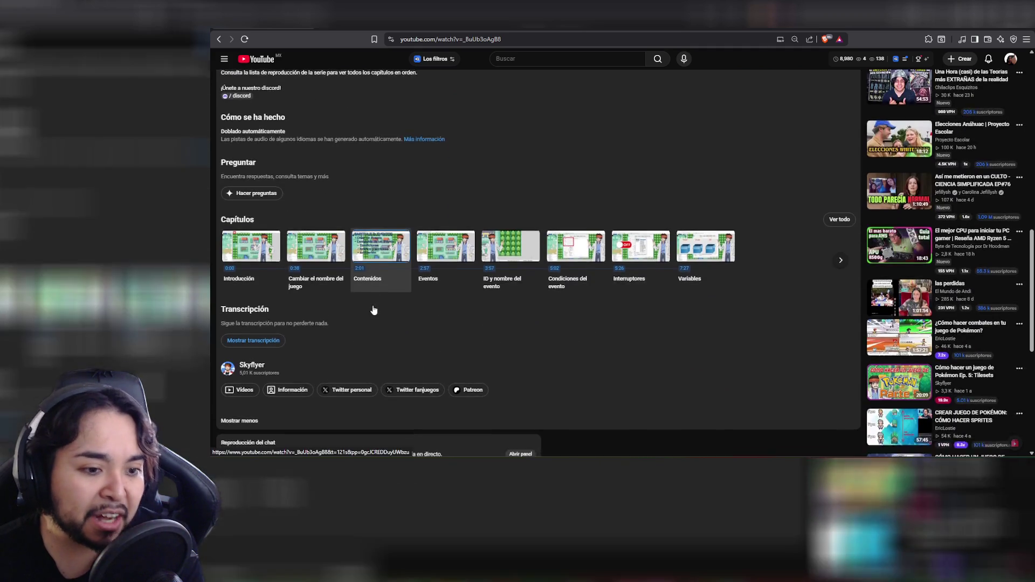
{"action": "scroll", "coordinate": [374, 310], "scroll_direction": "down", "scroll_amount": 5}
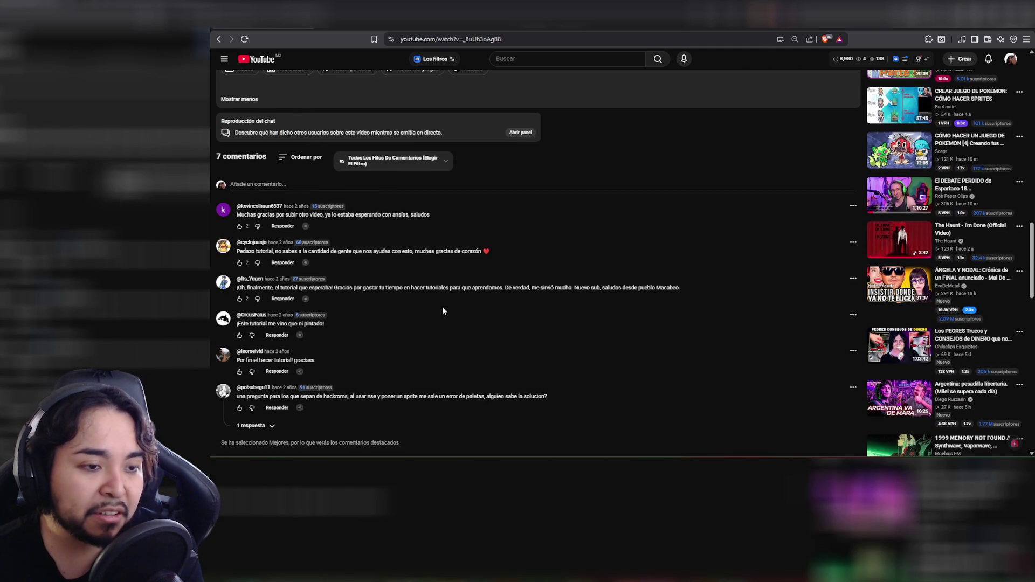
{"action": "scroll", "coordinate": [442, 311], "scroll_direction": "up", "scroll_amount": 4}
{"action": "scroll", "coordinate": [442, 311], "scroll_direction": "up", "scroll_amount": 10}
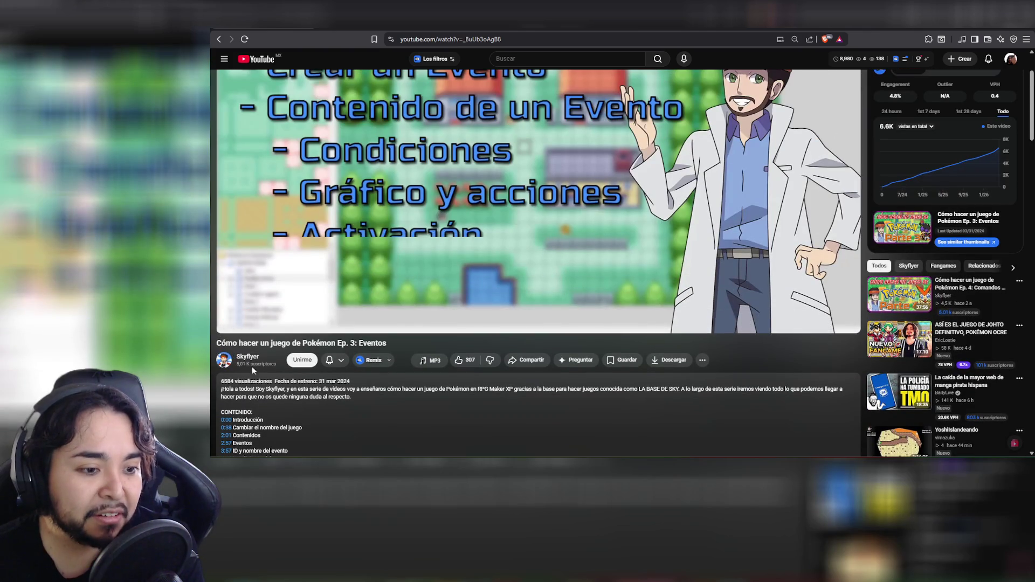
{"action": "left_click", "coordinate": [249, 362]}
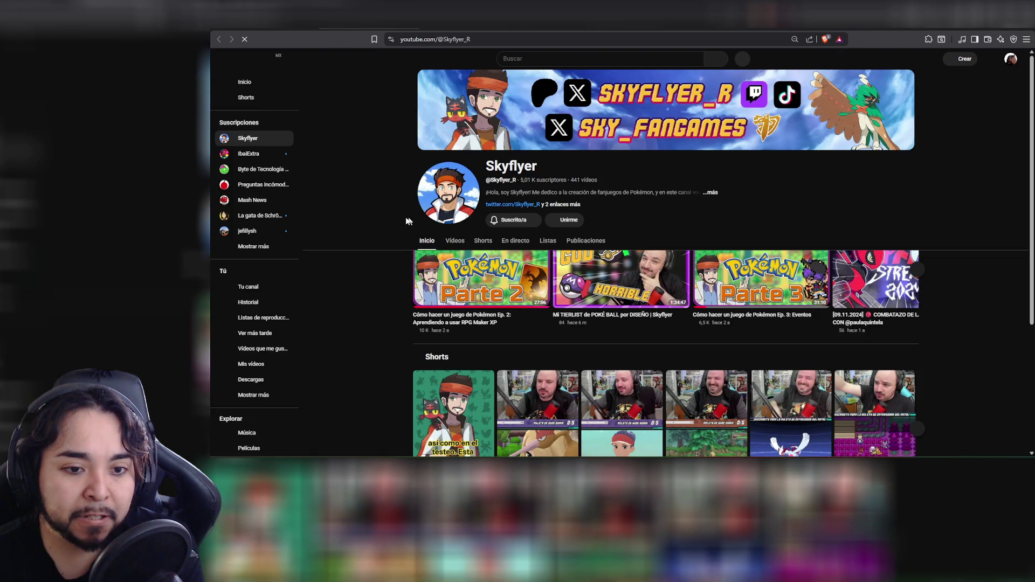
Page through the Skyflyer channel's Para ti recommended videos carousel
{"action": "scroll", "coordinate": [593, 227], "scroll_direction": "down", "scroll_amount": 2}
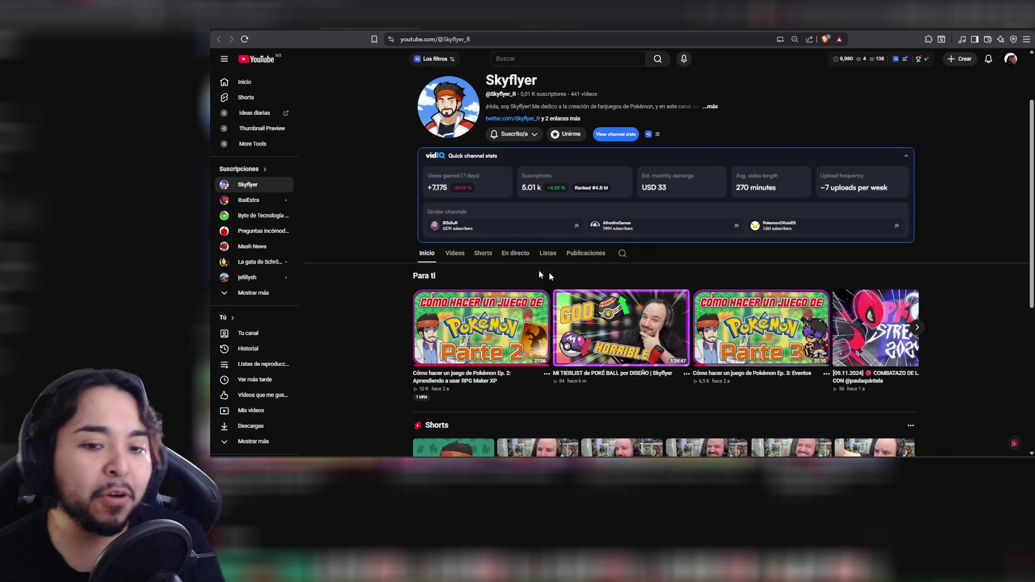
{"action": "left_click", "coordinate": [622, 253]}
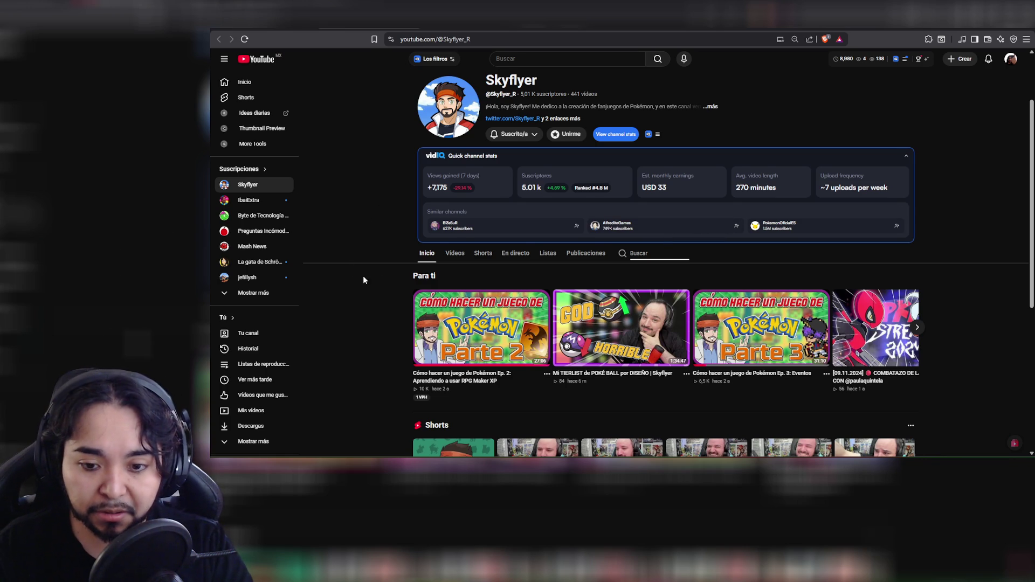
{"action": "scroll", "coordinate": [363, 278], "scroll_direction": "down", "scroll_amount": 2}
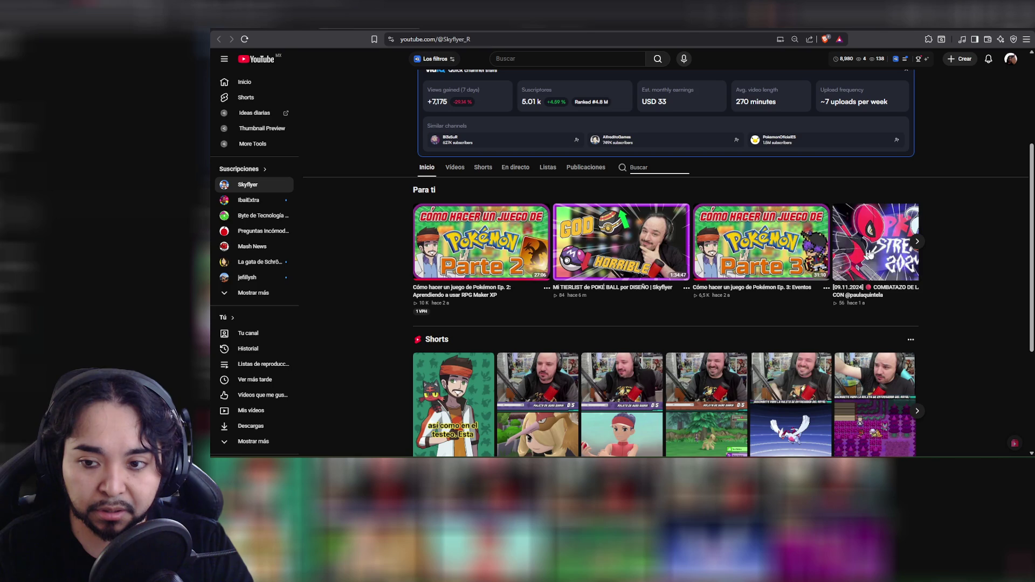
{"action": "left_click", "coordinate": [916, 243]}
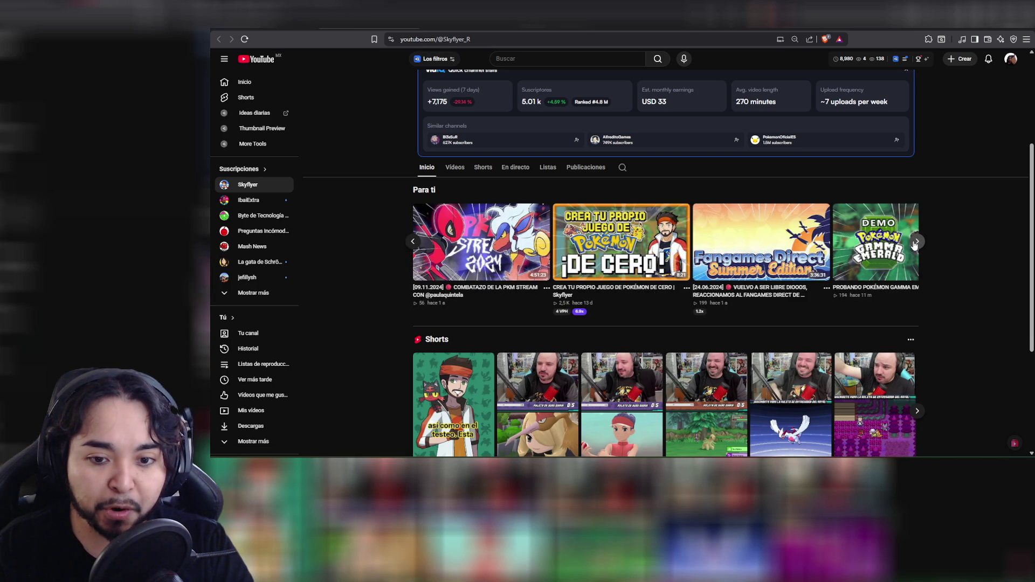
{"action": "left_click", "coordinate": [916, 243]}
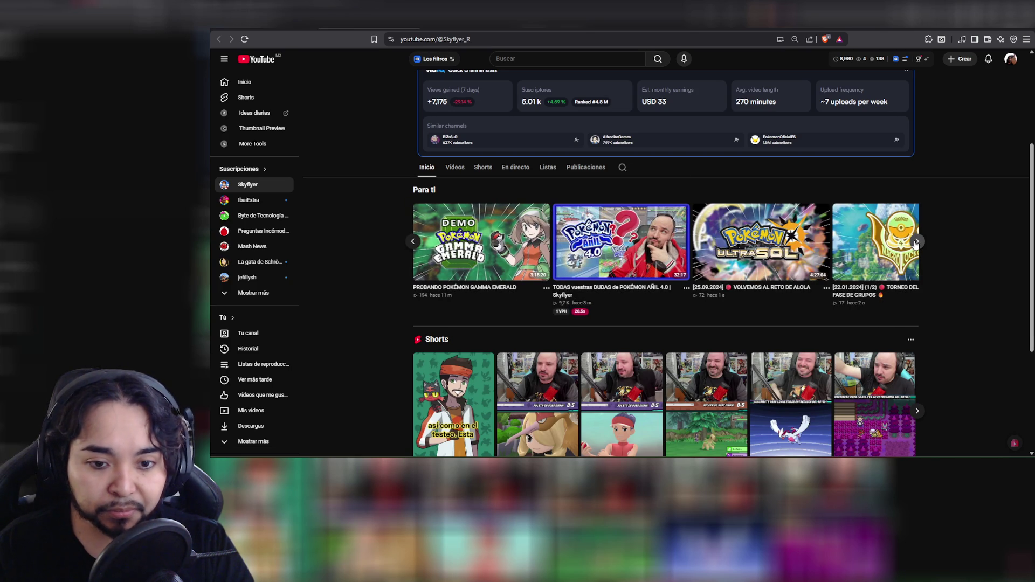
{"action": "left_click", "coordinate": [915, 243]}
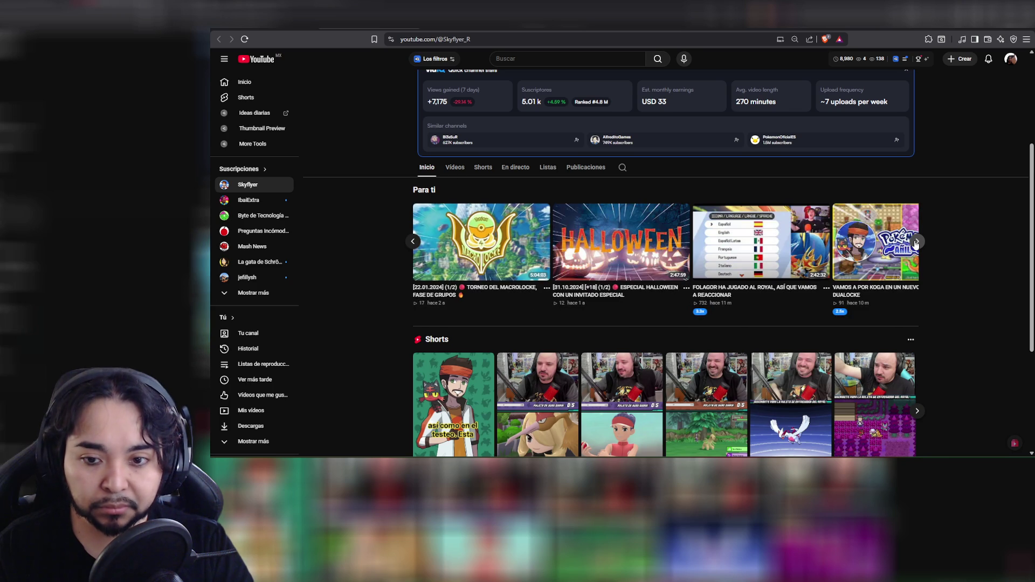
Browse the channel's full Vídeos list
{"action": "left_click", "coordinate": [459, 169]}
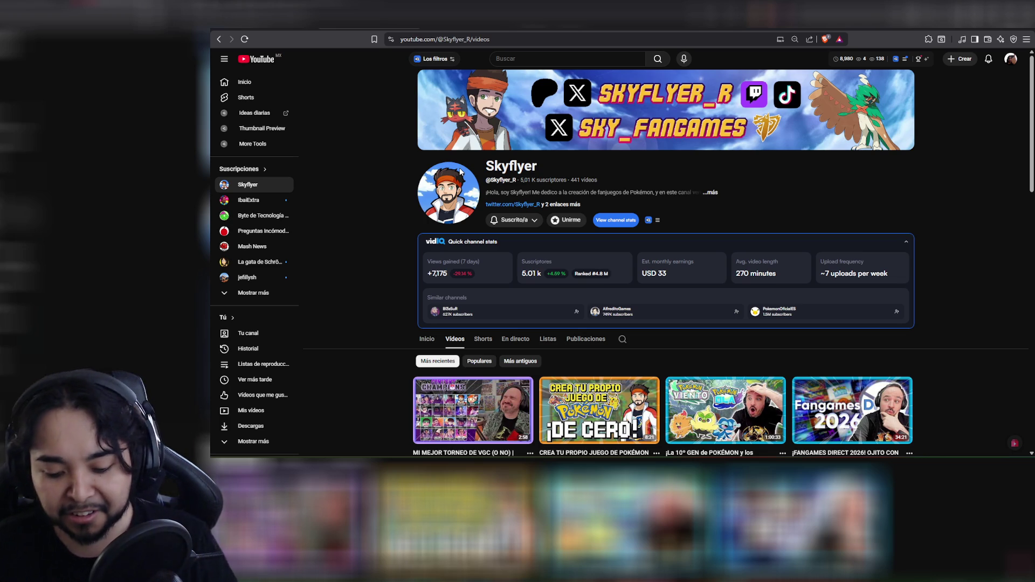
{"action": "scroll", "coordinate": [396, 311], "scroll_direction": "down", "scroll_amount": 3}
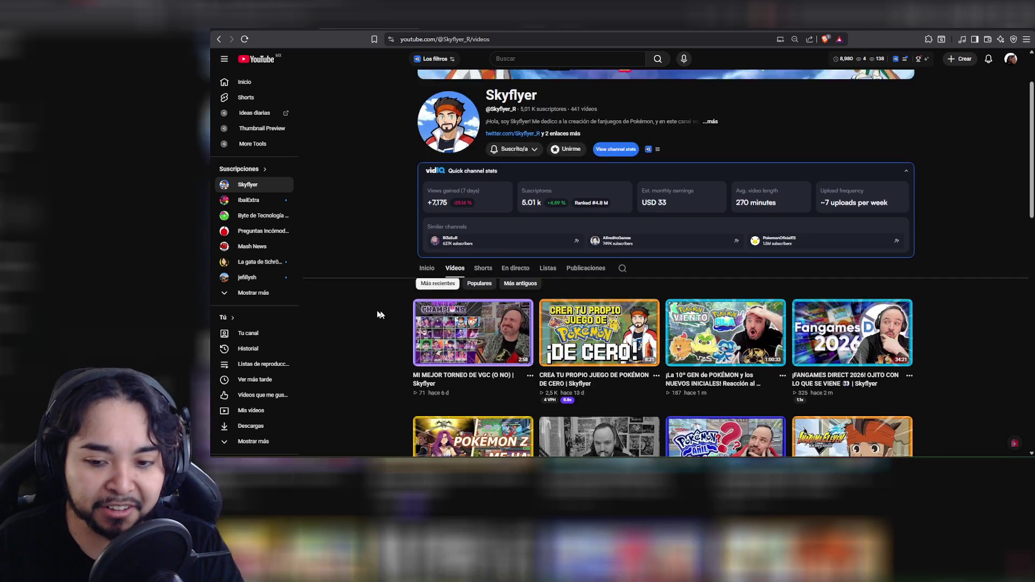
{"action": "scroll", "coordinate": [377, 314], "scroll_direction": "down", "scroll_amount": 3}
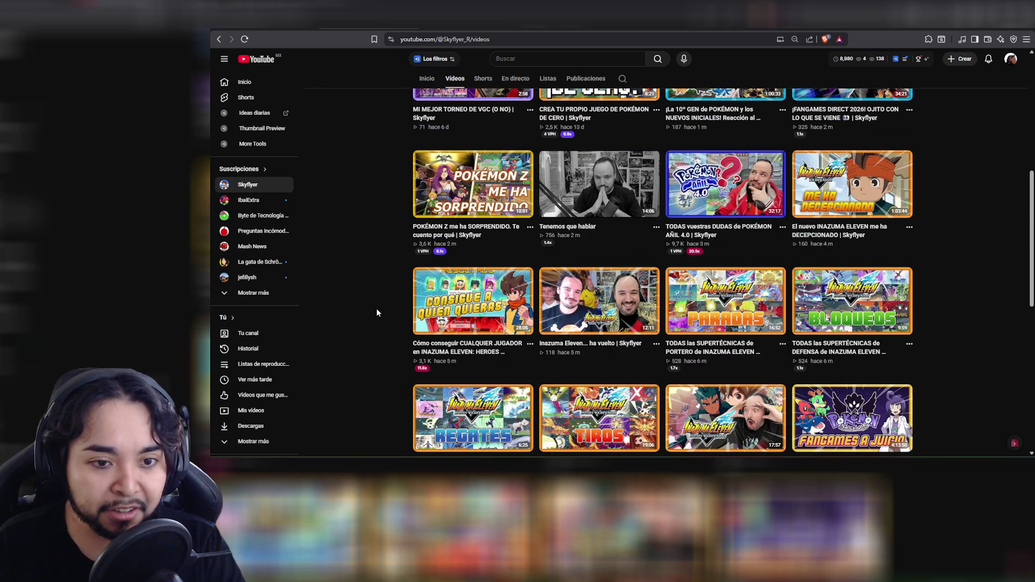
{"action": "scroll", "coordinate": [376, 312], "scroll_direction": "up", "scroll_amount": 2}
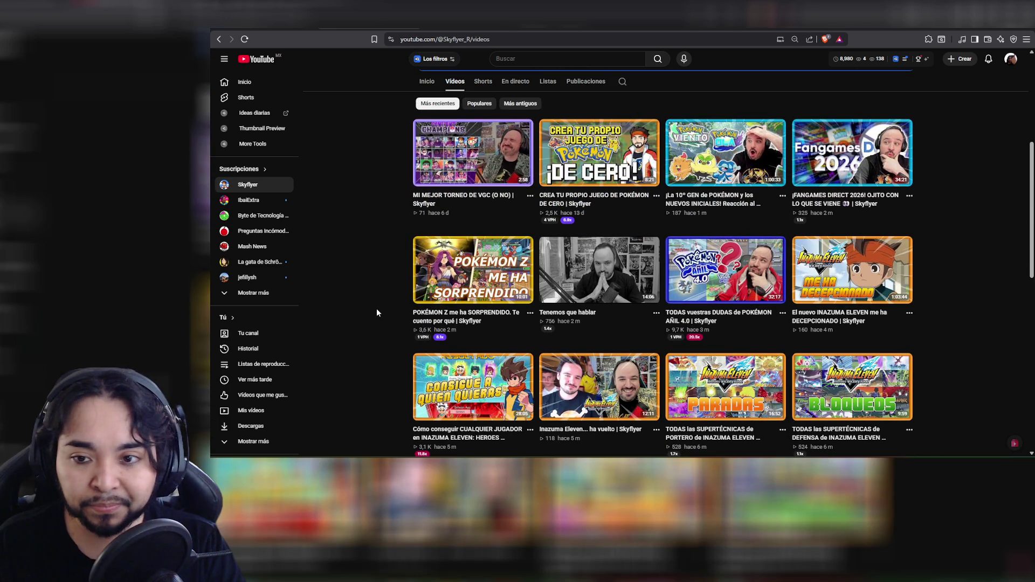
{"action": "scroll", "coordinate": [376, 313], "scroll_direction": "up", "scroll_amount": 2}
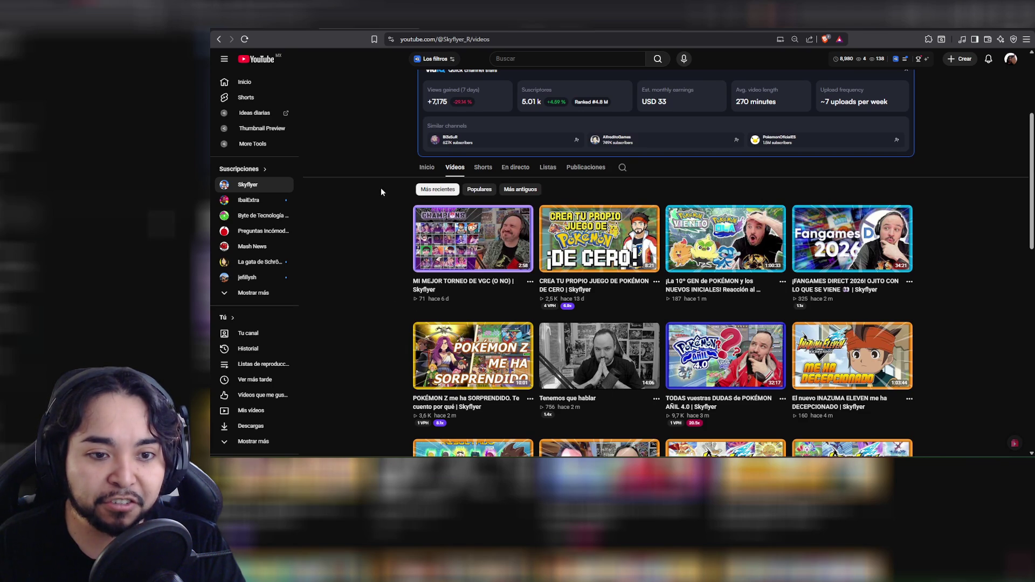
Search the channel for 'crea tu p', then go to the Listas playlists page
{"action": "left_click", "coordinate": [622, 167]}
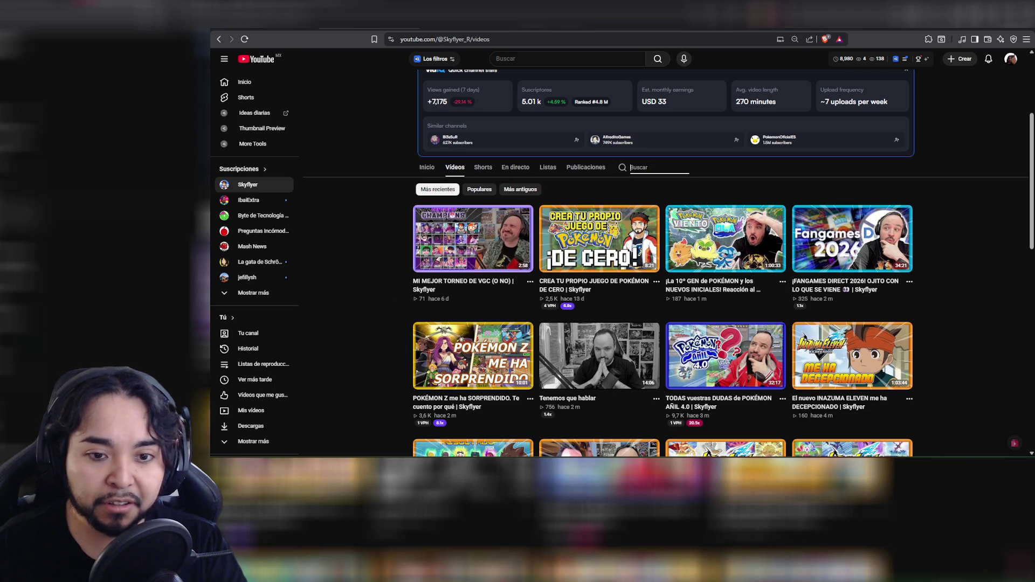
{"action": "type", "text": "cr"}
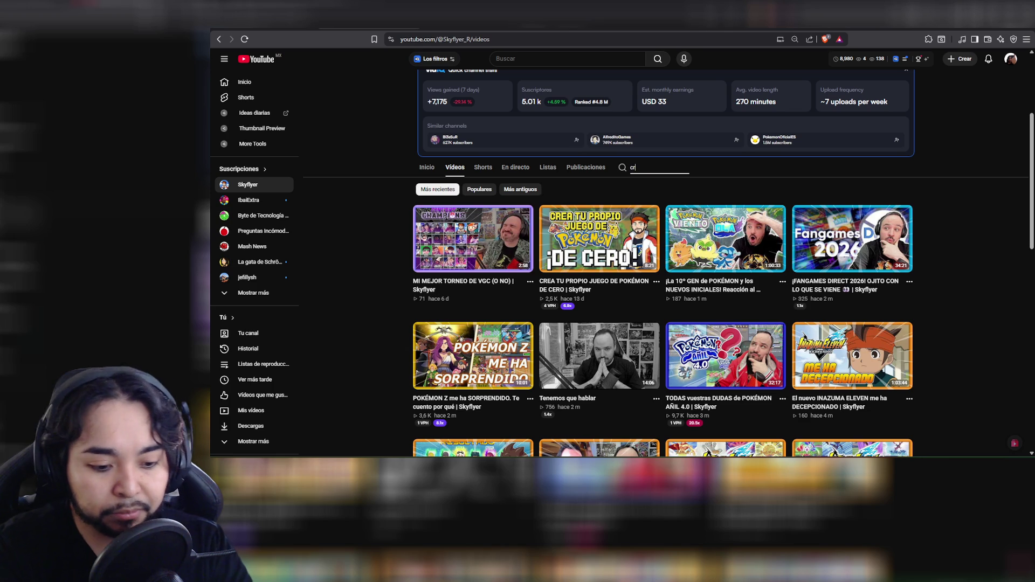
{"action": "type", "text": "ea tu propio juego"}
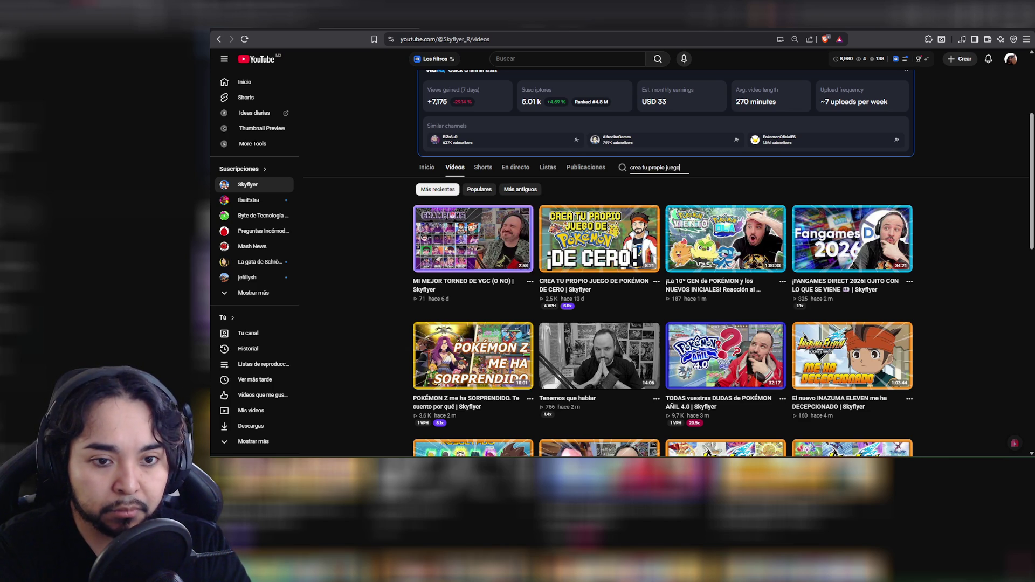
{"action": "key", "text": "Return"}
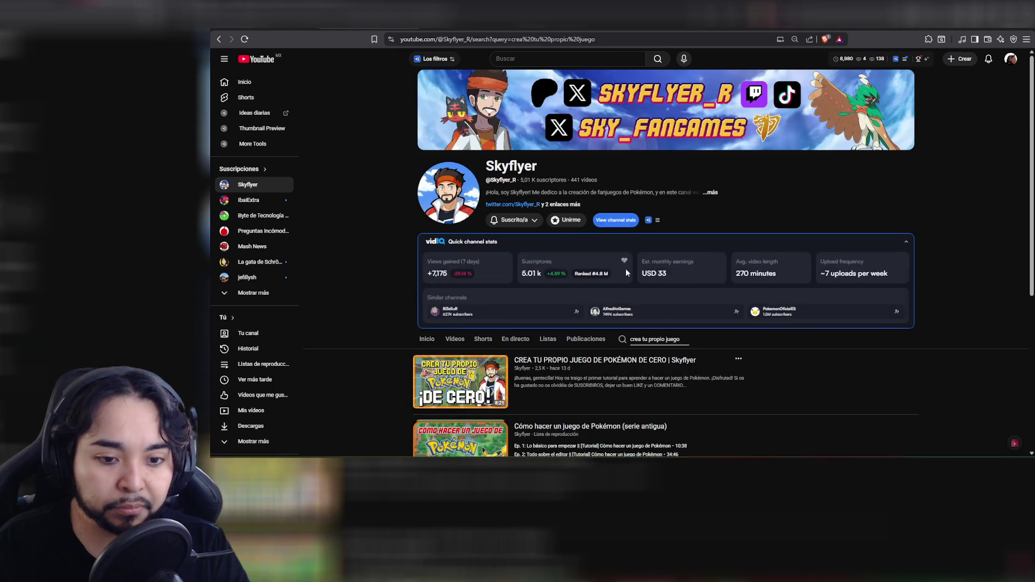
{"action": "scroll", "coordinate": [625, 272], "scroll_direction": "down", "scroll_amount": 4}
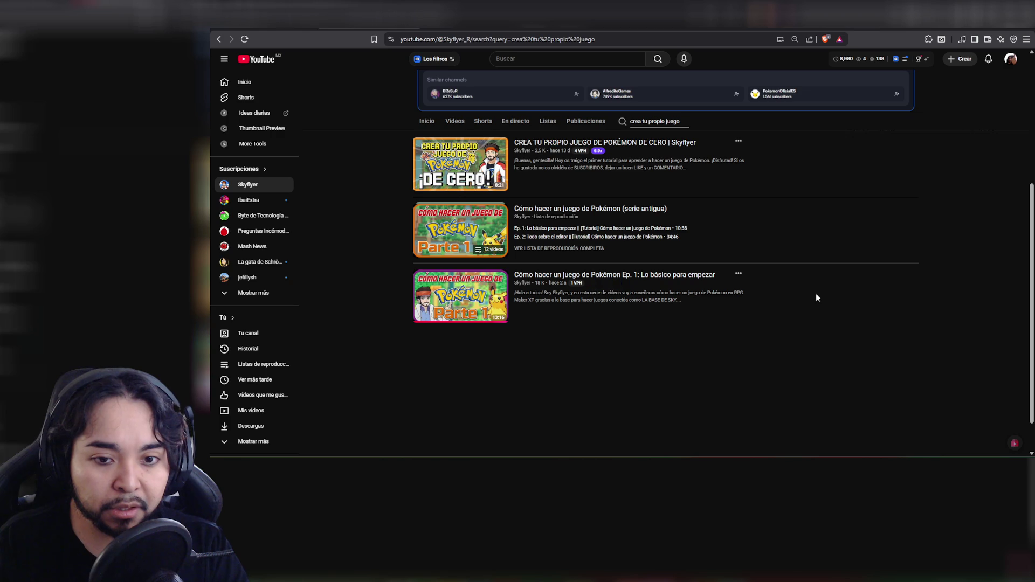
{"action": "scroll", "coordinate": [817, 295], "scroll_direction": "up", "scroll_amount": 2}
{"action": "left_click", "coordinate": [540, 210]}
{"action": "scroll", "coordinate": [387, 258], "scroll_direction": "down", "scroll_amount": 2}
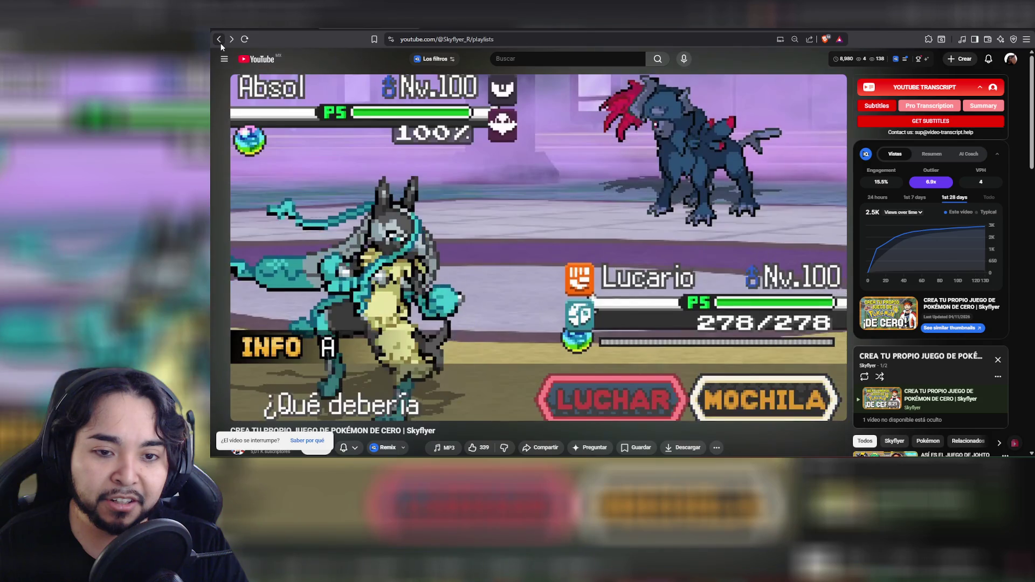
{"action": "left_click", "coordinate": [221, 43]}
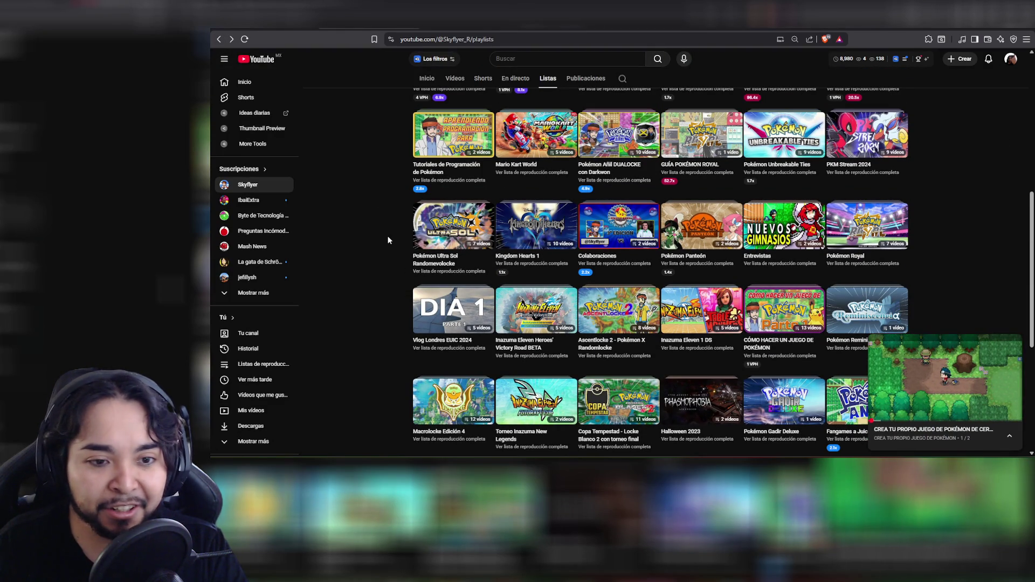
Scroll the Listas tab and play the 'Cómo hacer un juego de Pokémon (serie antigua)' playlist
{"action": "scroll", "coordinate": [388, 240], "scroll_direction": "down", "scroll_amount": 2}
{"action": "scroll", "coordinate": [388, 235], "scroll_direction": "down", "scroll_amount": 2}
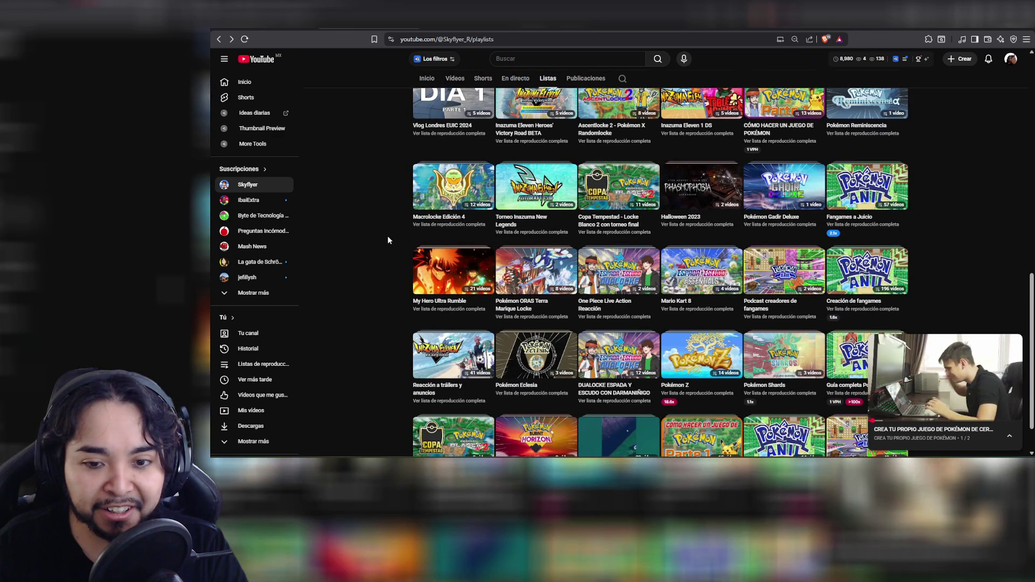
{"action": "scroll", "coordinate": [387, 235], "scroll_direction": "down", "scroll_amount": 2}
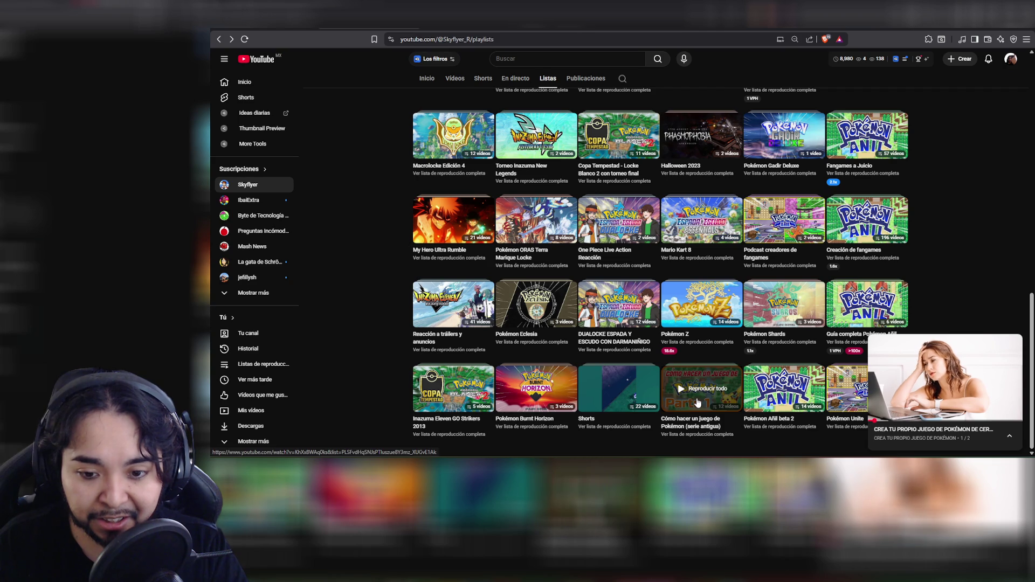
{"action": "left_click", "coordinate": [697, 402]}
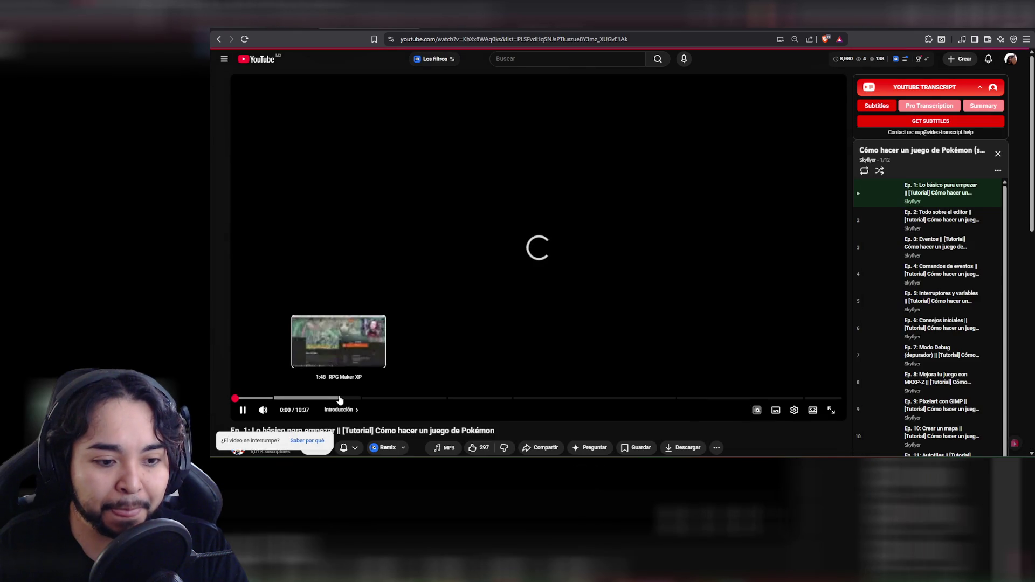
Skip Ep. 1 ahead to 1:48, then navigate back and forward to Ep. 3: Eventos
{"action": "left_click", "coordinate": [340, 399]}
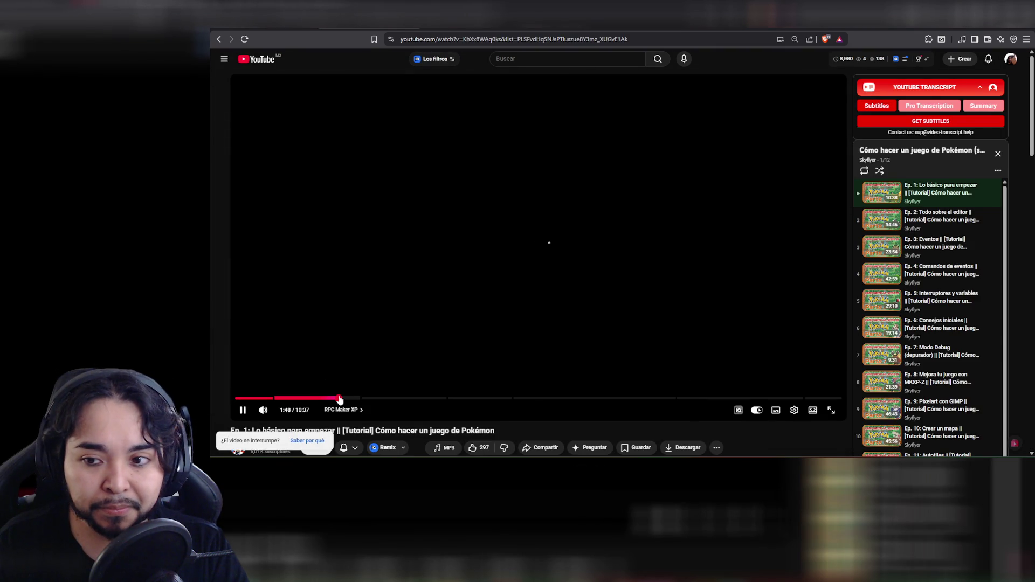
{"action": "left_click", "coordinate": [220, 40]}
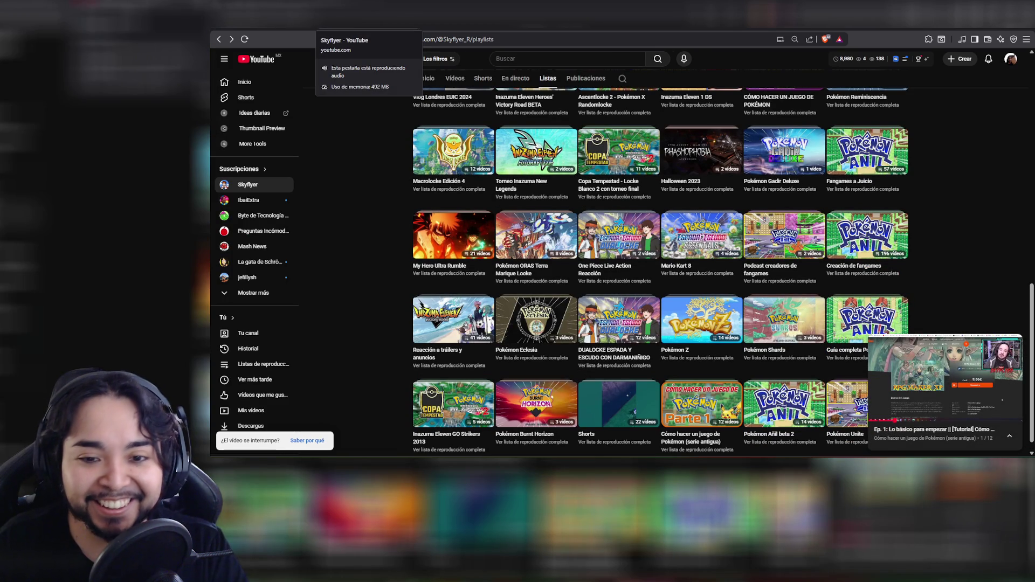
{"action": "left_click", "coordinate": [232, 39]}
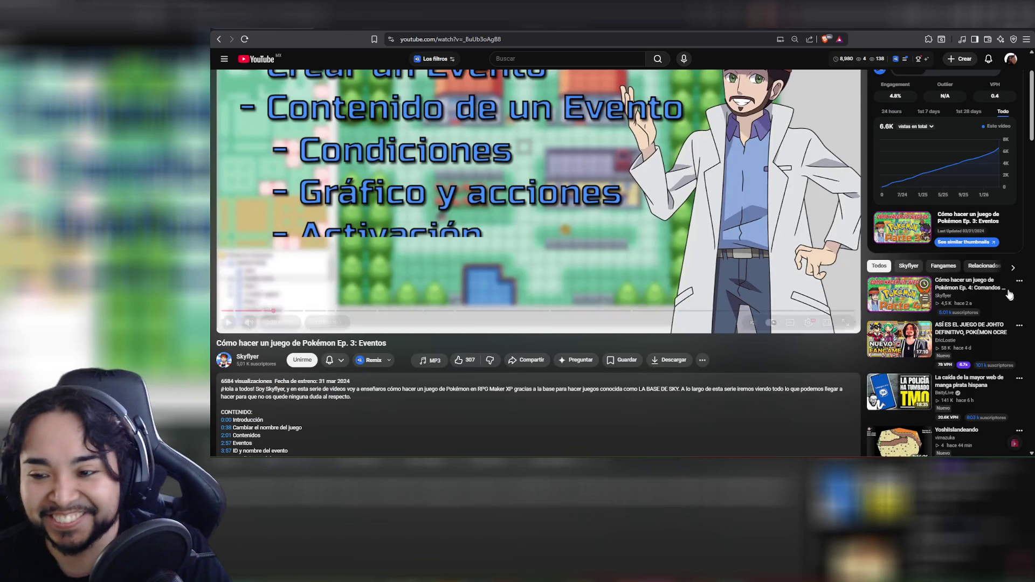
Skim Ep. 4: Comandos Básicos and Ep. 5: Tilesets, ending on Ep. 6: Nuevos gráficos
{"action": "left_click", "coordinate": [899, 294]}
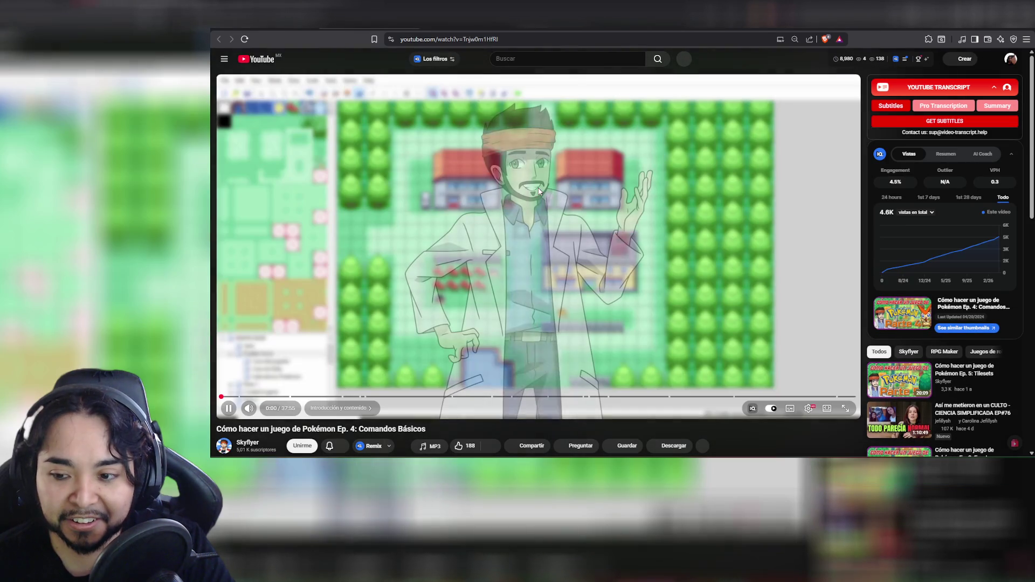
{"action": "left_click", "coordinate": [539, 191]}
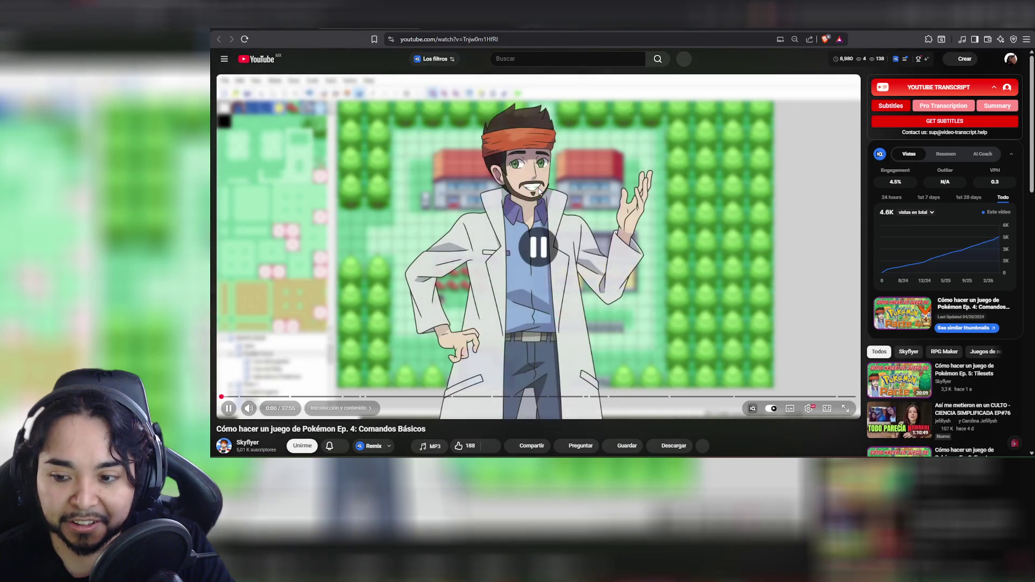
{"action": "scroll", "coordinate": [894, 302], "scroll_direction": "down", "scroll_amount": 2}
{"action": "left_click", "coordinate": [893, 302]}
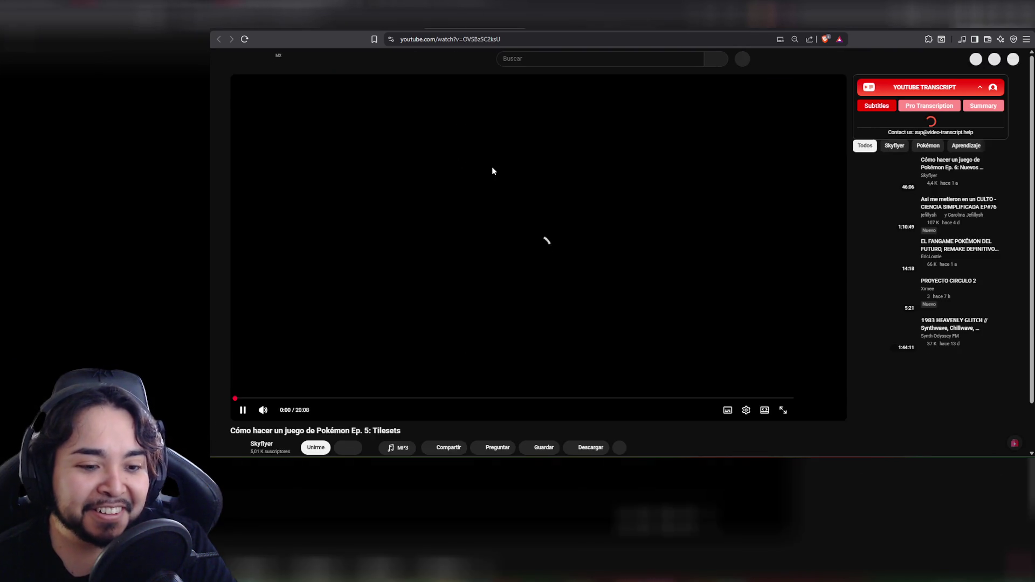
{"action": "left_click", "coordinate": [605, 197]}
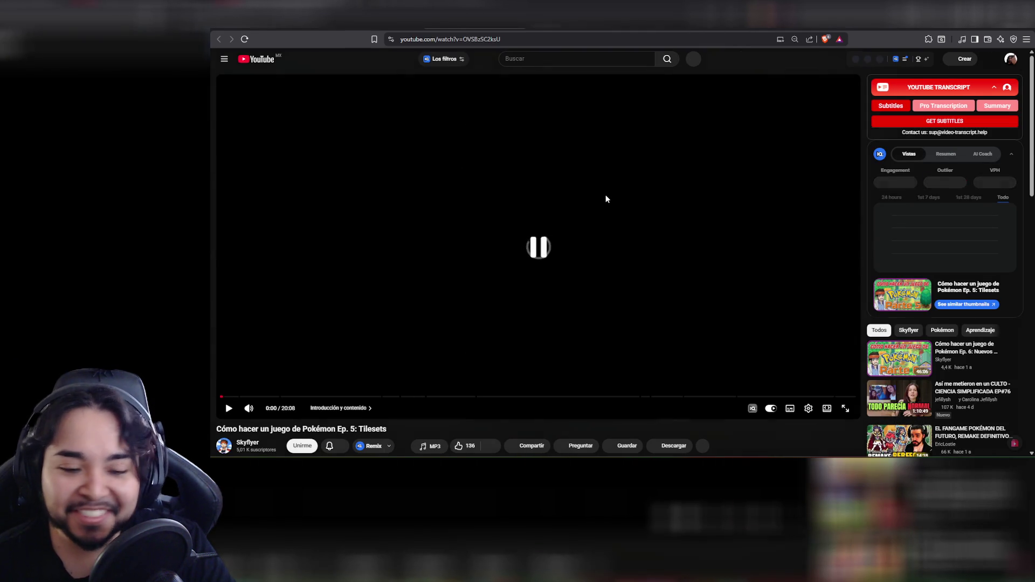
{"action": "scroll", "coordinate": [598, 198], "scroll_direction": "down", "scroll_amount": 1}
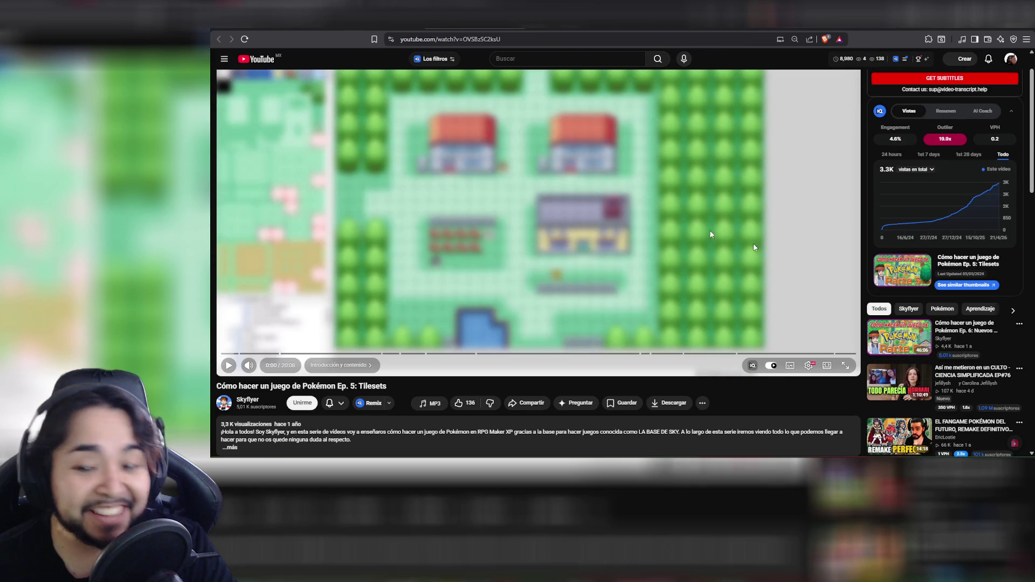
{"action": "left_click", "coordinate": [911, 337]}
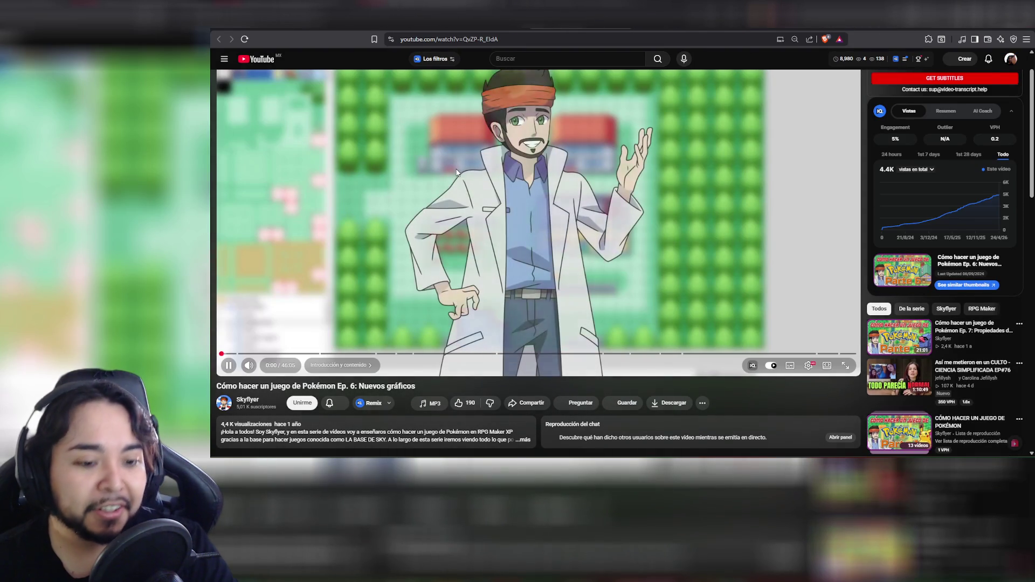
Play and pause the Ep. 6: Nuevos gráficos intro a few times, leaving it paused
{"action": "key", "text": "space"}
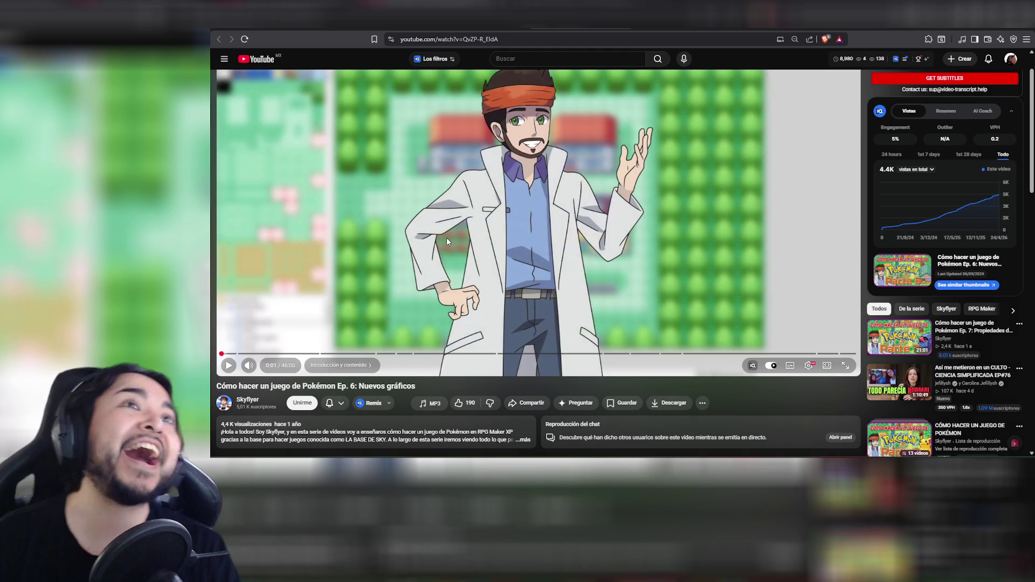
{"action": "left_click", "coordinate": [402, 264]}
{"action": "left_click", "coordinate": [406, 188]}
{"action": "left_click", "coordinate": [315, 286]}
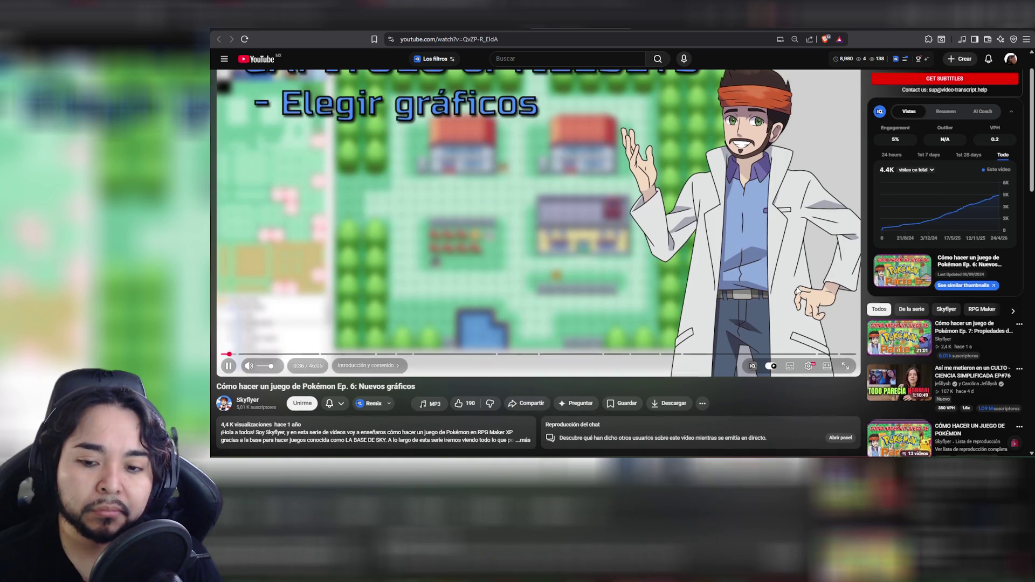
{"action": "scroll", "coordinate": [798, 288], "scroll_direction": "up", "scroll_amount": 1}
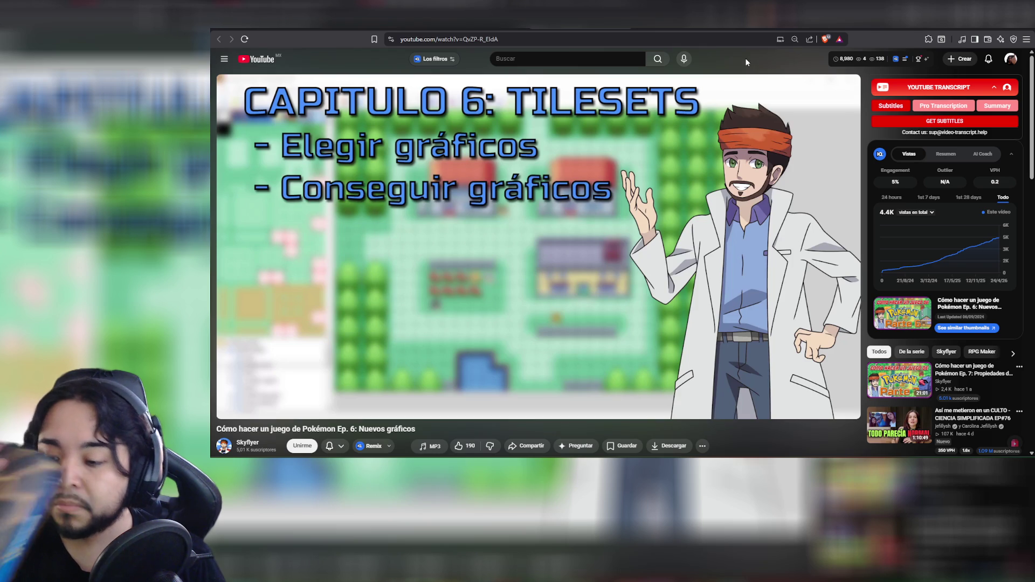
{"action": "left_click", "coordinate": [610, 136]}
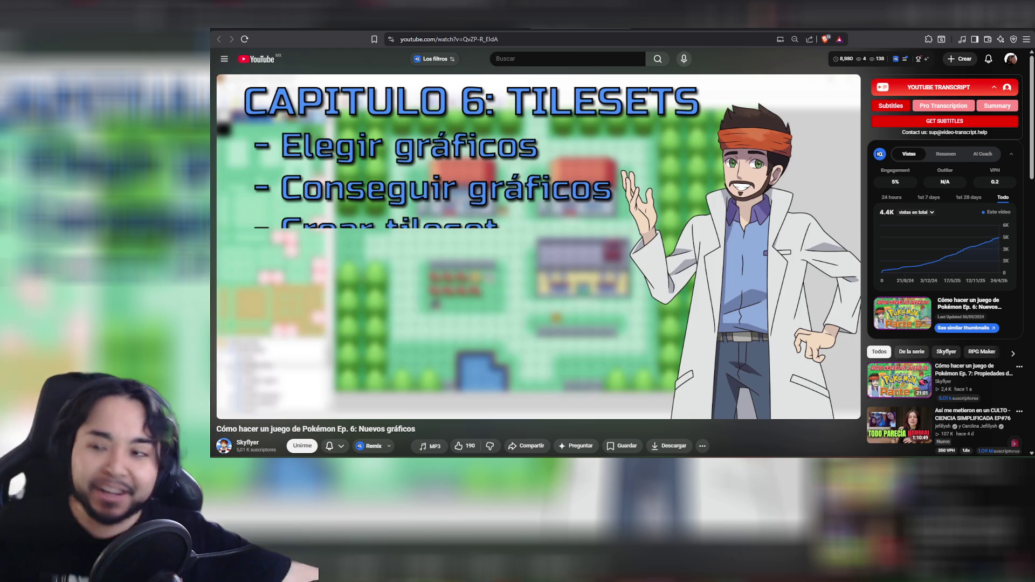
{"action": "left_click", "coordinate": [600, 121]}
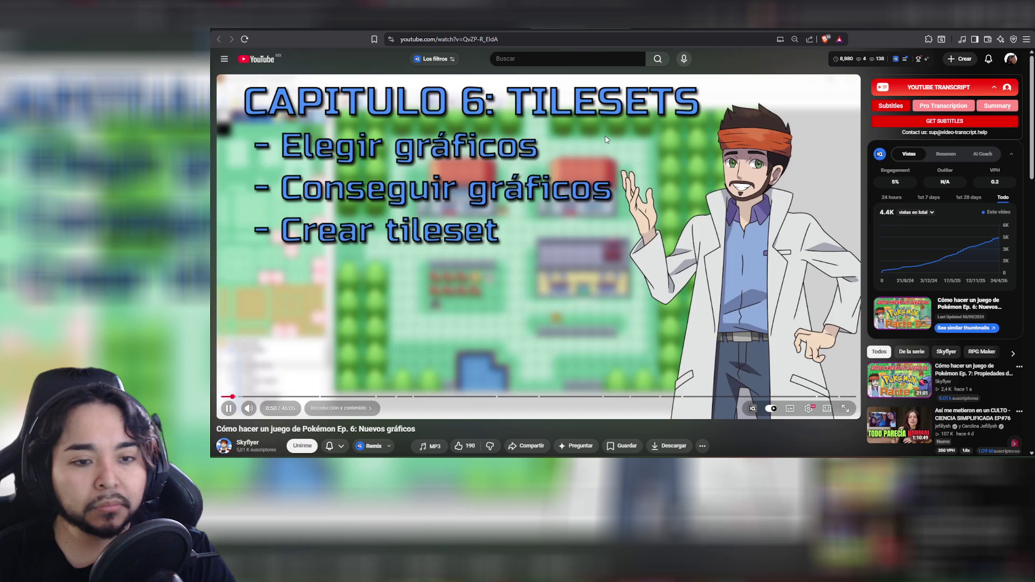
{"action": "left_click", "coordinate": [485, 179]}
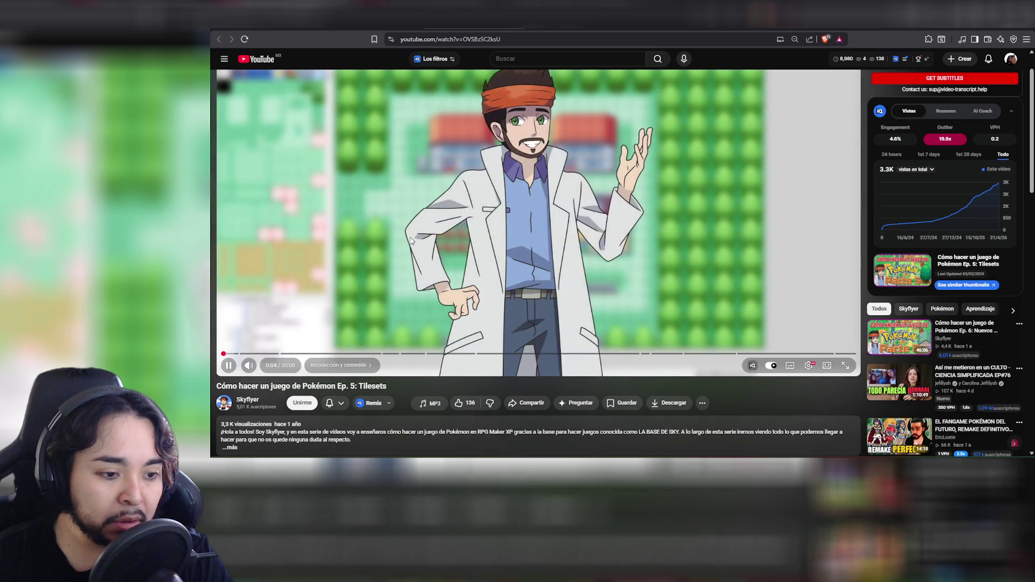
Nudge the Ep. 5: Tilesets video volume up slightly and return to the top of the page
{"action": "mouse_move", "coordinate": [251, 366]}
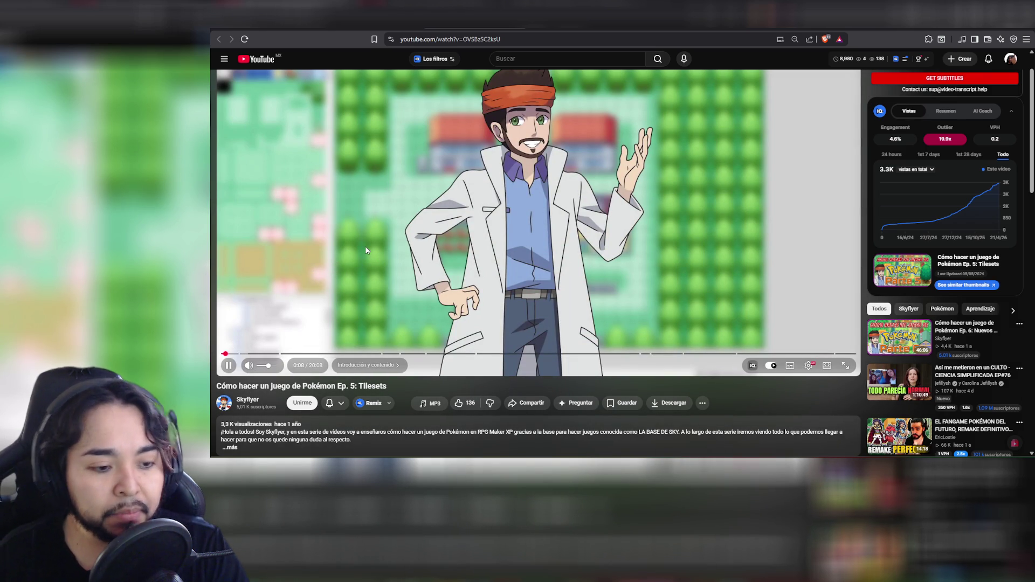
{"action": "left_click", "coordinate": [273, 366]}
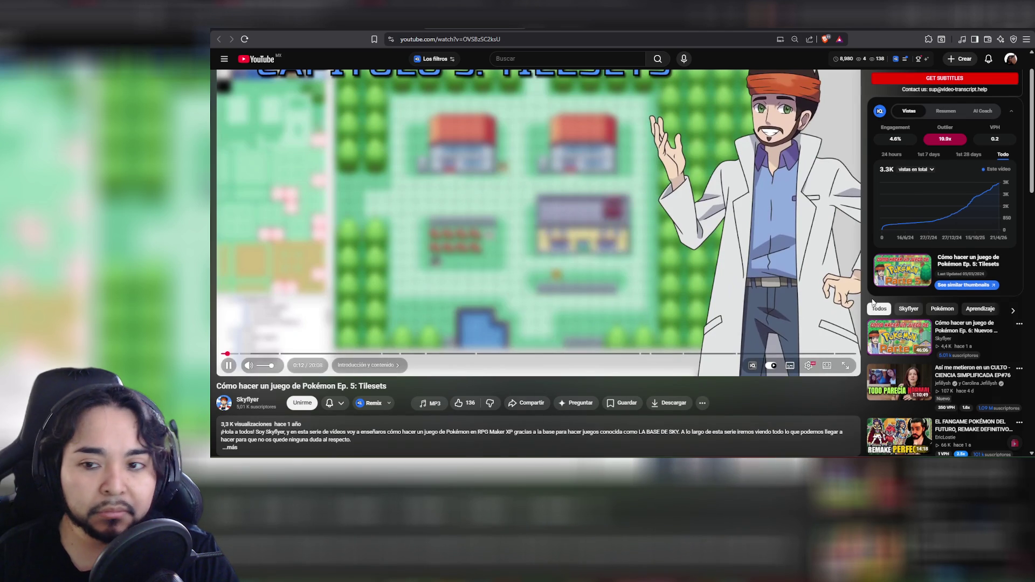
{"action": "scroll", "coordinate": [452, 130], "scroll_direction": "up", "scroll_amount": 1}
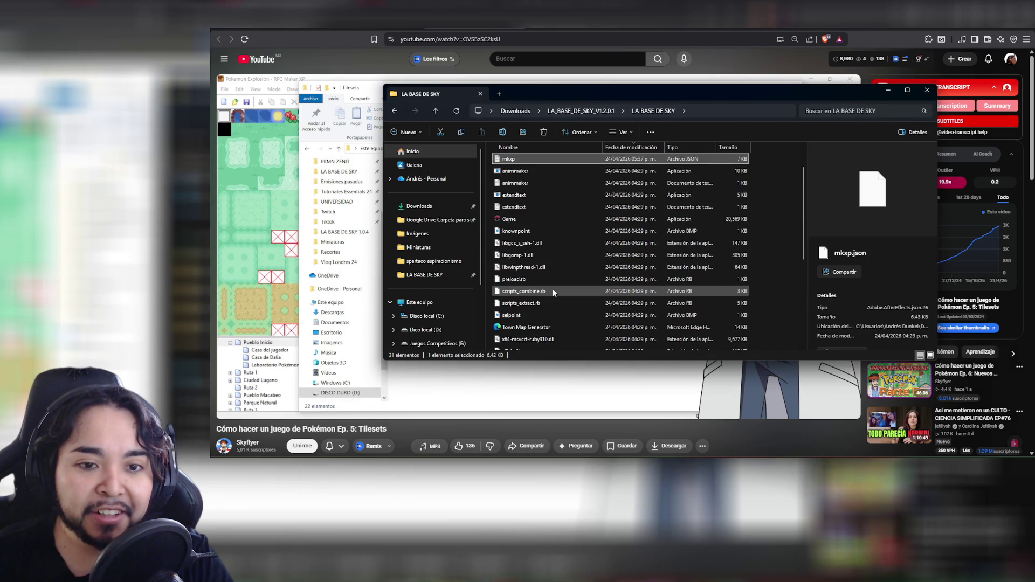
Go into the downloaded base's Graphics/Tilesets folder
{"action": "scroll", "coordinate": [563, 293], "scroll_direction": "down", "scroll_amount": 3}
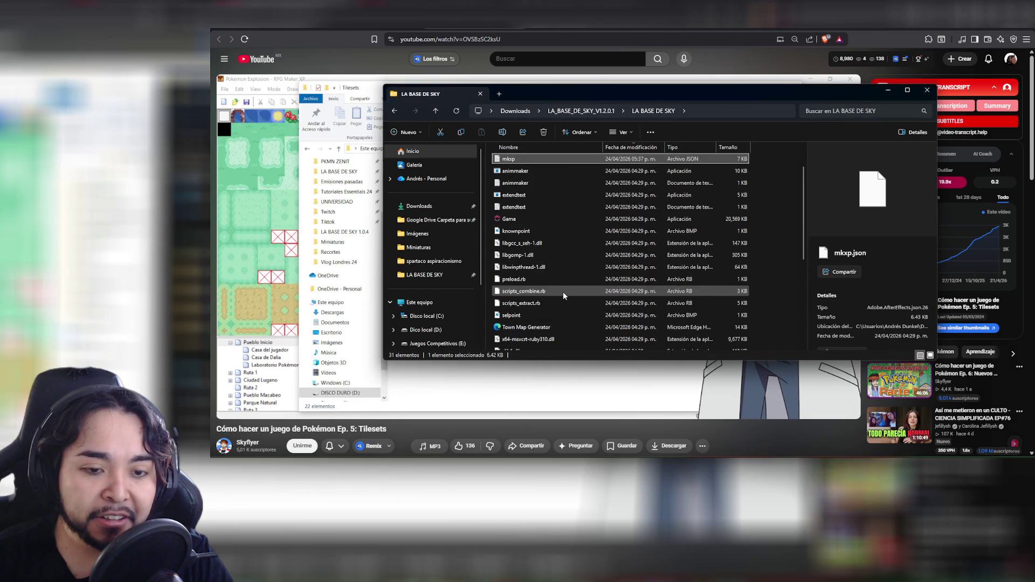
{"action": "scroll", "coordinate": [563, 292], "scroll_direction": "down", "scroll_amount": 2}
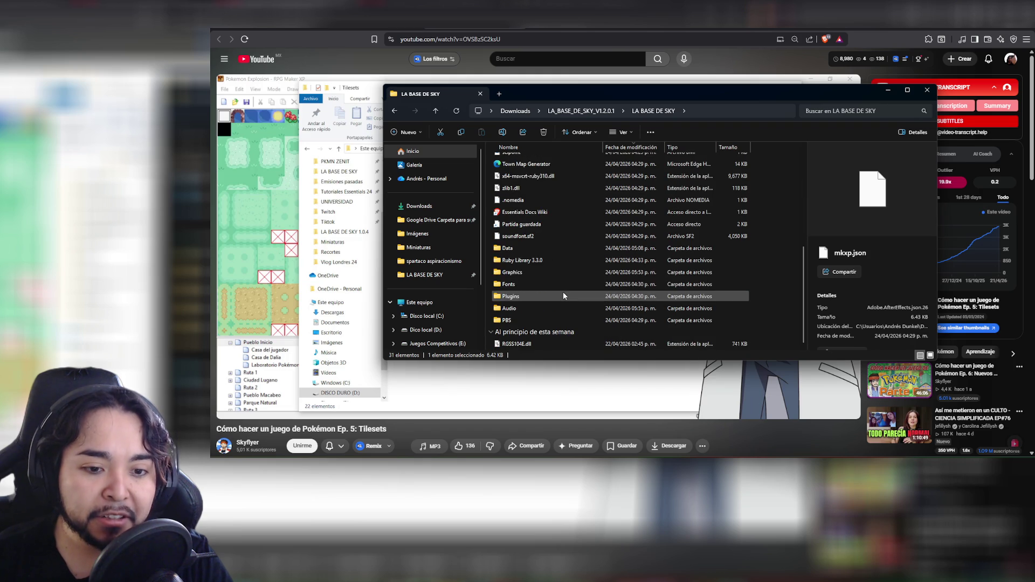
{"action": "double_click", "coordinate": [521, 268]}
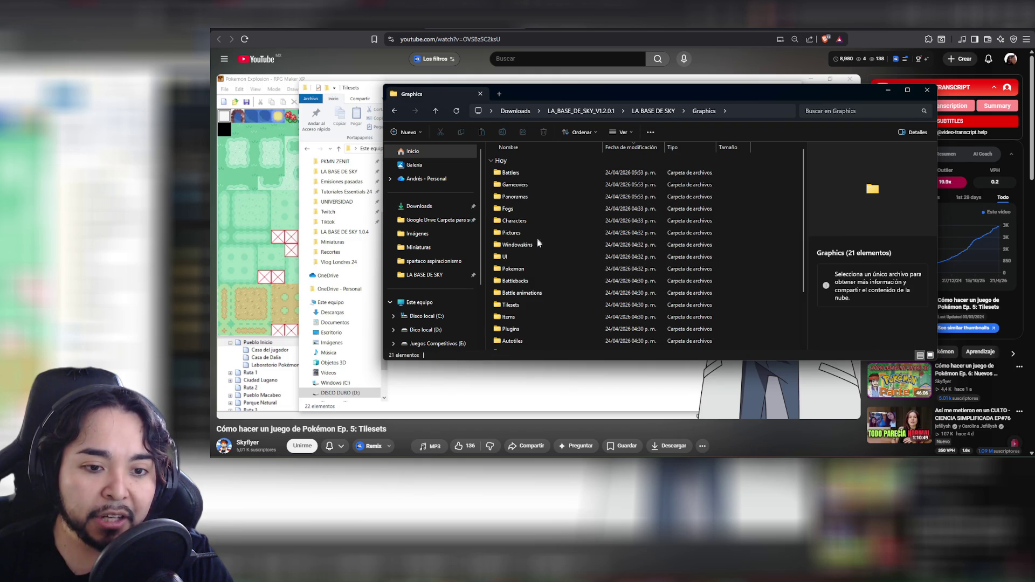
{"action": "double_click", "coordinate": [522, 306]}
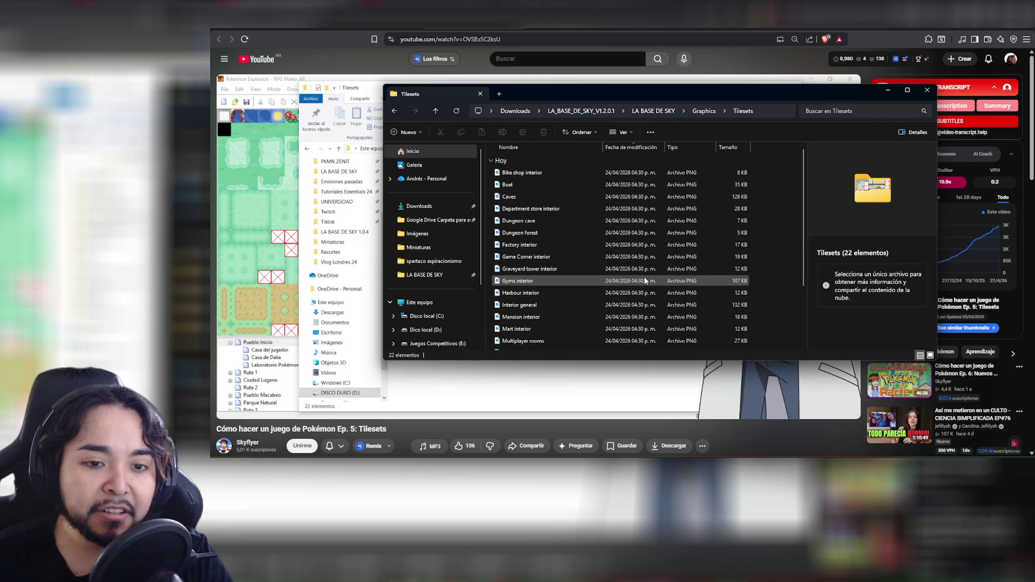
Preview the tilesets from Bike shop interior and Boat down through Caves, Dungeon and Factory interior
{"action": "left_click", "coordinate": [533, 173]}
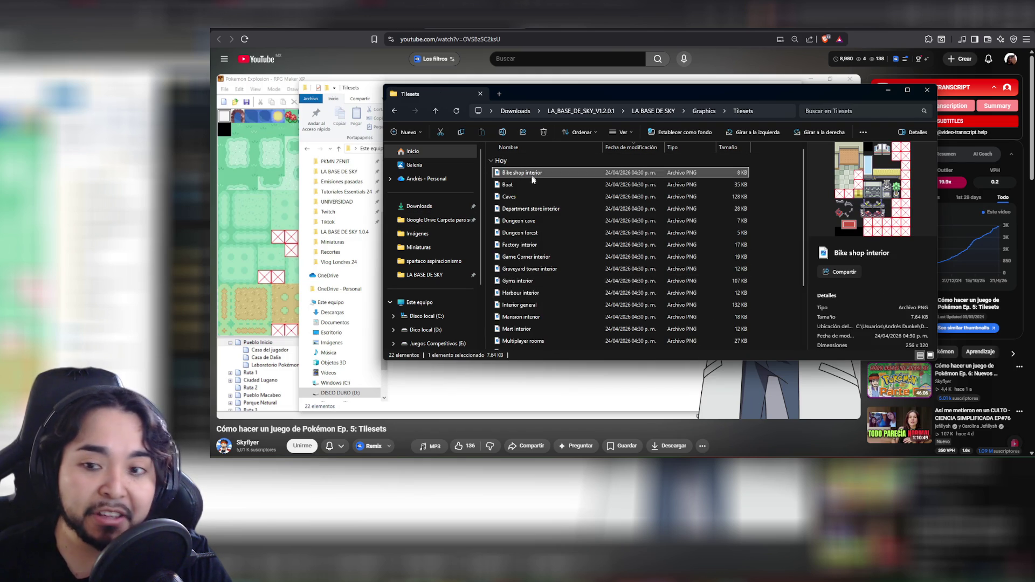
{"action": "left_click", "coordinate": [526, 184]}
{"action": "left_click", "coordinate": [533, 197]}
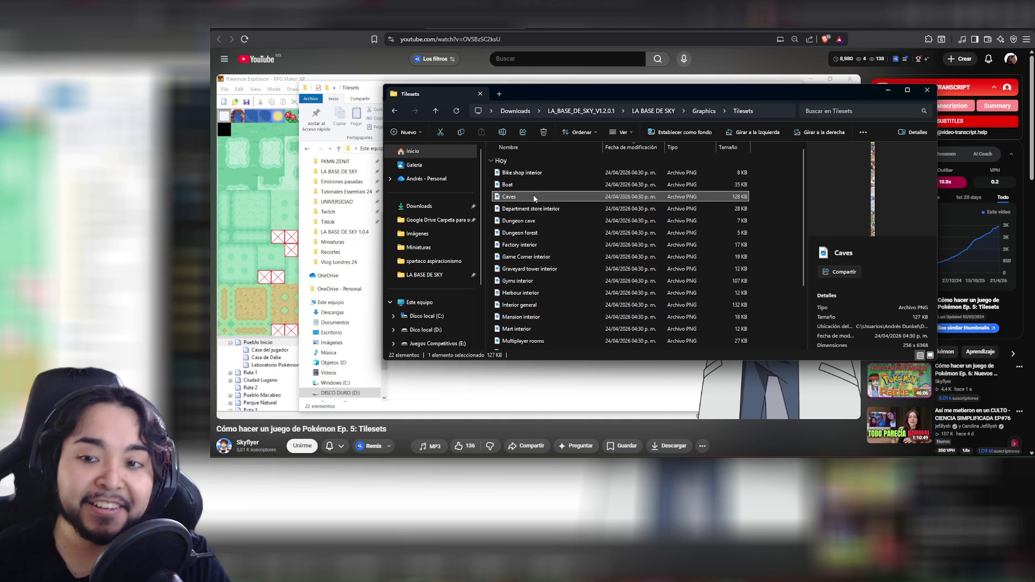
{"action": "left_click", "coordinate": [529, 209]}
{"action": "left_click", "coordinate": [525, 220]}
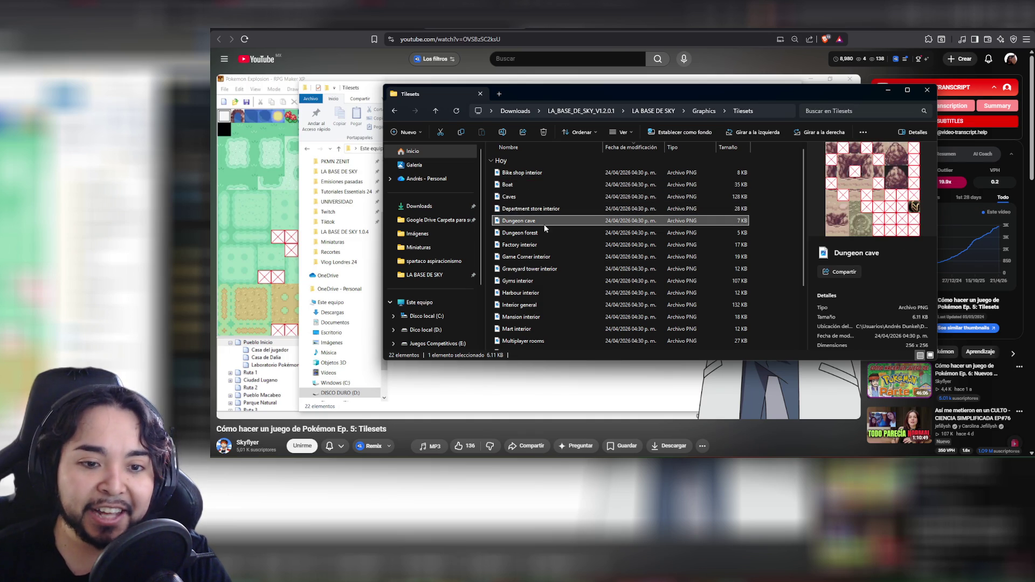
{"action": "left_click", "coordinate": [537, 233]}
{"action": "left_click", "coordinate": [537, 244]}
Preview Underwater, Trainer Tower, Ruins, Poke Centre, Outside, Museum and Multiplayer rooms tilesets
{"action": "scroll", "coordinate": [549, 253], "scroll_direction": "down", "scroll_amount": 3}
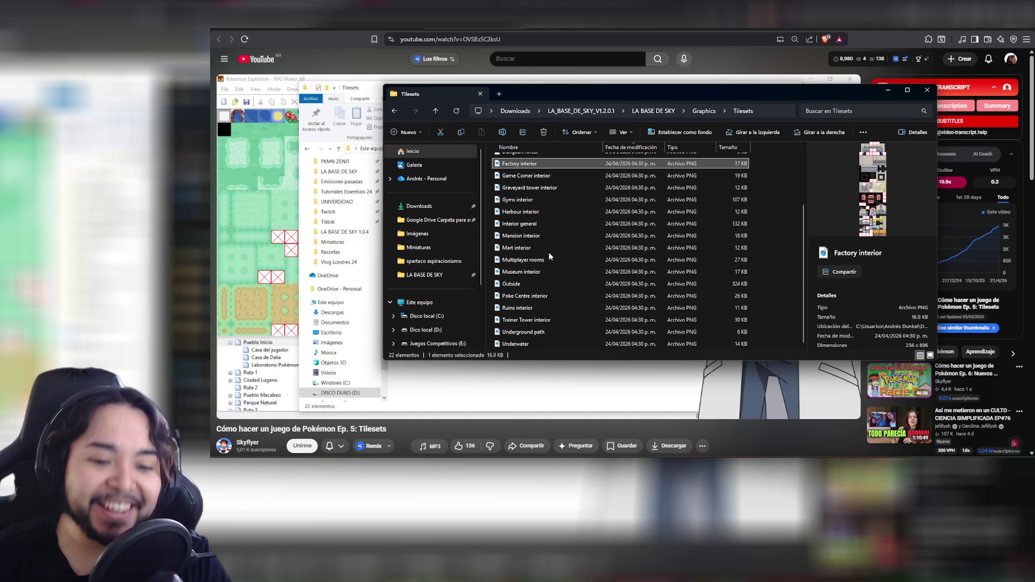
{"action": "left_click", "coordinate": [536, 344]}
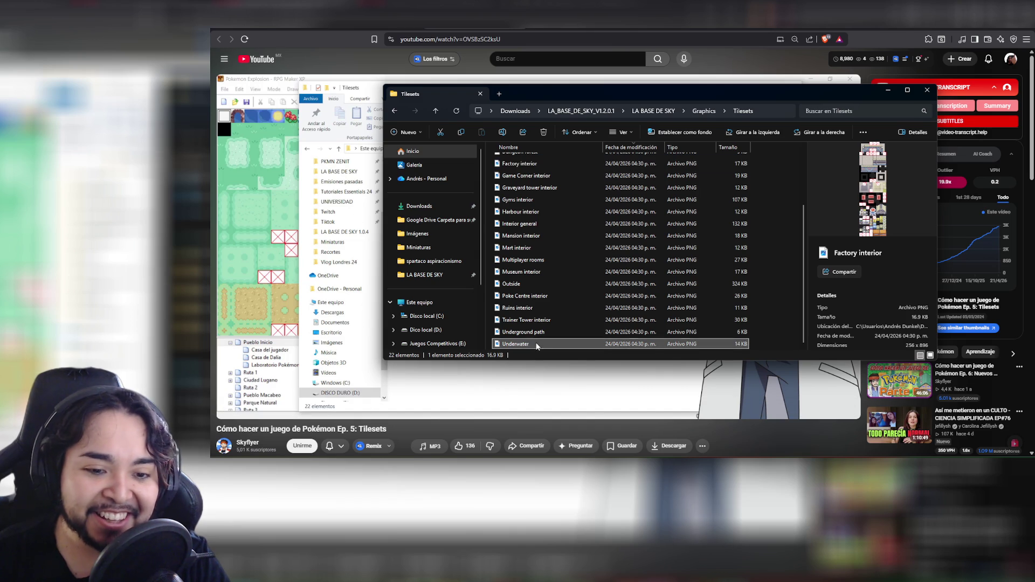
{"action": "left_click", "coordinate": [541, 321]}
{"action": "left_click", "coordinate": [535, 308]}
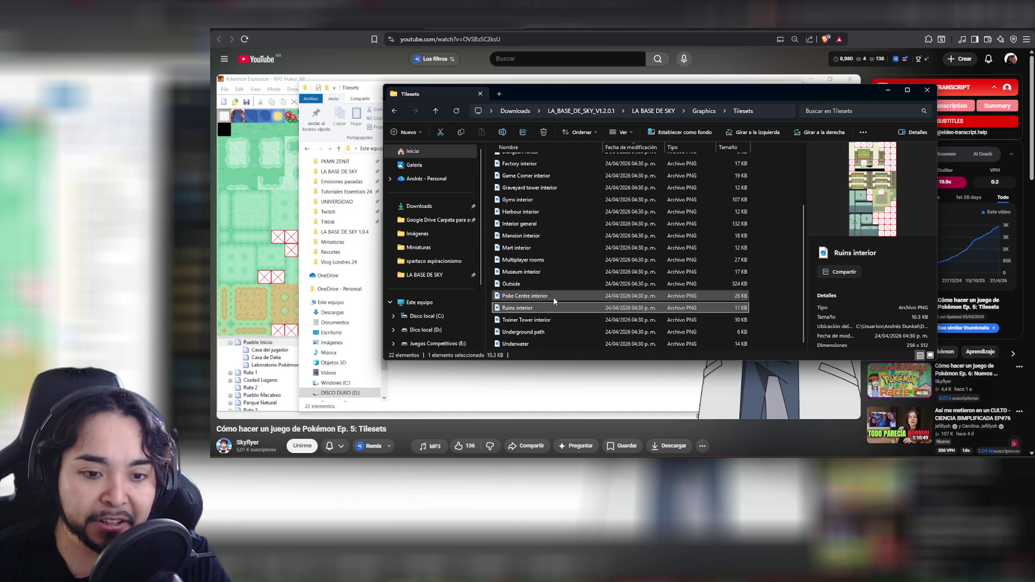
{"action": "left_click", "coordinate": [542, 297]}
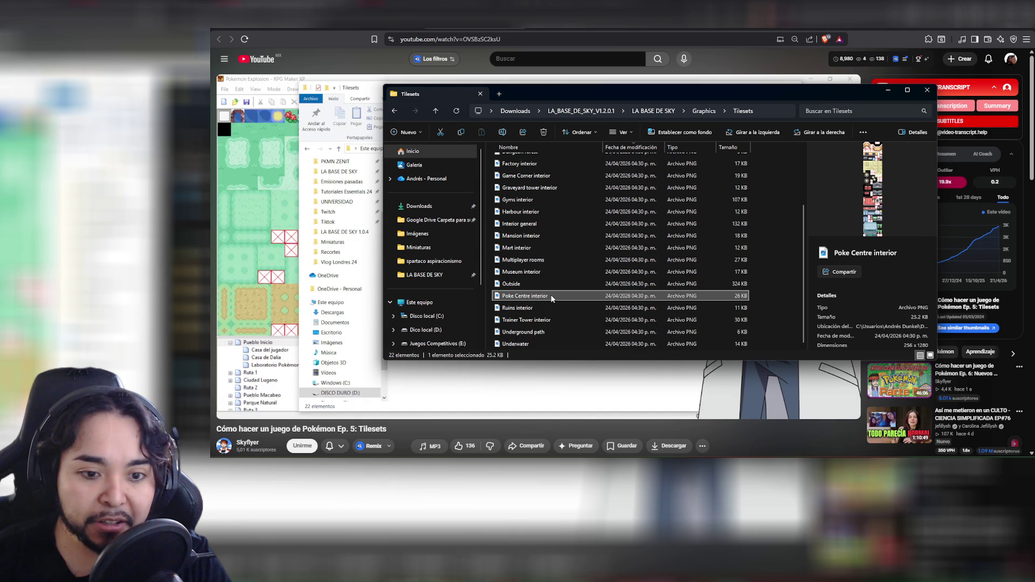
{"action": "left_click", "coordinate": [525, 284]}
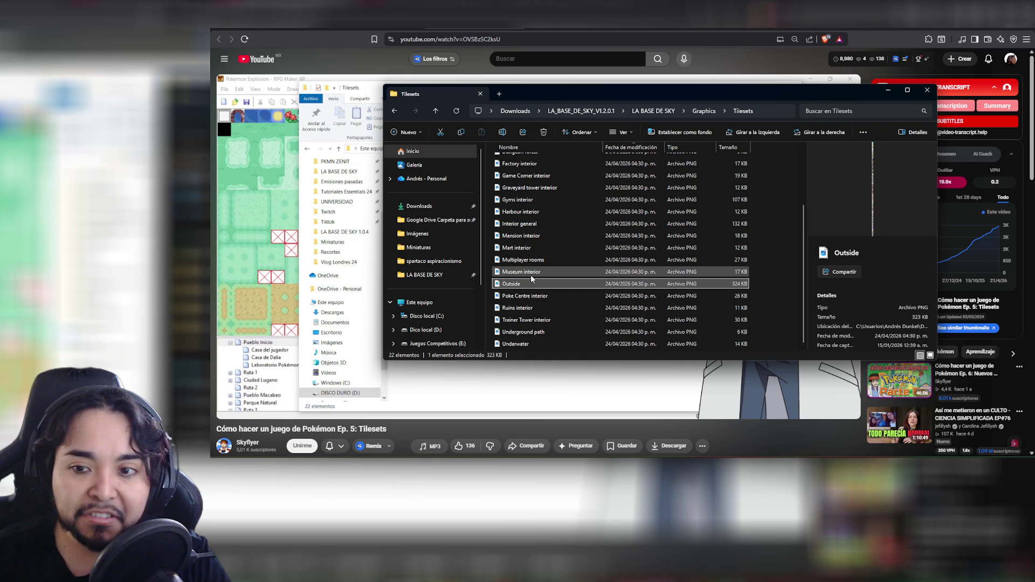
{"action": "left_click", "coordinate": [531, 273]}
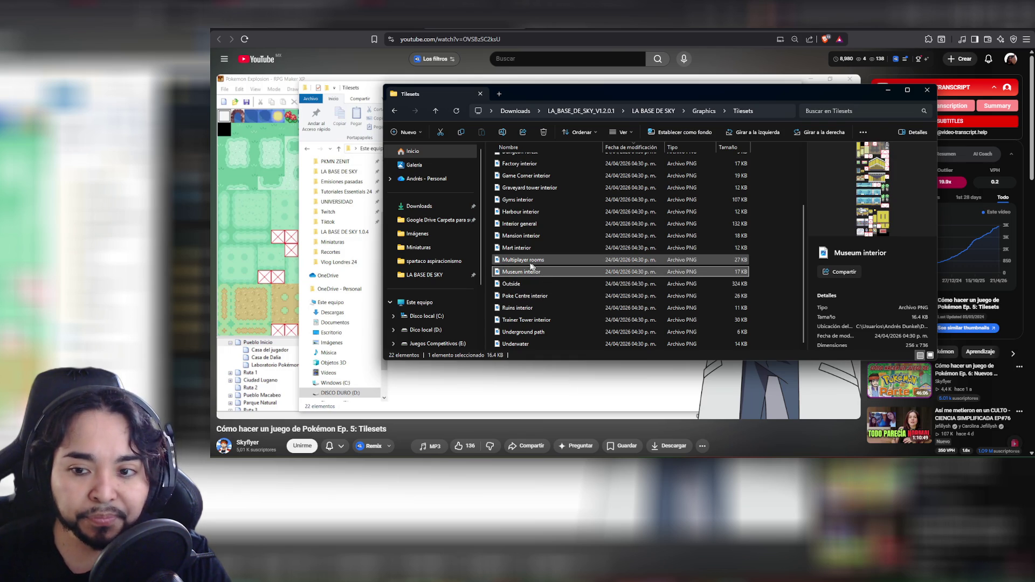
{"action": "left_click", "coordinate": [532, 262]}
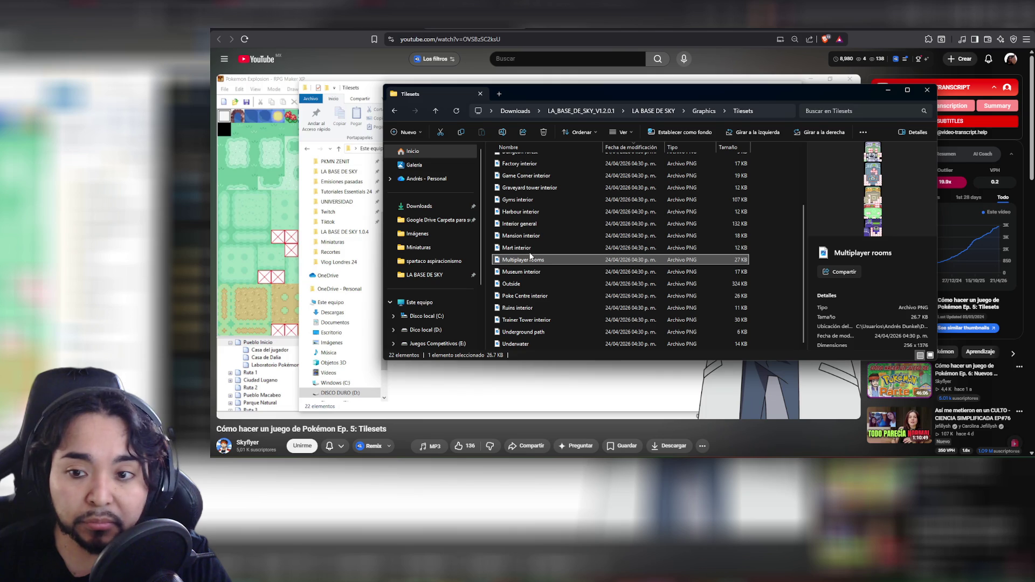
Preview the Mansion interior, Interior general, Harbour interior and Gyms interior tilesets
{"action": "left_click", "coordinate": [531, 248]}
{"action": "left_click", "coordinate": [543, 236]}
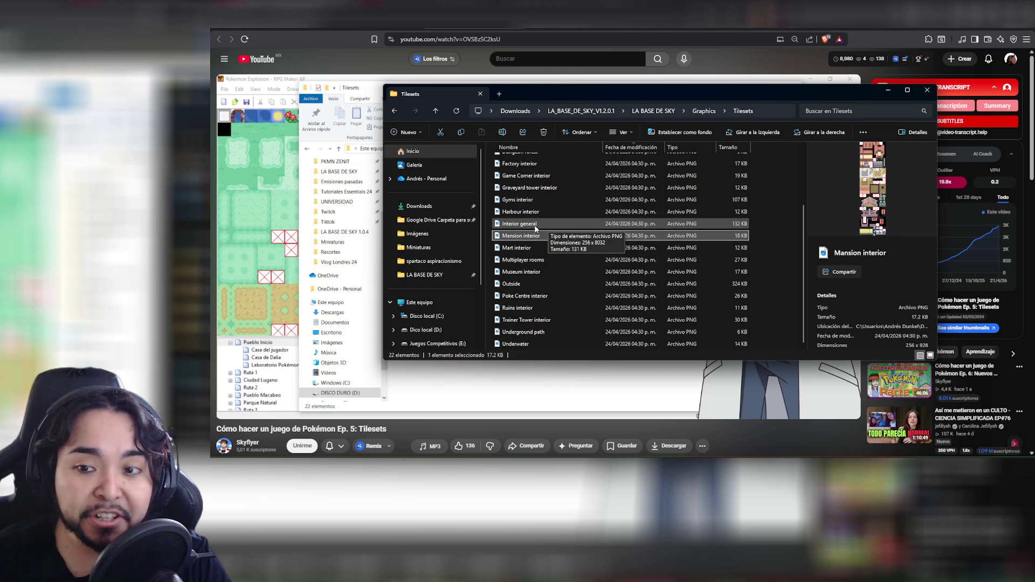
{"action": "left_click", "coordinate": [535, 225]}
{"action": "left_click", "coordinate": [531, 237]}
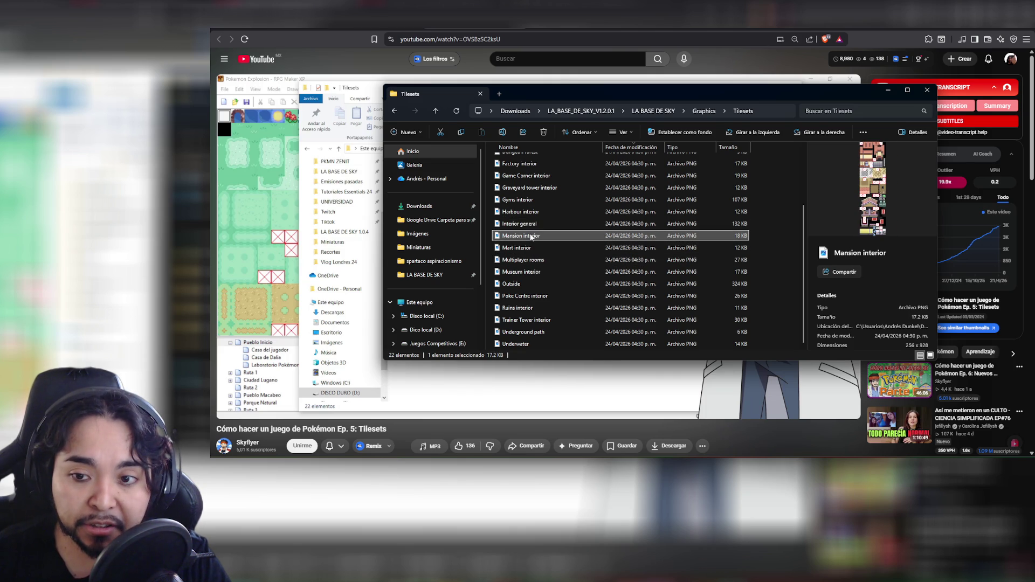
{"action": "left_click", "coordinate": [539, 224]}
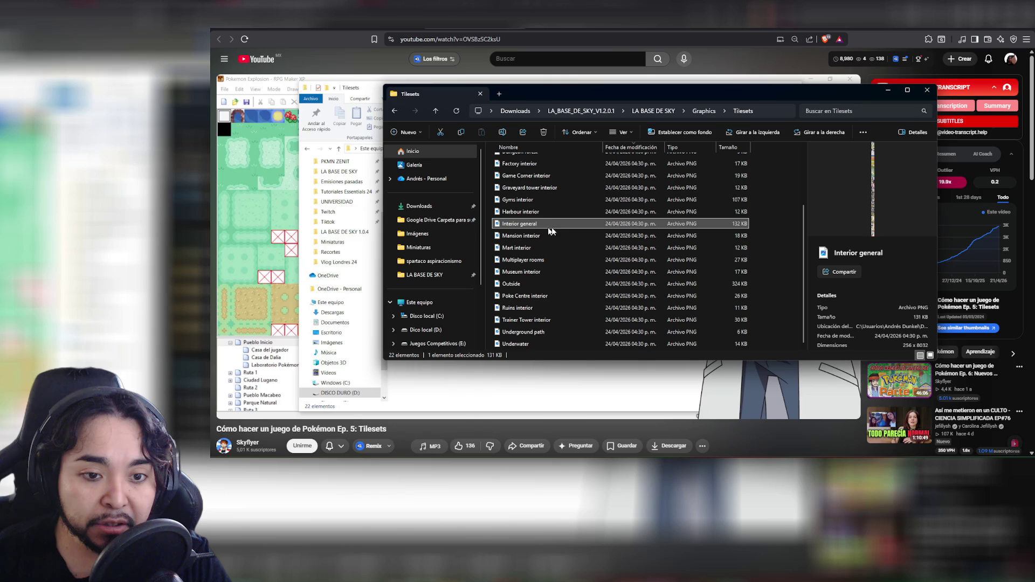
{"action": "left_click", "coordinate": [546, 213]}
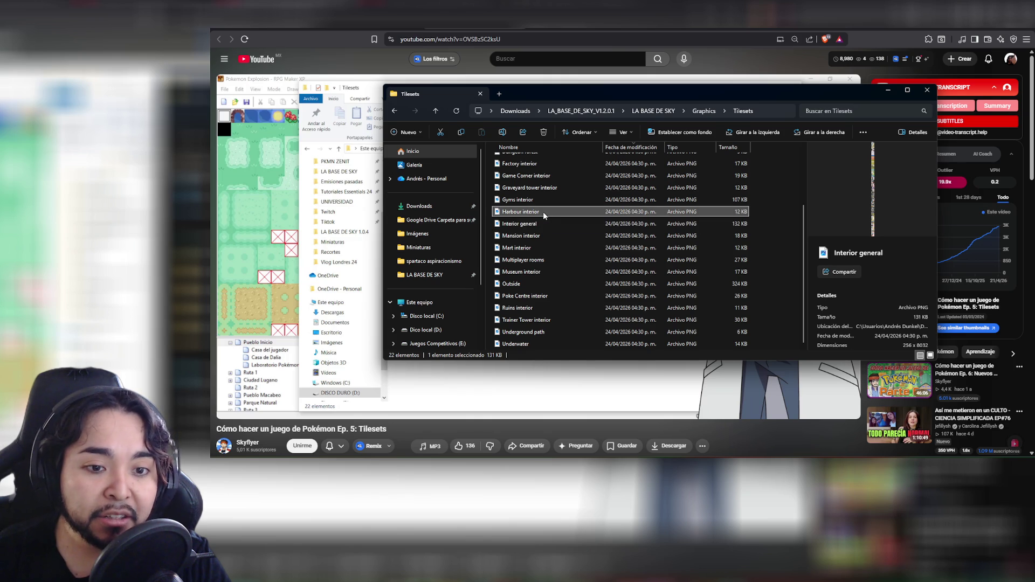
{"action": "left_click", "coordinate": [536, 201]}
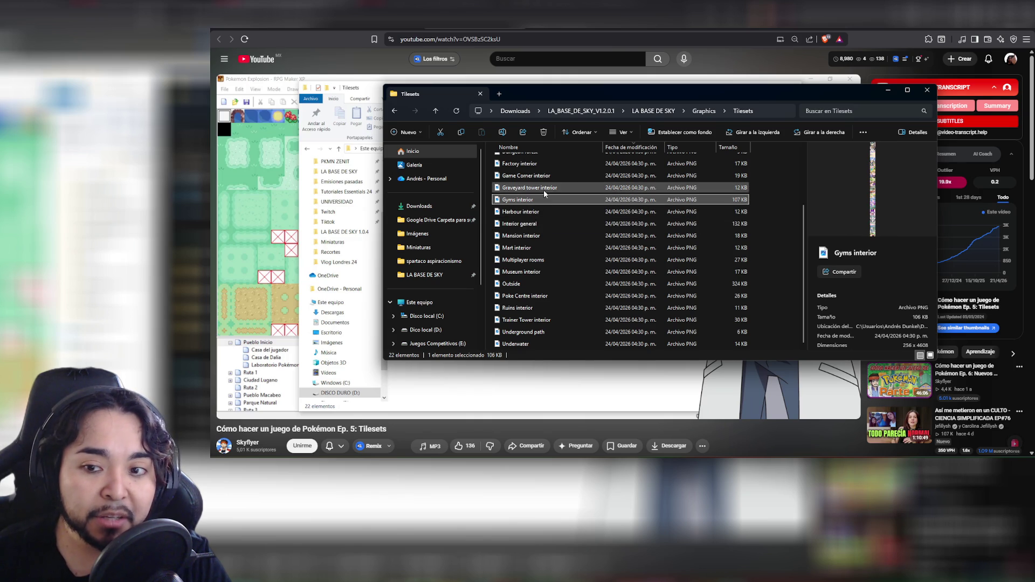
Preview Graveyard tower, Game Corner, Factory, Dungeon forest and cave, Caves, ending on Boat
{"action": "scroll", "coordinate": [542, 236], "scroll_direction": "up", "scroll_amount": 2}
{"action": "left_click", "coordinate": [541, 257]}
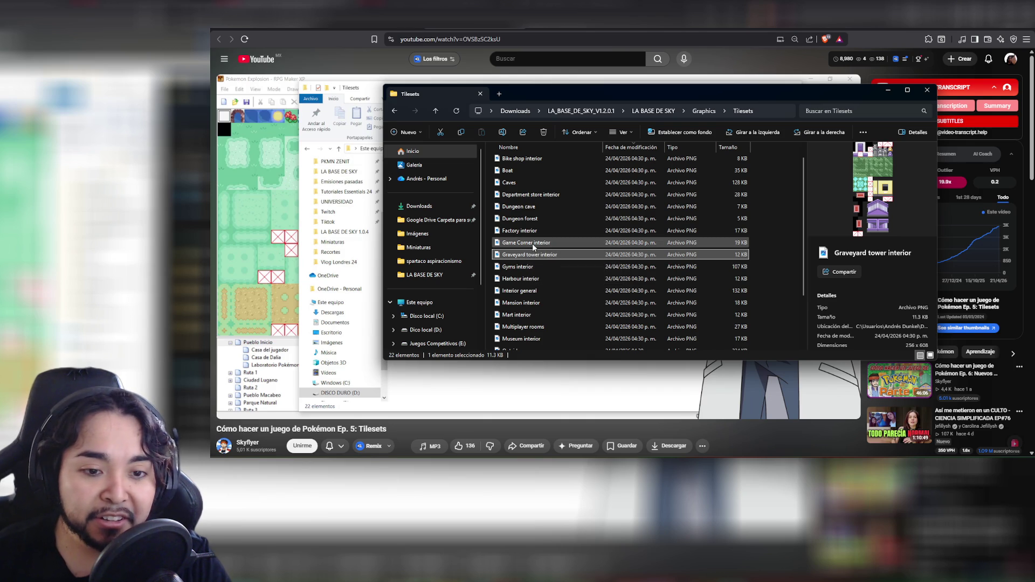
{"action": "left_click", "coordinate": [533, 244]}
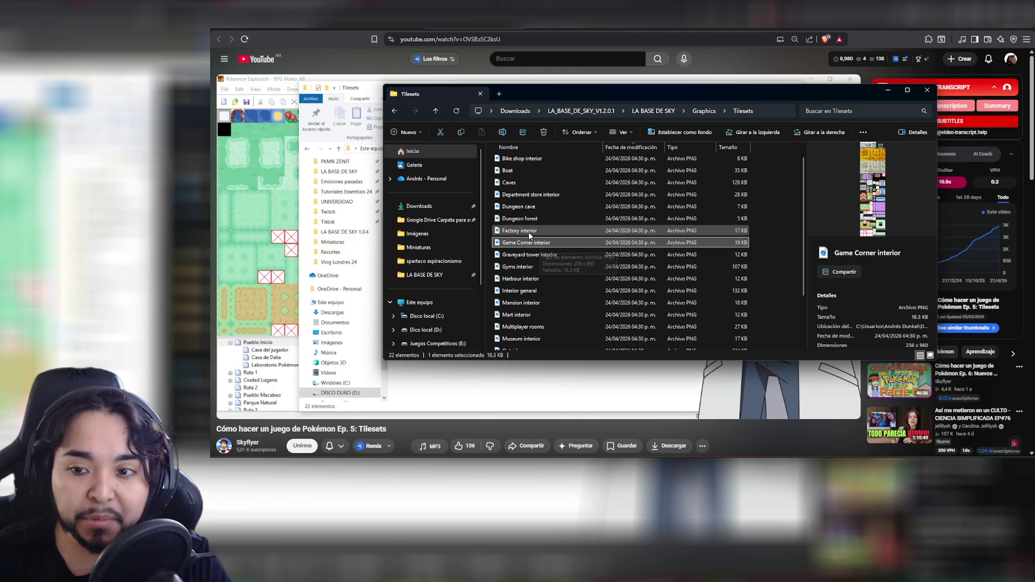
{"action": "left_click", "coordinate": [528, 232]}
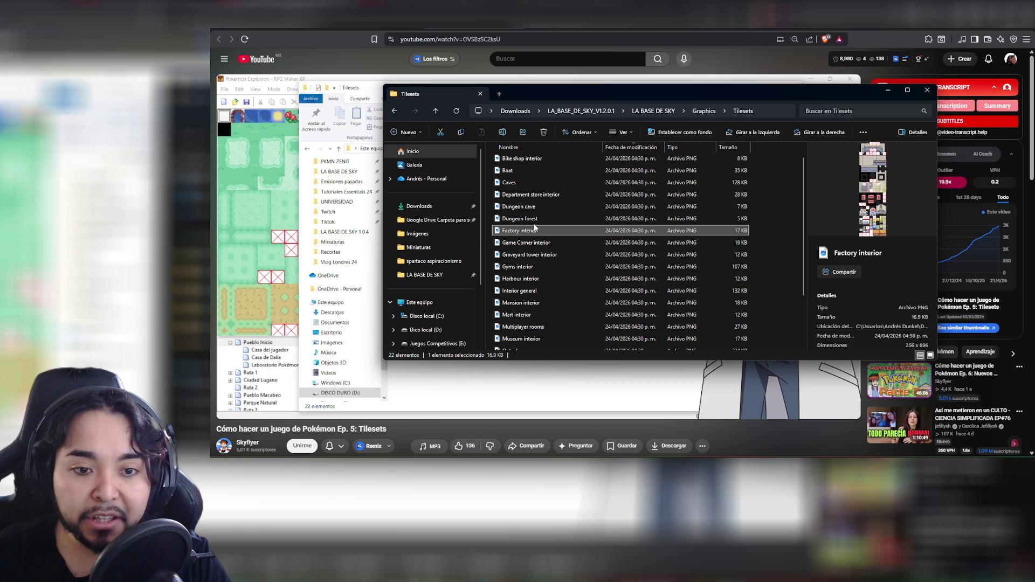
{"action": "left_click", "coordinate": [533, 219]}
{"action": "left_click", "coordinate": [533, 208]}
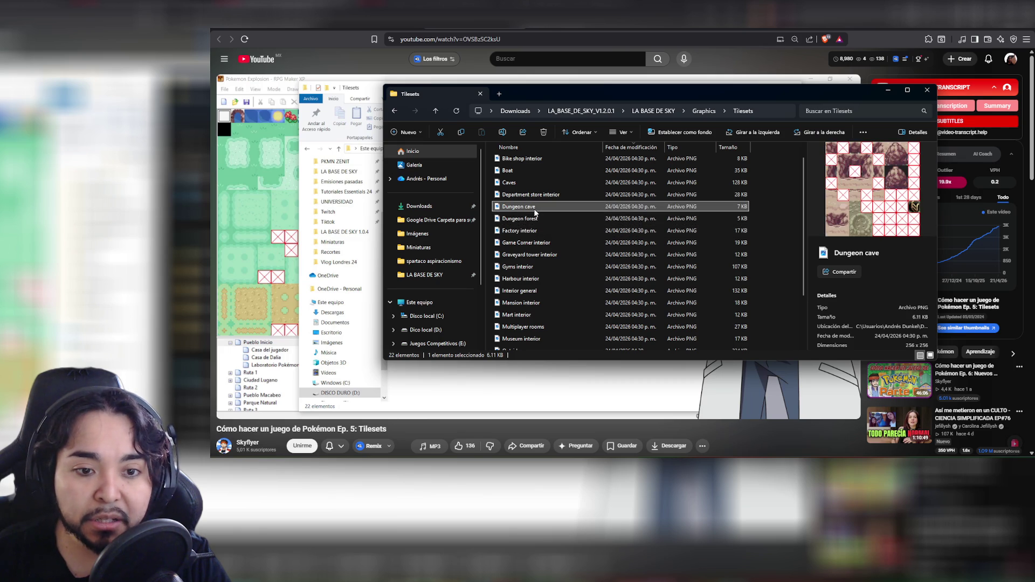
{"action": "left_click", "coordinate": [528, 218]}
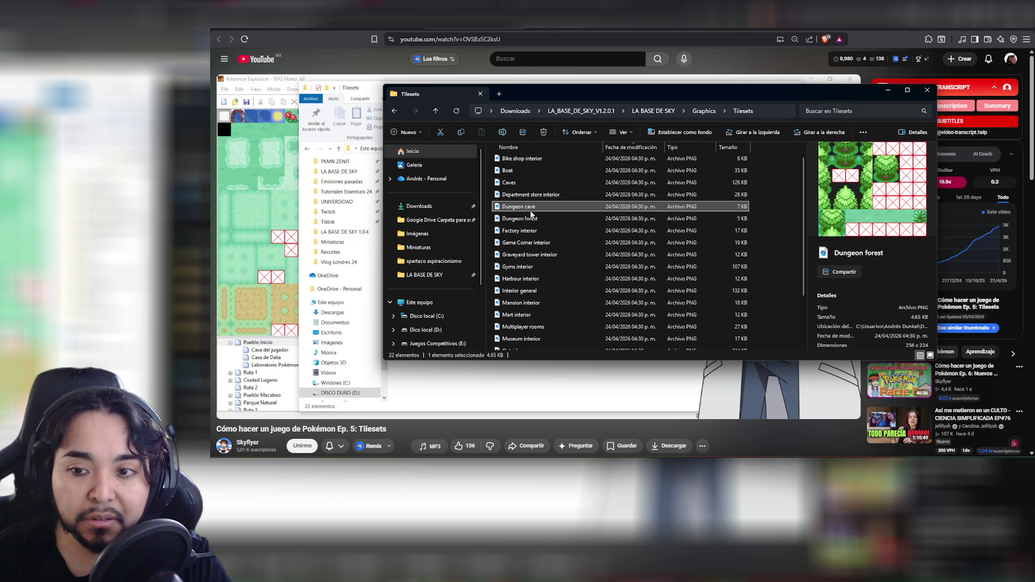
{"action": "left_click", "coordinate": [534, 207]}
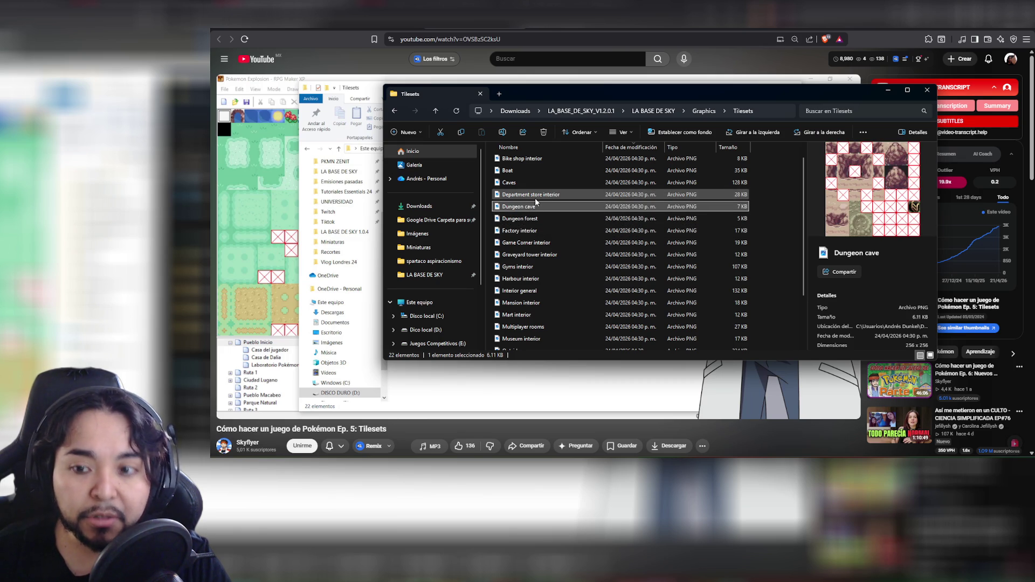
{"action": "left_click", "coordinate": [535, 204], "text": "ctrl"}
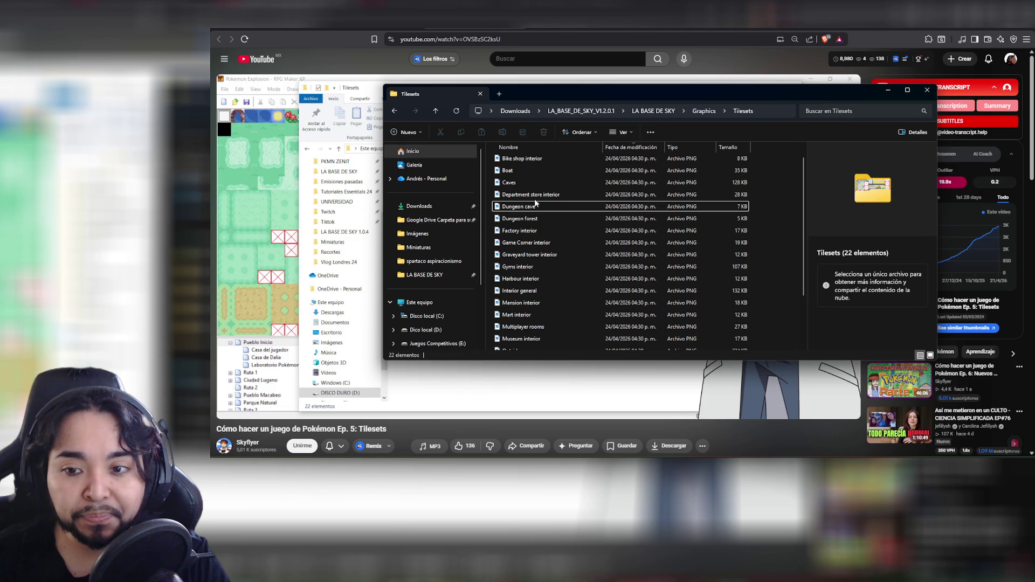
{"action": "left_click", "coordinate": [536, 196]}
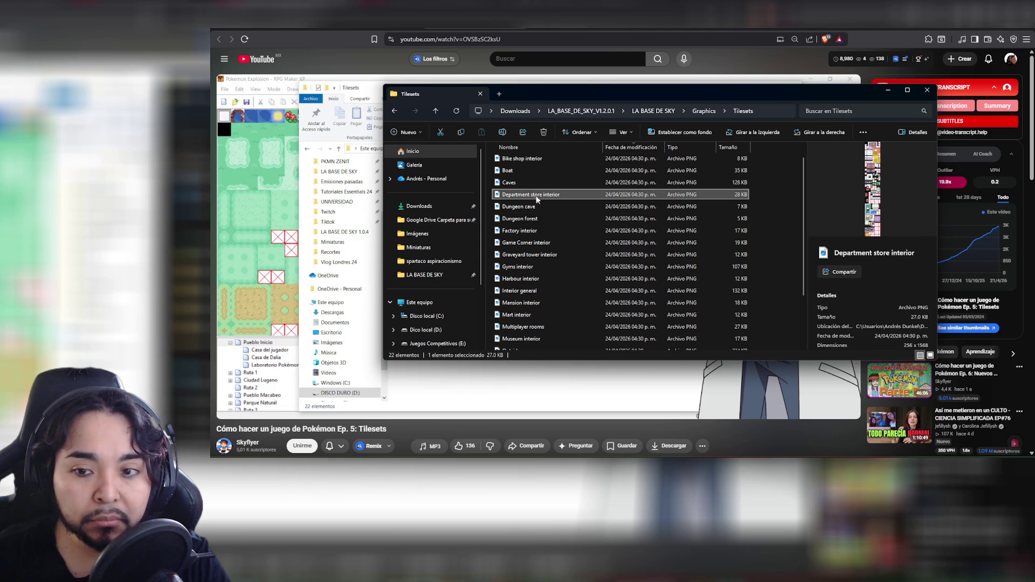
{"action": "left_click", "coordinate": [530, 185]}
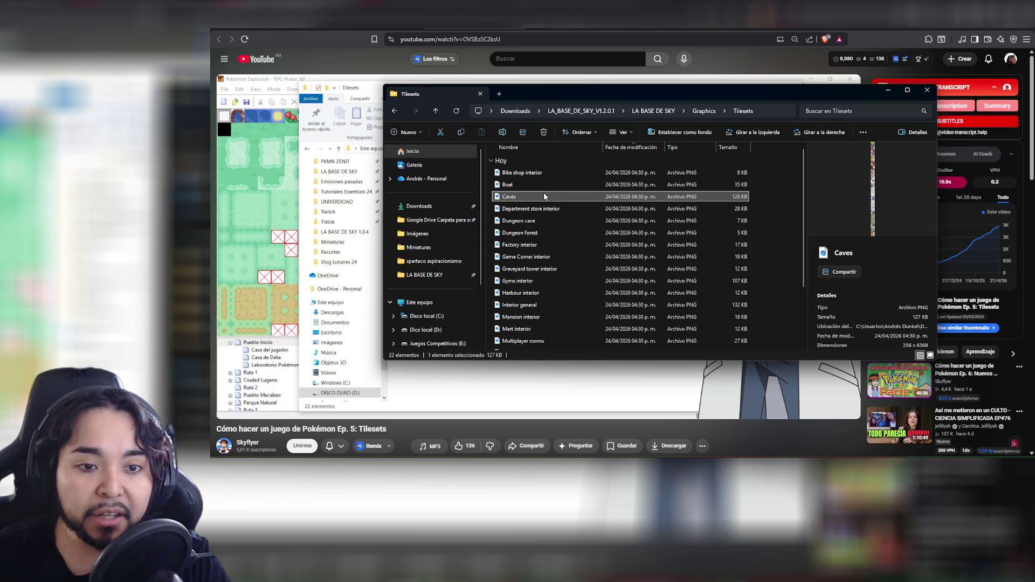
{"action": "left_click", "coordinate": [534, 185]}
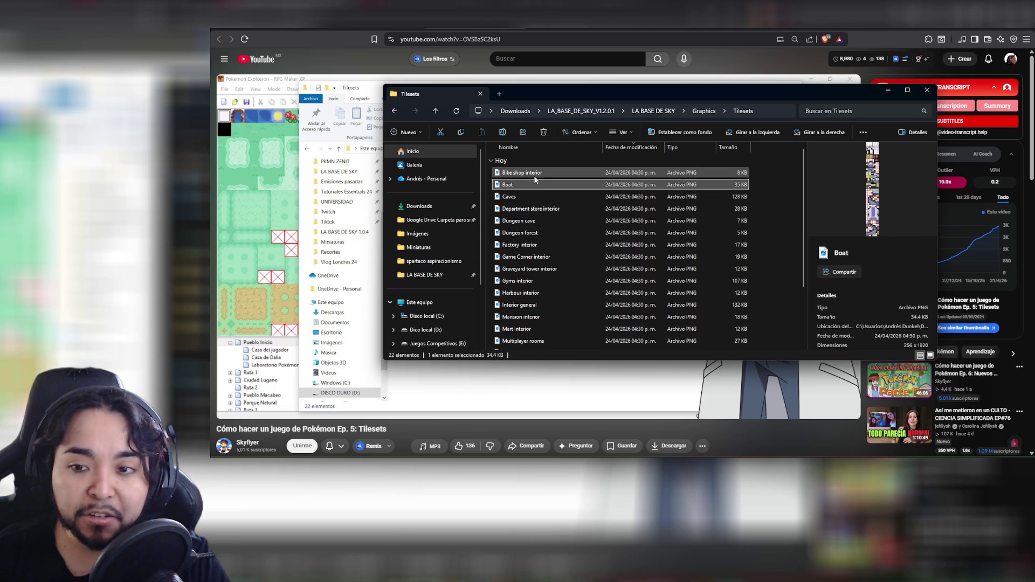
Show the Tilesets folder as large-icon thumbnails, scroll them, and flip back to the tutorial video
{"action": "left_click", "coordinate": [351, 212]}
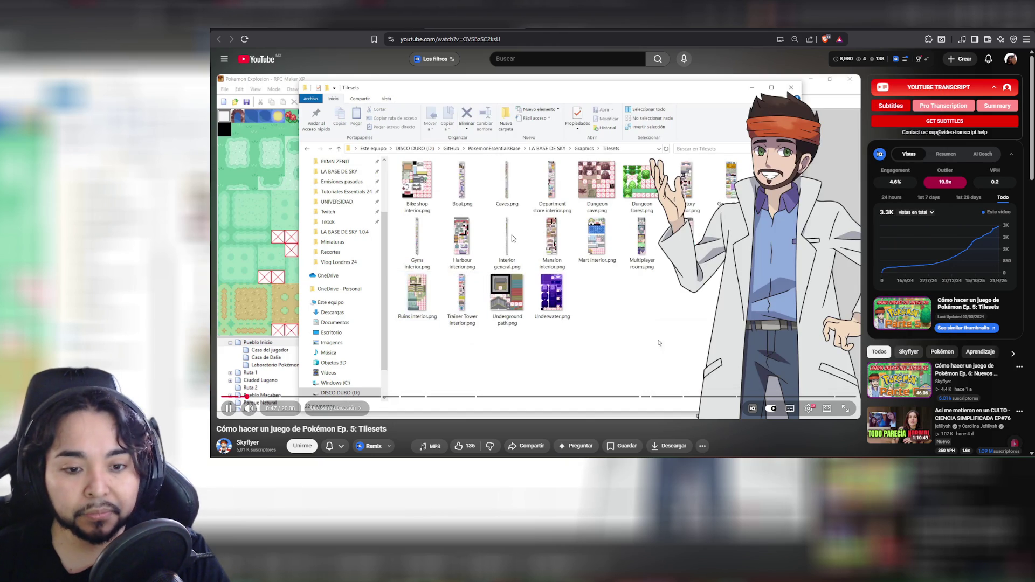
{"action": "key", "text": "alt+Tab"}
{"action": "key", "text": "ctrl+shift+2"}
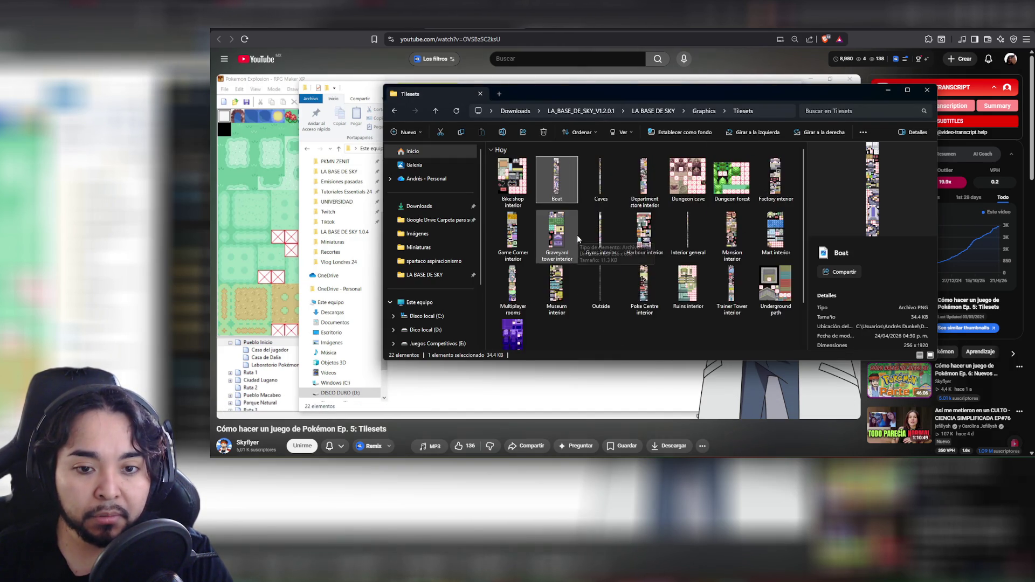
{"action": "key", "text": "ctrl+shift+3"}
{"action": "scroll", "coordinate": [635, 236], "scroll_direction": "down", "scroll_amount": 3}
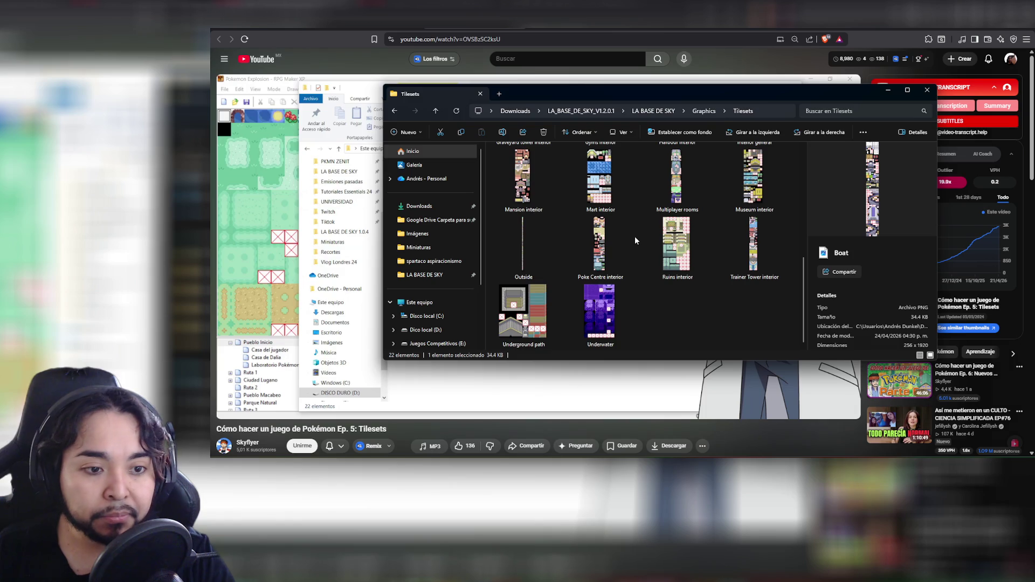
{"action": "key", "text": "alt+Tab"}
{"action": "key", "text": "alt+Tab"}
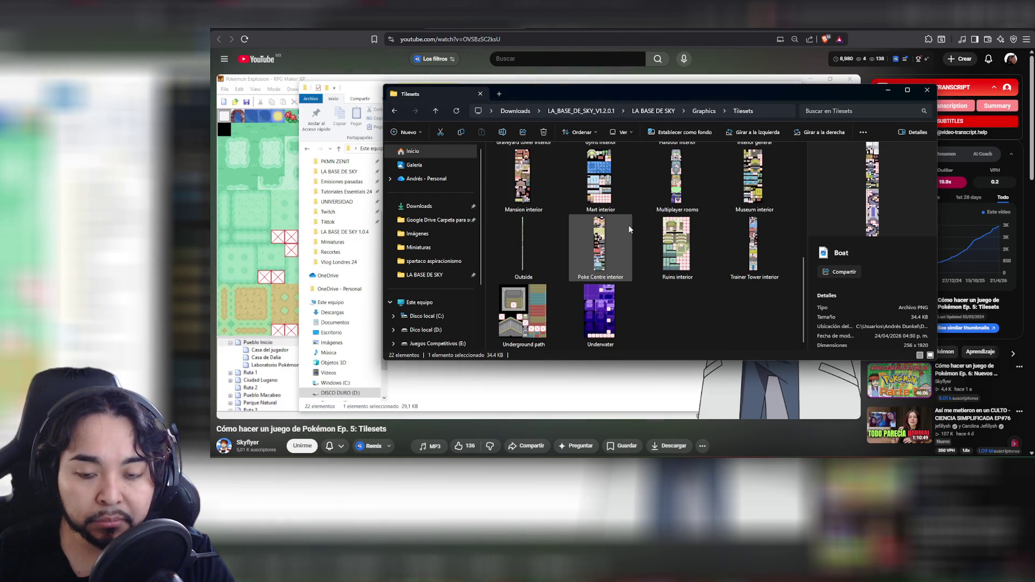
{"action": "key", "text": "alt+Tab"}
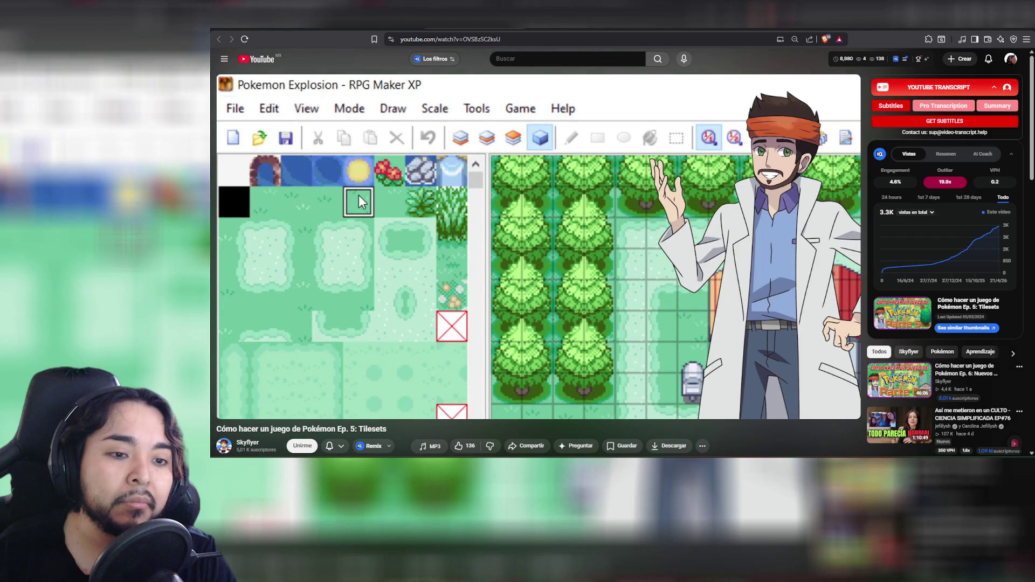
{"action": "left_click", "coordinate": [597, 251]}
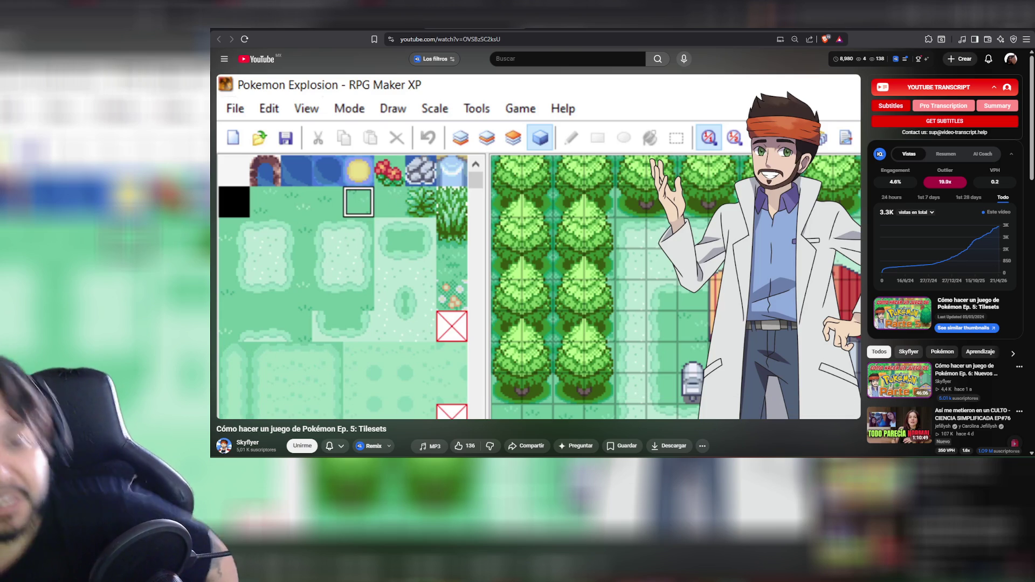
{"action": "mouse_move", "coordinate": [463, 166]}
{"action": "key", "text": "space"}
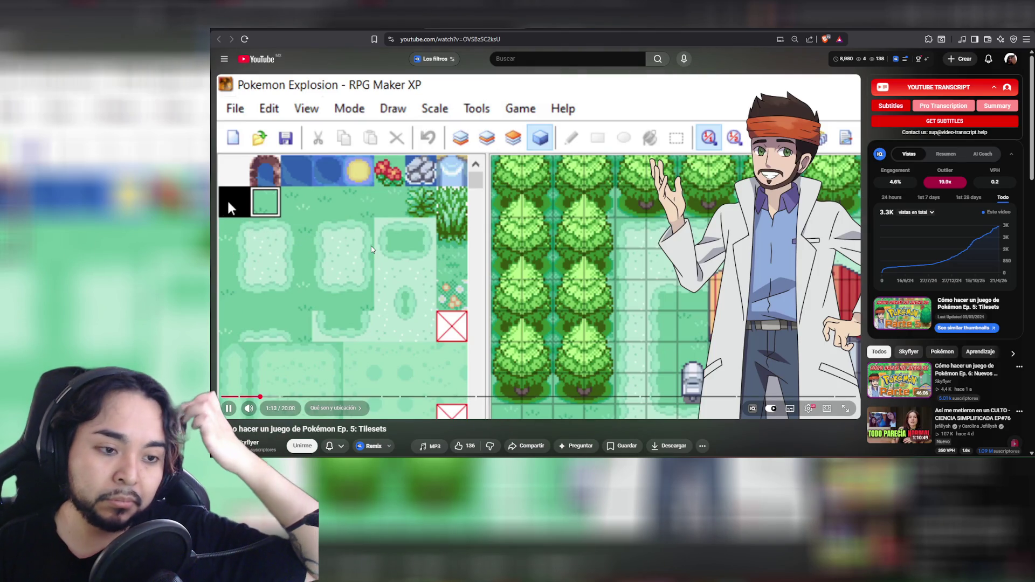
{"action": "mouse_move", "coordinate": [371, 250]}
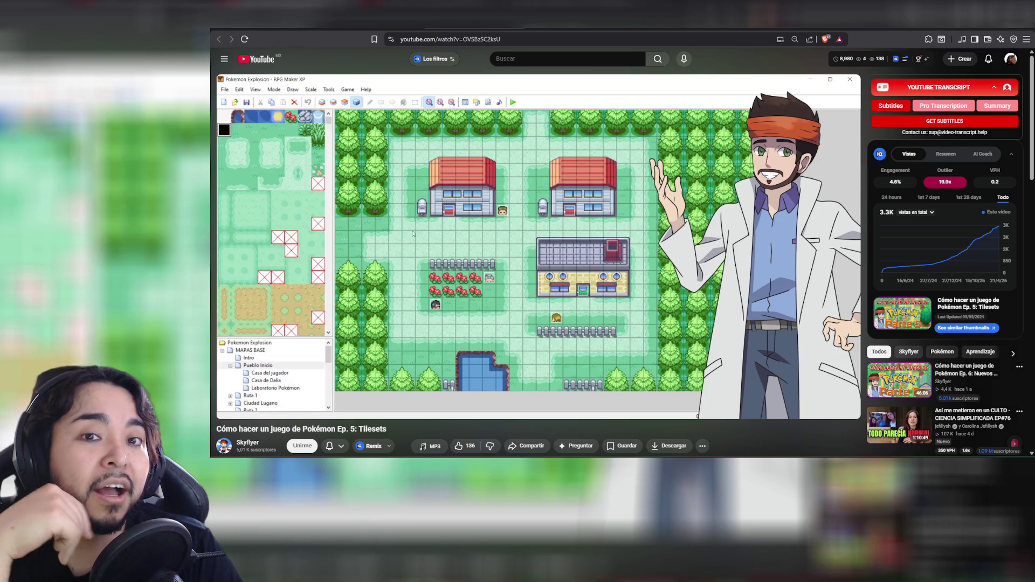
Play the Ep. 5: Tilesets tutorial through to about 5:54, pausing at the town playtest
{"action": "left_click", "coordinate": [458, 231]}
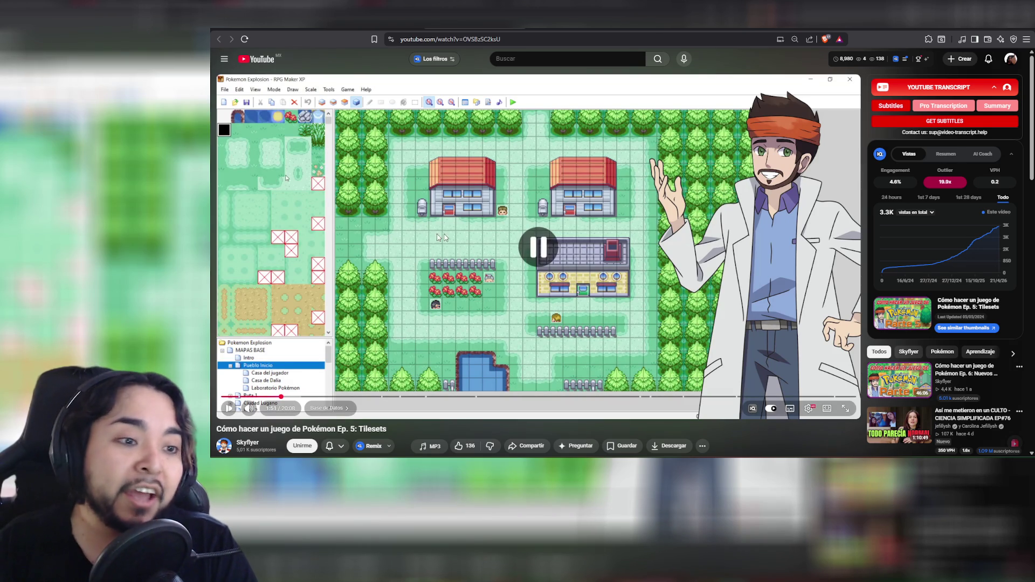
{"action": "left_click", "coordinate": [371, 224]}
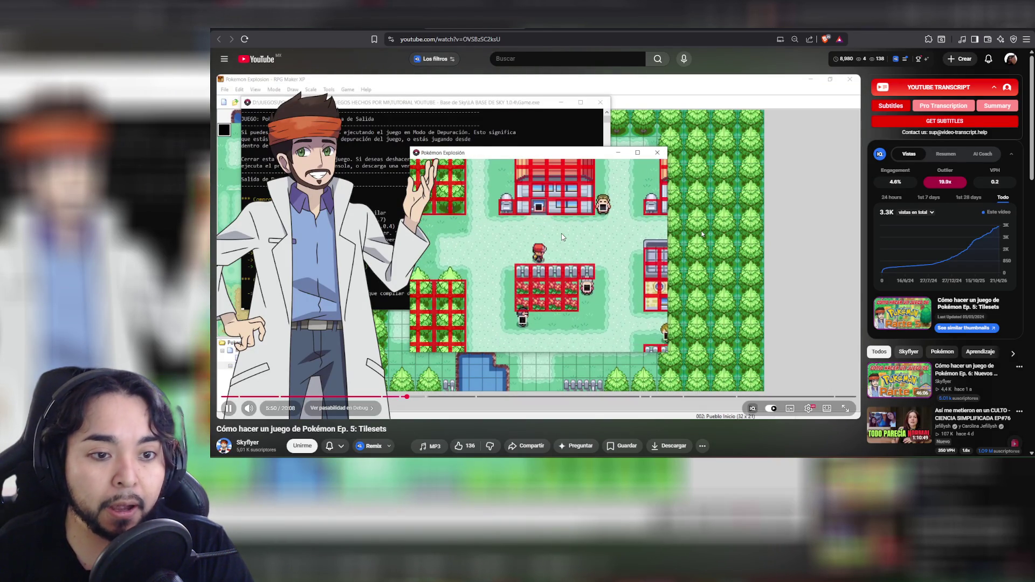
{"action": "key", "text": "space"}
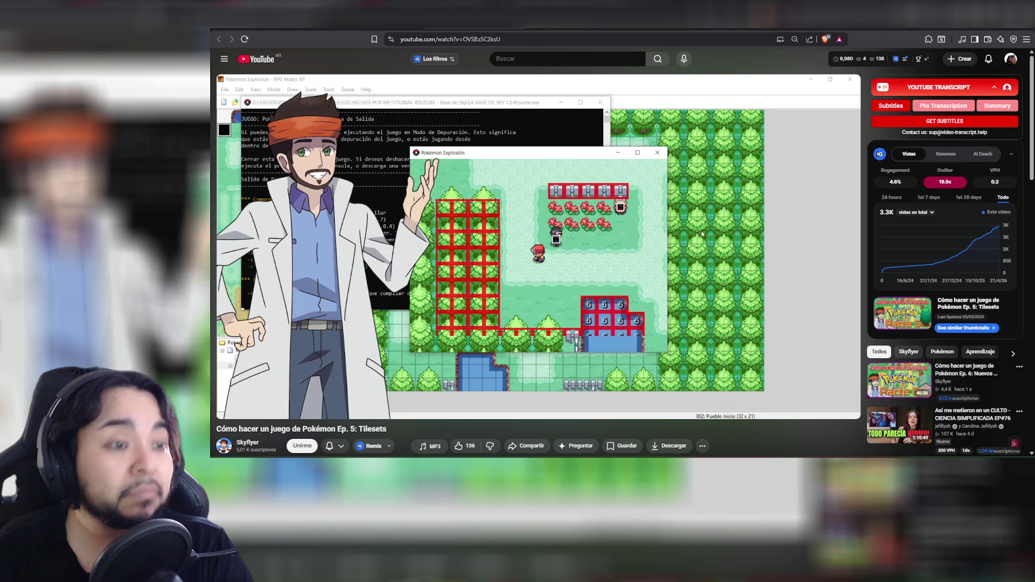
Pause the tutorial at 6:10 on the in-game town showing marts and flower beds
{"action": "mouse_move", "coordinate": [703, 234]}
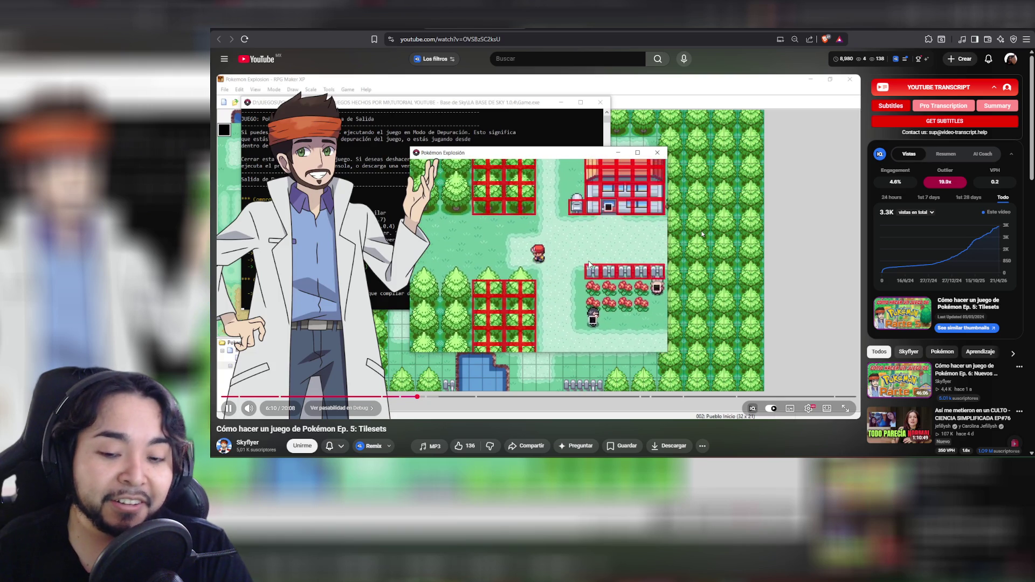
{"action": "left_click", "coordinate": [703, 234]}
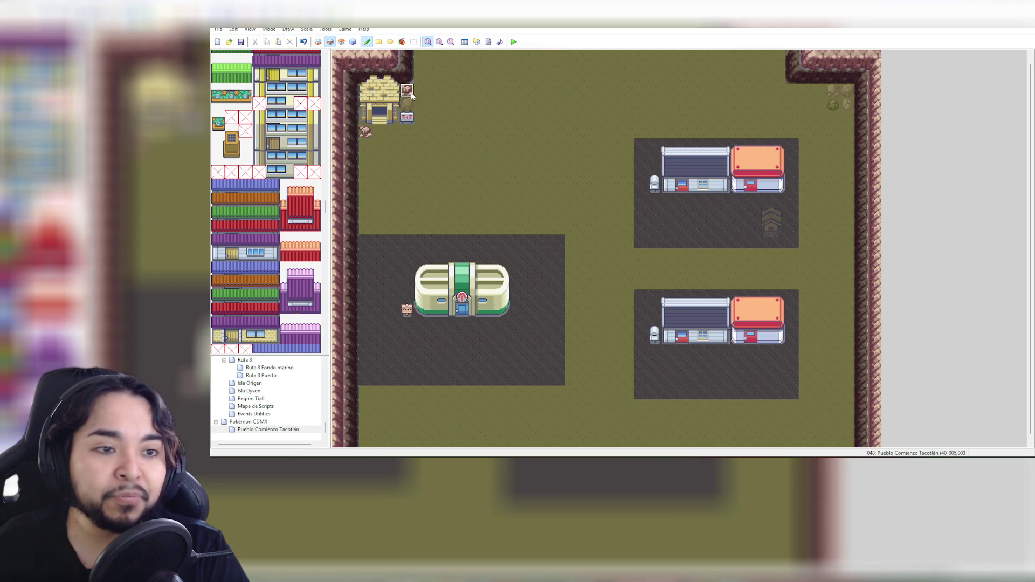
{"action": "scroll", "coordinate": [315, 54], "scroll_direction": "up", "scroll_amount": 3}
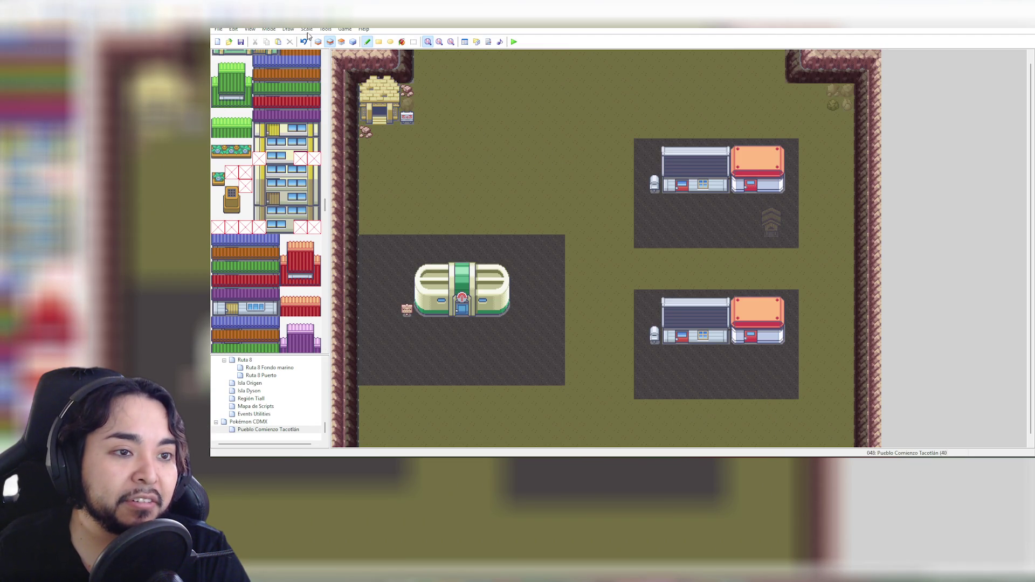
{"action": "left_click", "coordinate": [476, 42]}
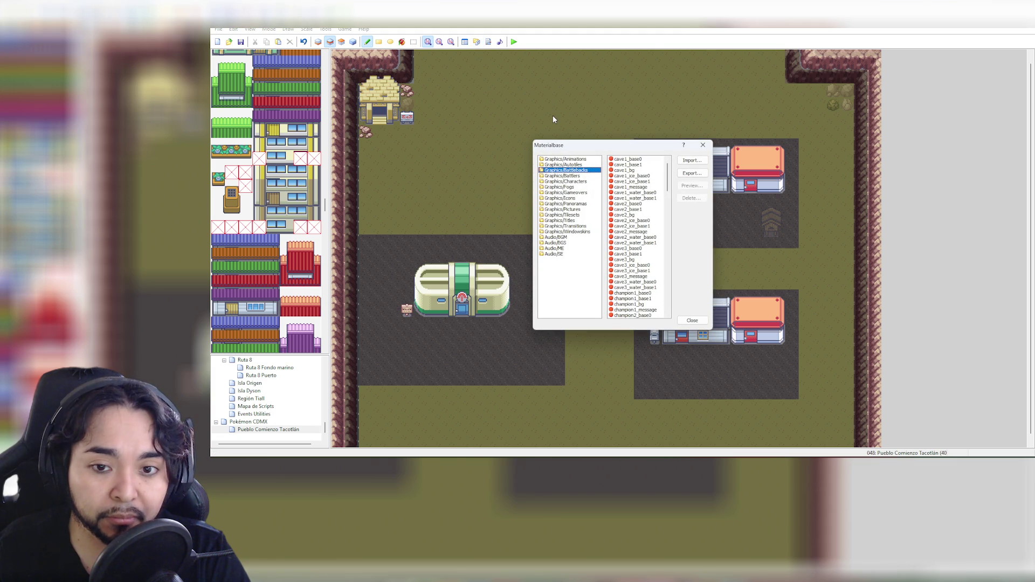
{"action": "left_click", "coordinate": [702, 144]}
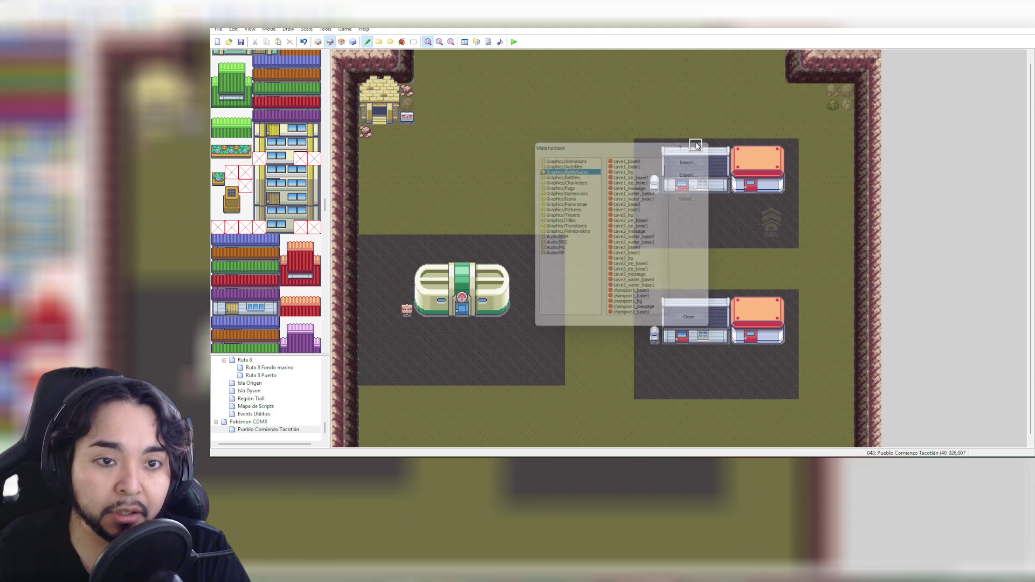
{"action": "left_click", "coordinate": [464, 42]}
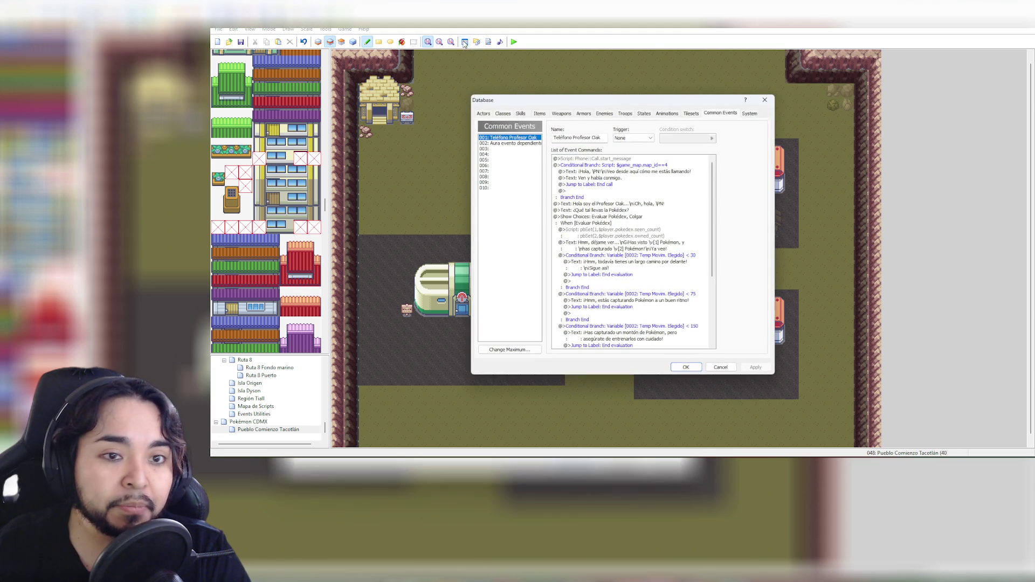
Review the Outside tileset's priority and passage settings in the Database Tilesets tab, then close it
{"action": "left_click", "coordinate": [690, 113]}
{"action": "mouse_move", "coordinate": [730, 141]}
{"action": "left_mouse_down"}
{"action": "mouse_move", "coordinate": [732, 200]}
{"action": "mouse_move", "coordinate": [735, 179]}
{"action": "left_mouse_up"}
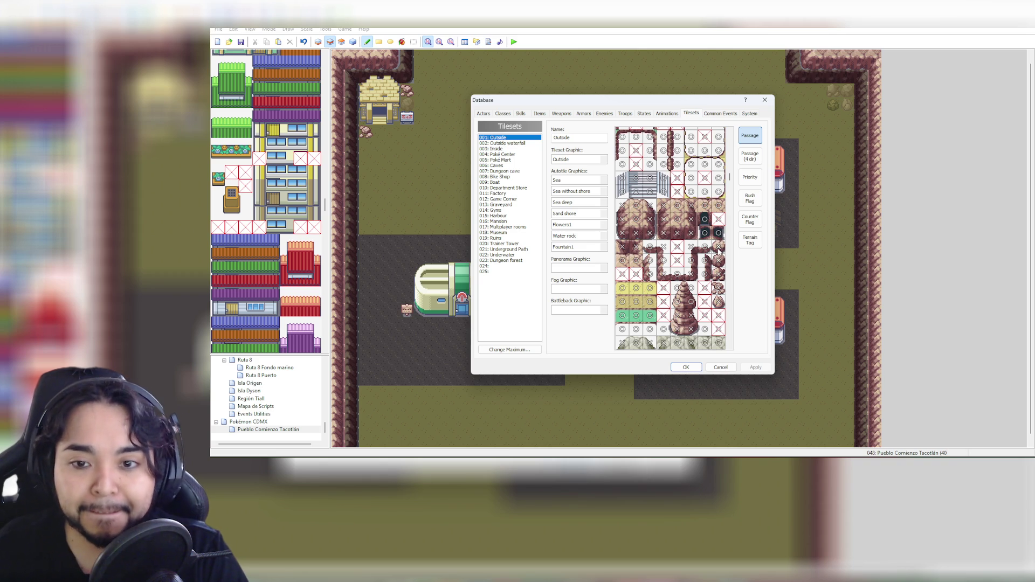
{"action": "left_click_drag", "start_coordinate": [732, 186], "coordinate": [740, 142]}
{"action": "left_click", "coordinate": [742, 174]}
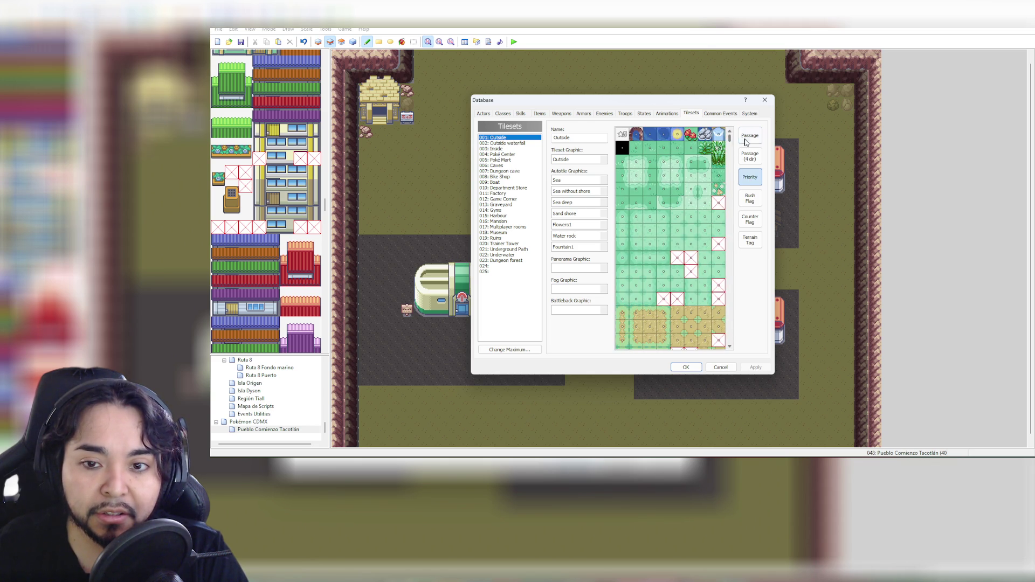
{"action": "left_click", "coordinate": [743, 138]}
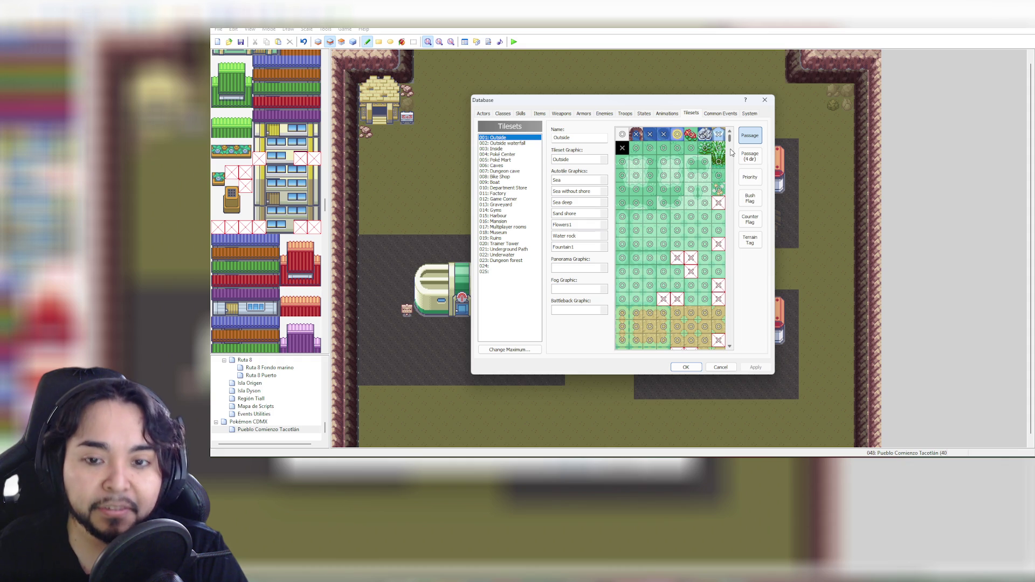
{"action": "left_click", "coordinate": [606, 82]}
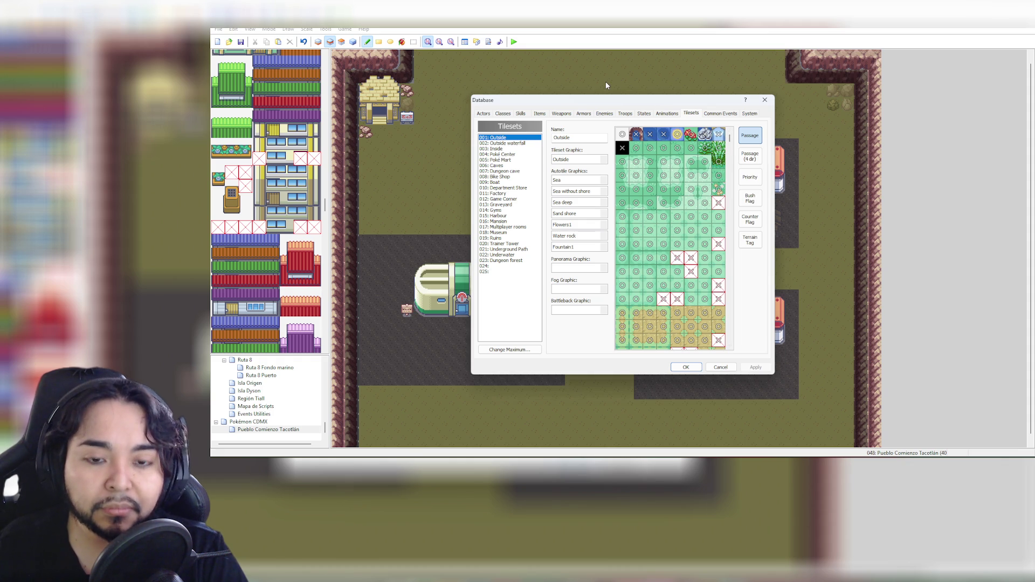
{"action": "left_click", "coordinate": [765, 100]}
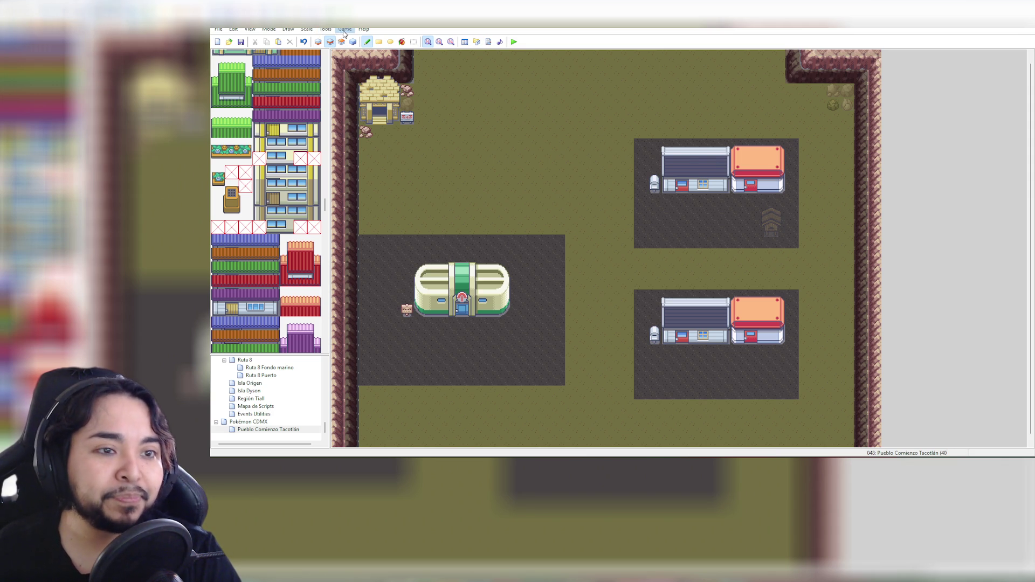
Open the Materialbase showing the Graphics/Battlebacks folder files
{"action": "left_click", "coordinate": [473, 44]}
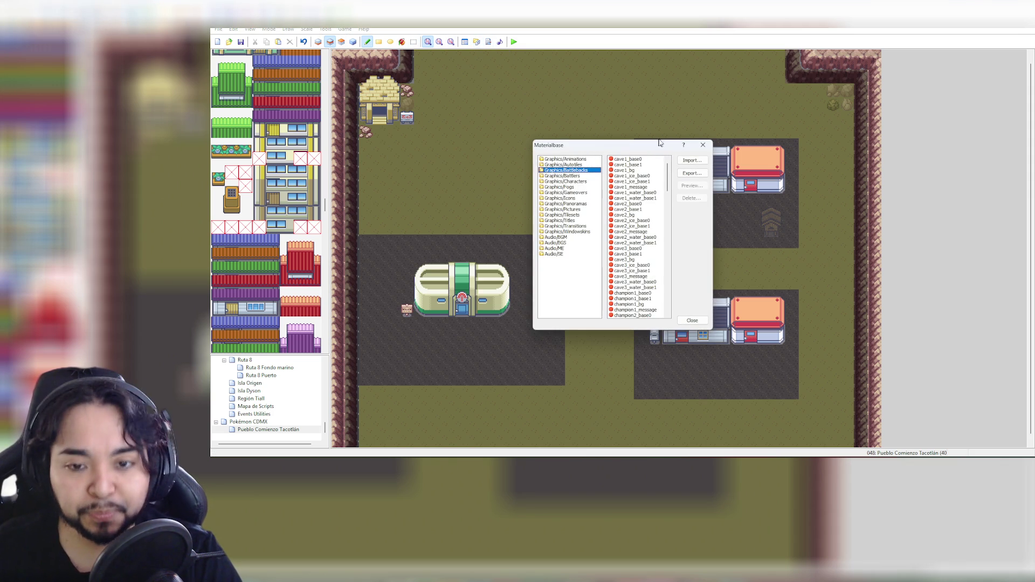
Close the Materialbase and scroll the Outside tileset's passage grid down to the house tiles in the Database
{"action": "left_click", "coordinate": [700, 156]}
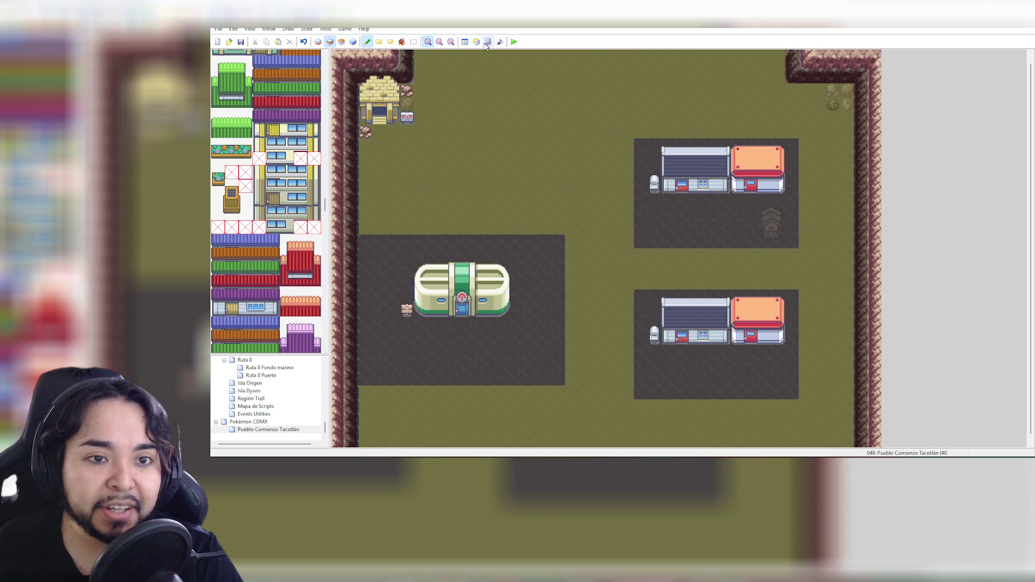
{"action": "left_click", "coordinate": [465, 42]}
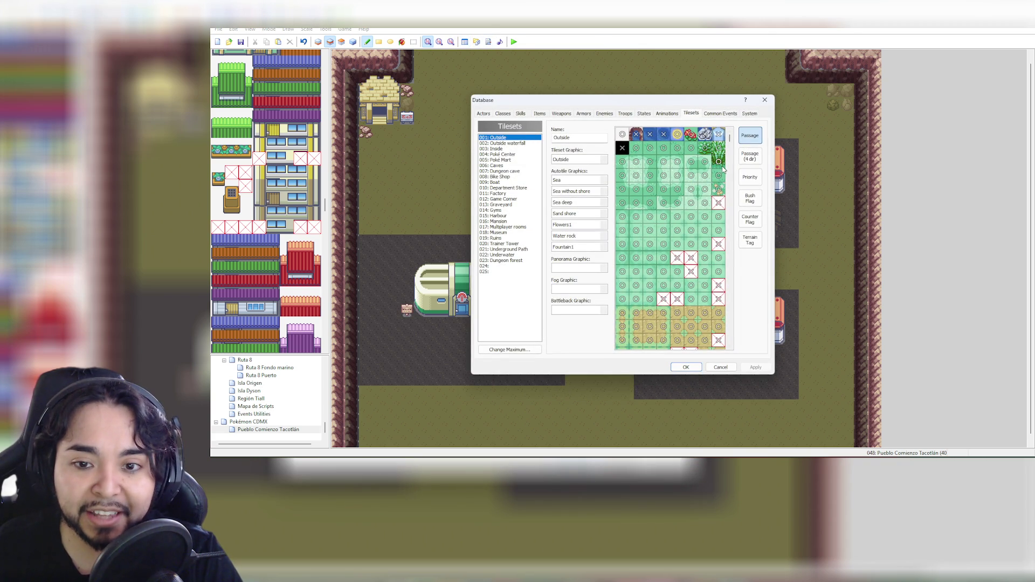
{"action": "scroll", "coordinate": [733, 154], "scroll_direction": "down", "scroll_amount": 3}
{"action": "left_click_drag", "start_coordinate": [732, 149], "coordinate": [739, 197]}
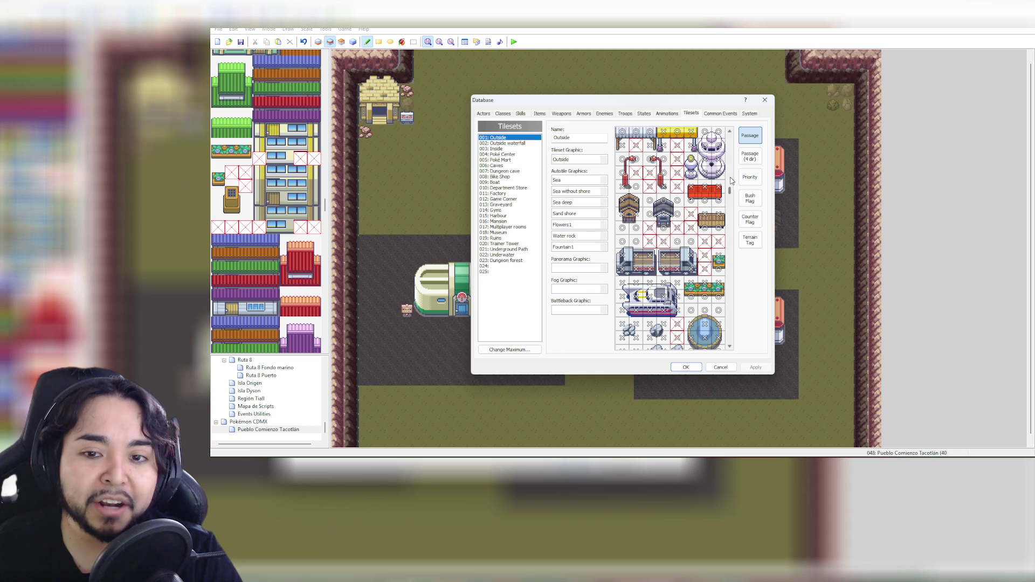
{"action": "left_click_drag", "start_coordinate": [730, 193], "coordinate": [732, 200]}
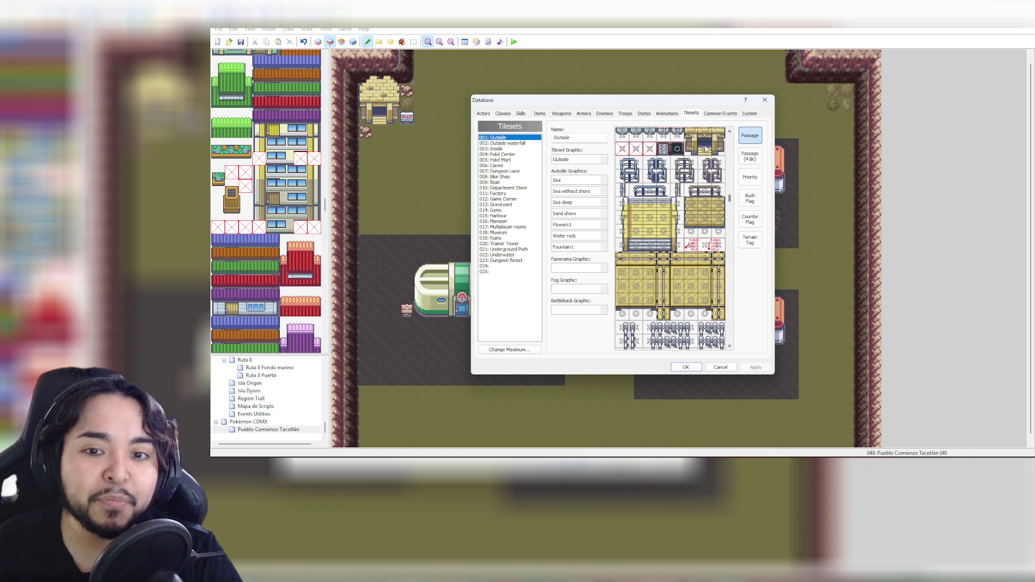
{"action": "left_click_drag", "start_coordinate": [731, 201], "coordinate": [731, 209]}
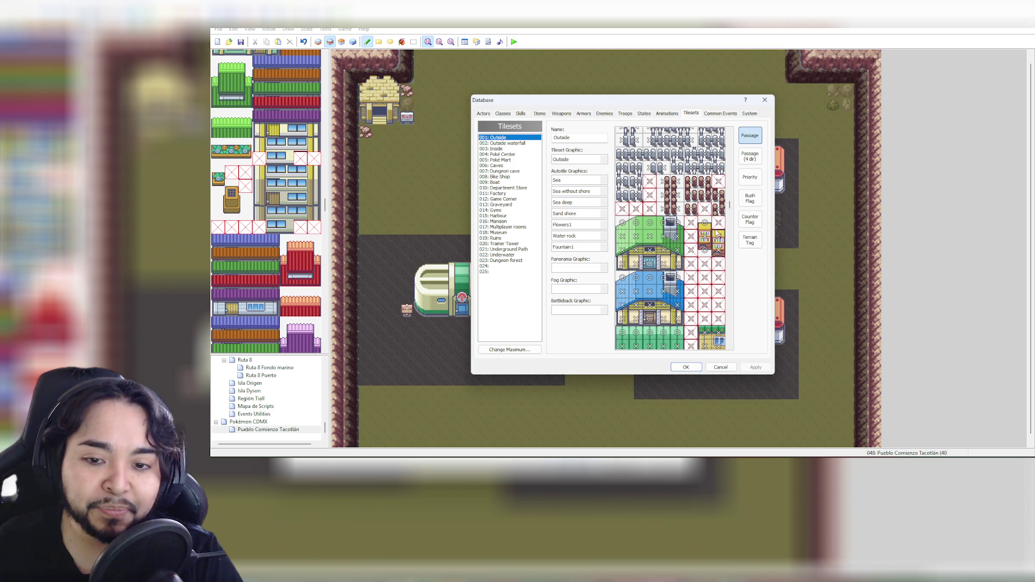
{"action": "scroll", "coordinate": [731, 214], "scroll_direction": "down", "scroll_amount": 3}
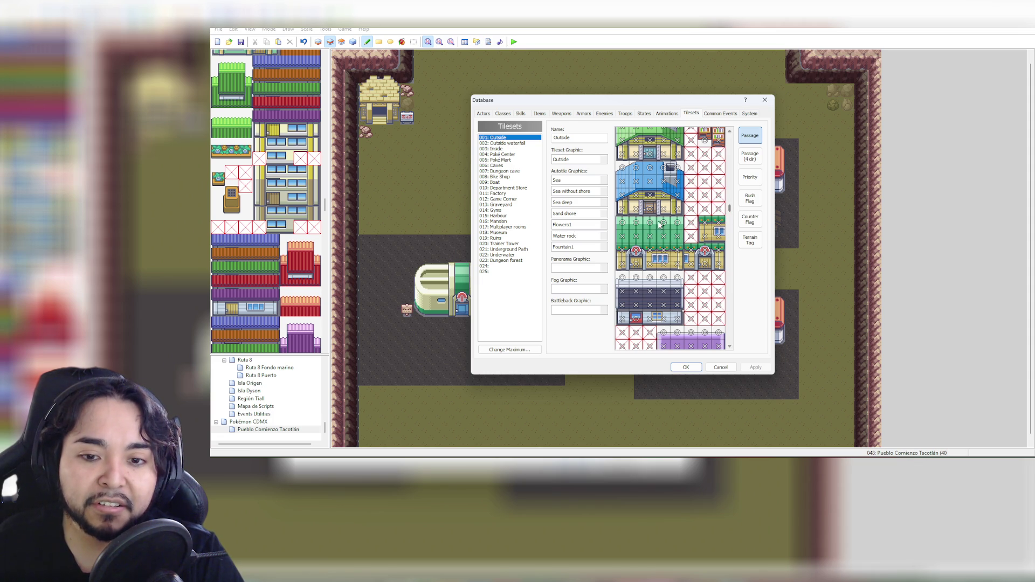
{"action": "left_click_drag", "start_coordinate": [732, 212], "coordinate": [734, 214]}
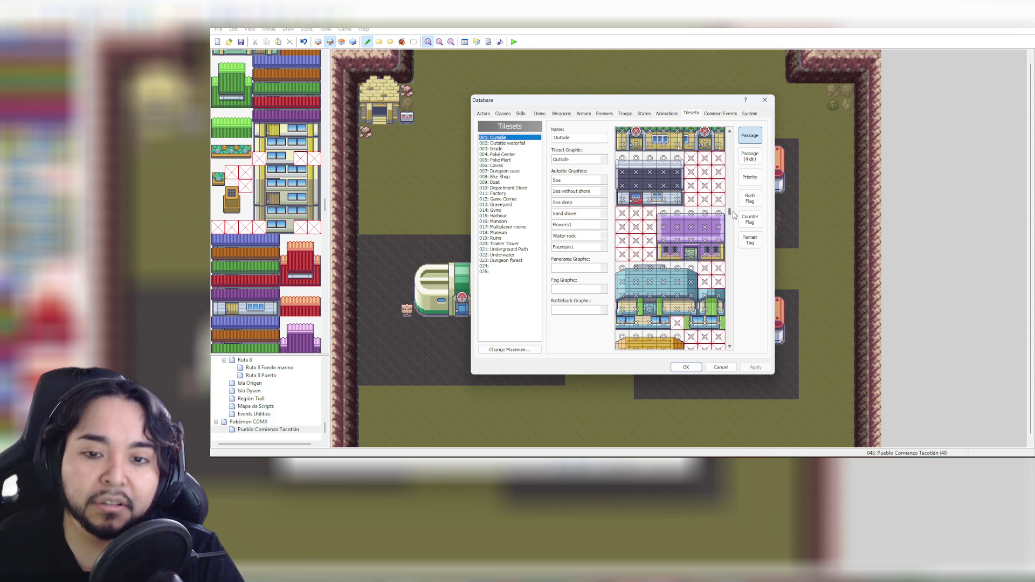
{"action": "scroll", "coordinate": [733, 215], "scroll_direction": "down", "scroll_amount": 2}
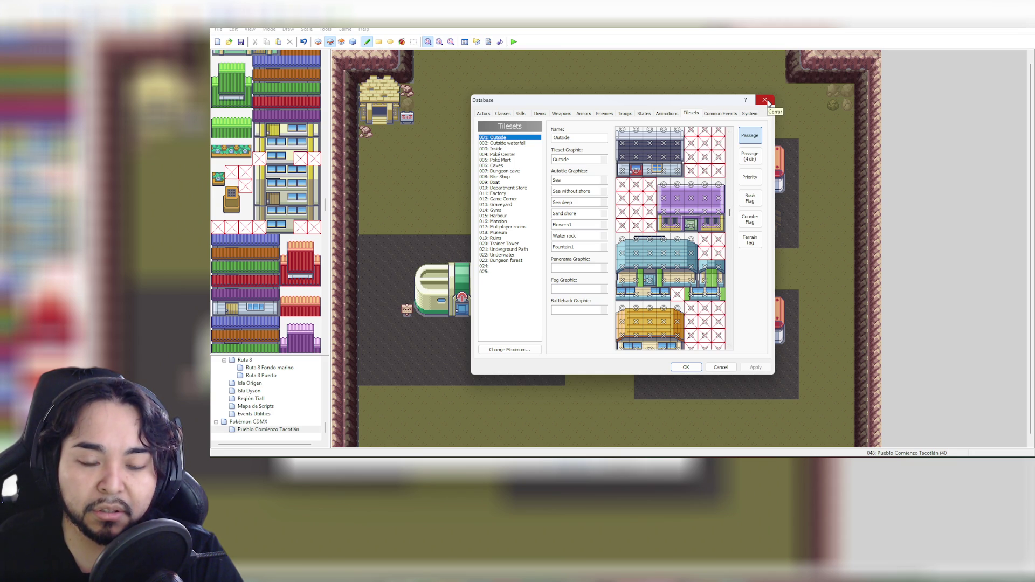
{"action": "left_click", "coordinate": [766, 101]}
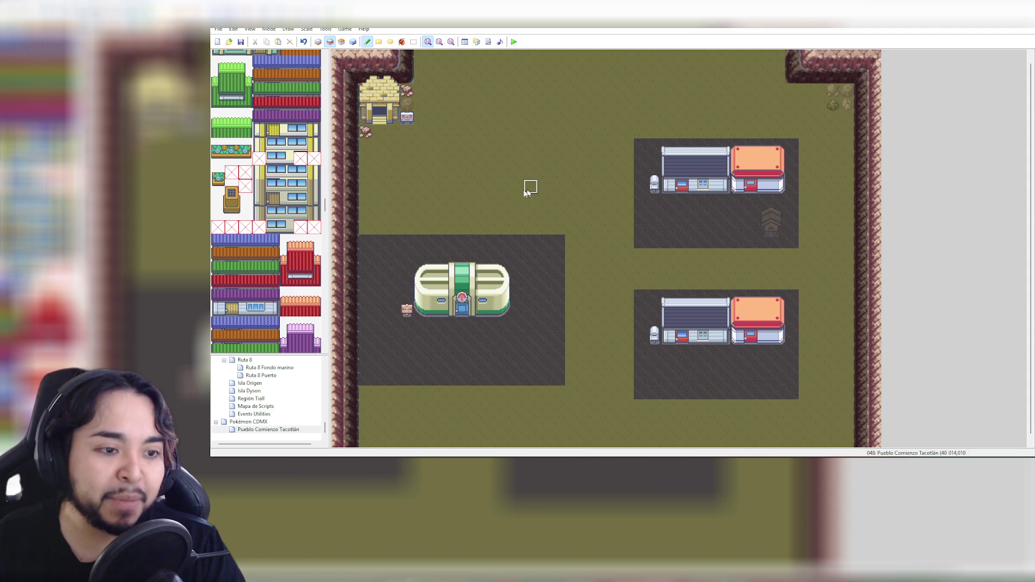
Select a 3x3 block of stone paving tiles from the tileset palette
{"action": "mouse_move", "coordinate": [325, 203]}
{"action": "left_mouse_down"}
{"action": "mouse_move", "coordinate": [327, 345]}
{"action": "mouse_move", "coordinate": [327, 48]}
{"action": "mouse_move", "coordinate": [326, 77]}
{"action": "left_mouse_up"}
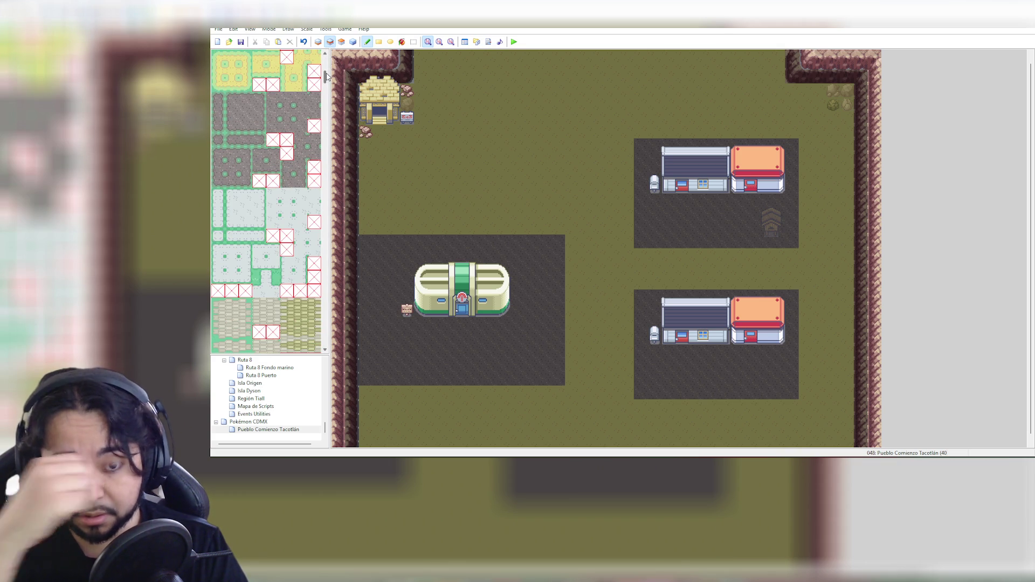
{"action": "scroll", "coordinate": [295, 233], "scroll_direction": "down", "scroll_amount": 10}
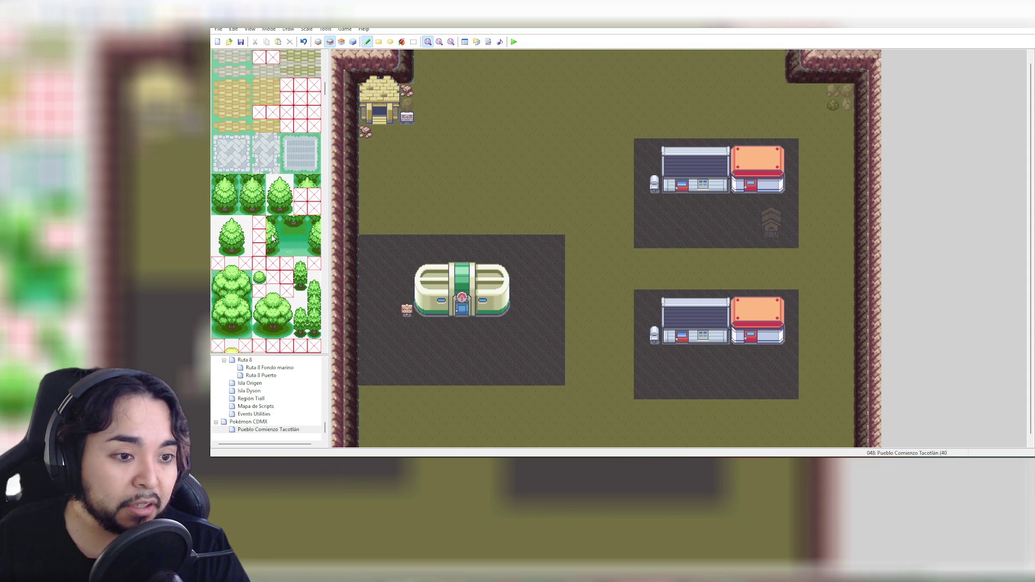
{"action": "scroll", "coordinate": [272, 237], "scroll_direction": "down", "scroll_amount": 3}
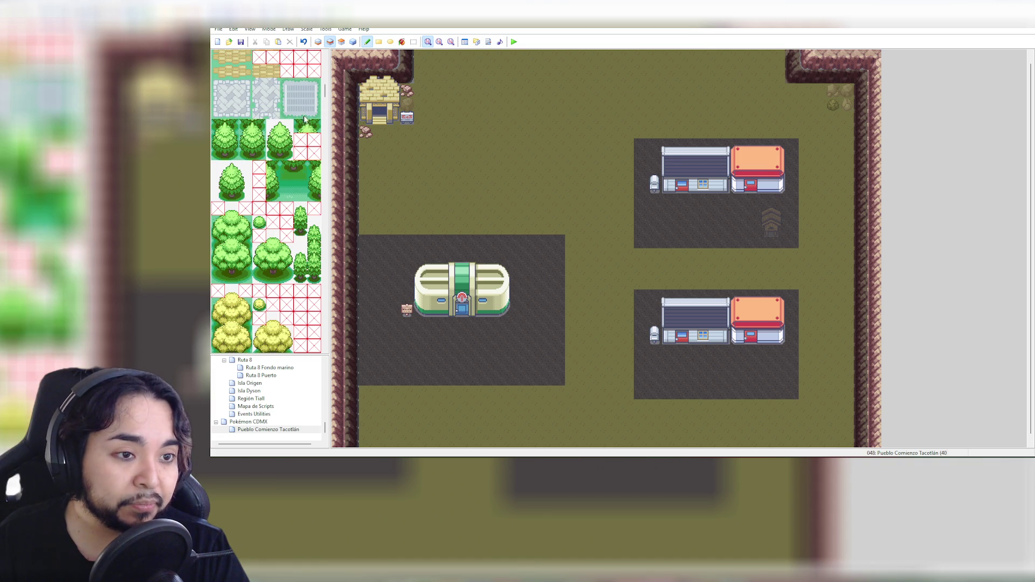
{"action": "left_click_drag", "start_coordinate": [284, 82], "coordinate": [316, 114]}
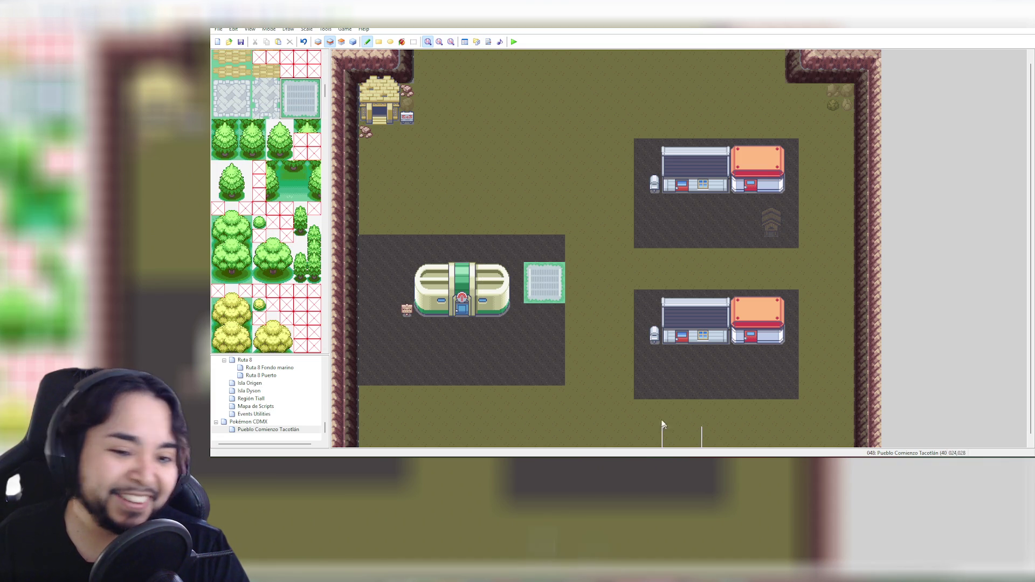
Scroll down to the object tiles and select the two-tile bicycle as the brush
{"action": "scroll", "coordinate": [290, 238], "scroll_direction": "down", "scroll_amount": 12}
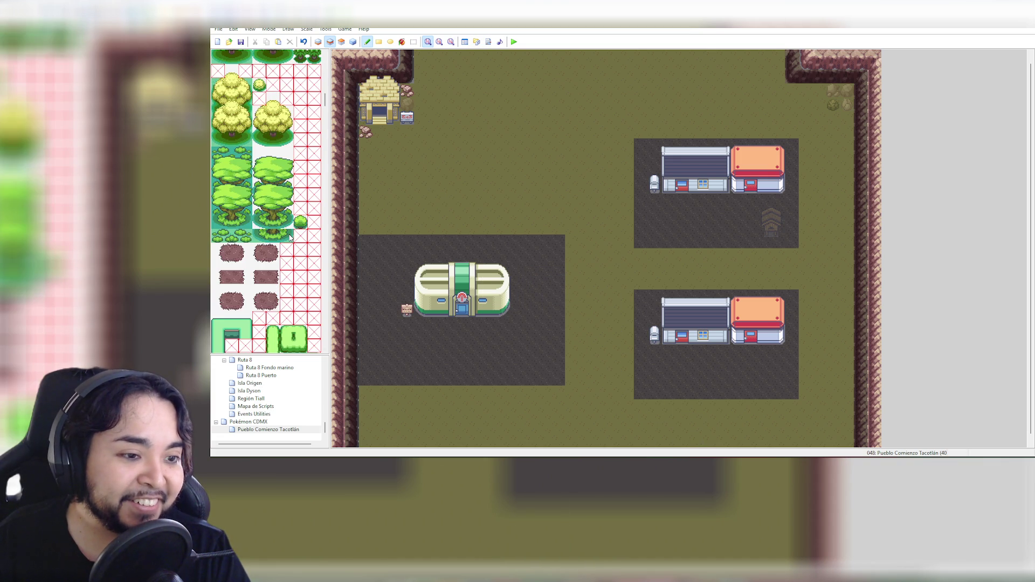
{"action": "scroll", "coordinate": [290, 237], "scroll_direction": "down", "scroll_amount": 3}
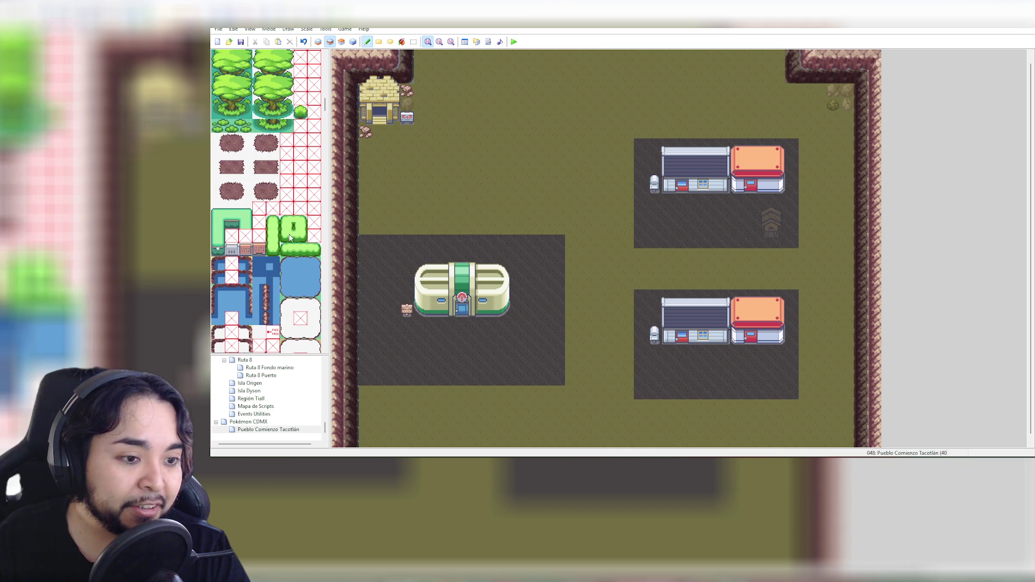
{"action": "scroll", "coordinate": [290, 237], "scroll_direction": "down", "scroll_amount": 3}
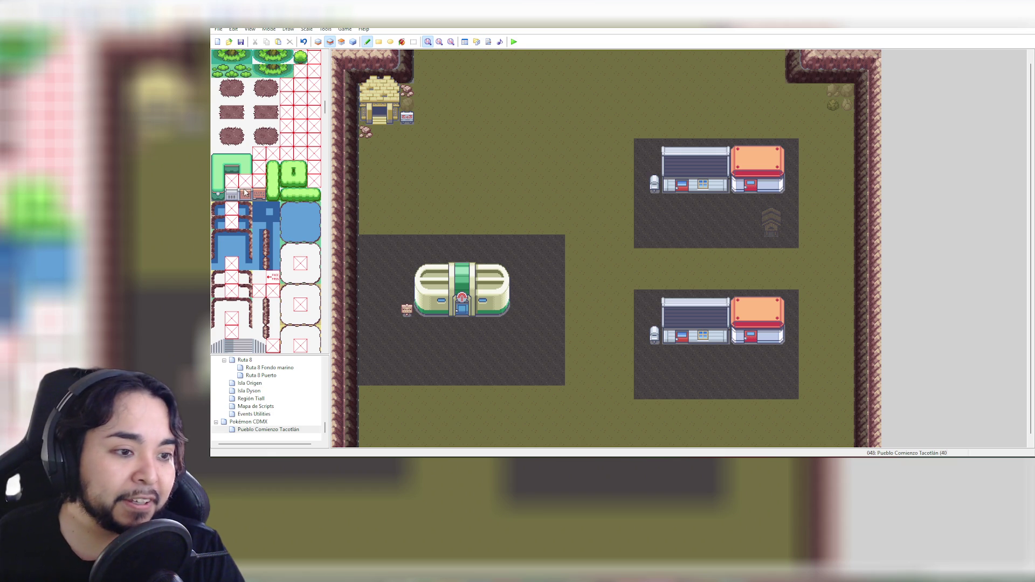
{"action": "scroll", "coordinate": [272, 240], "scroll_direction": "down", "scroll_amount": 2}
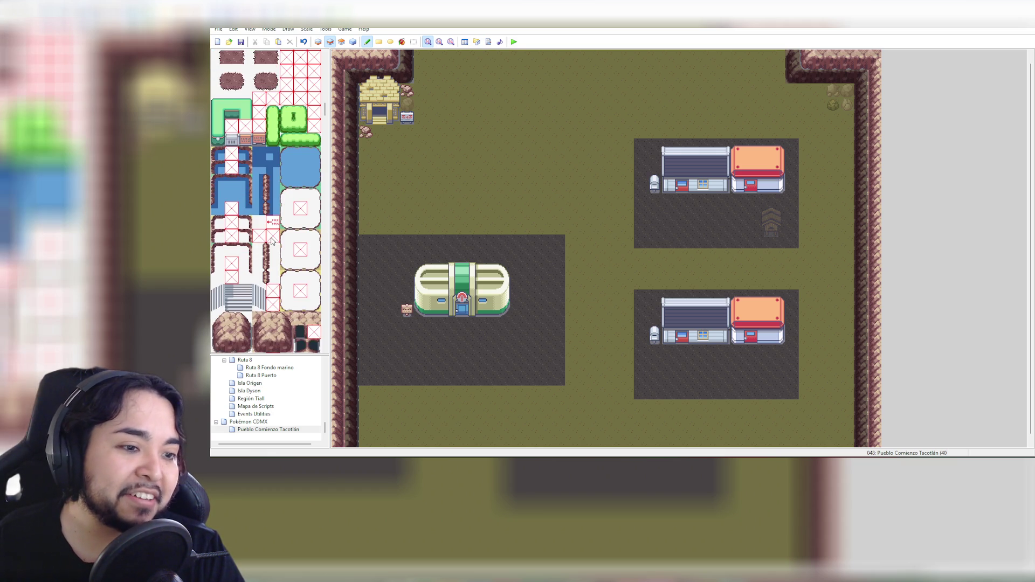
{"action": "scroll", "coordinate": [272, 240], "scroll_direction": "down", "scroll_amount": 4}
{"action": "scroll", "coordinate": [272, 241], "scroll_direction": "down", "scroll_amount": 8}
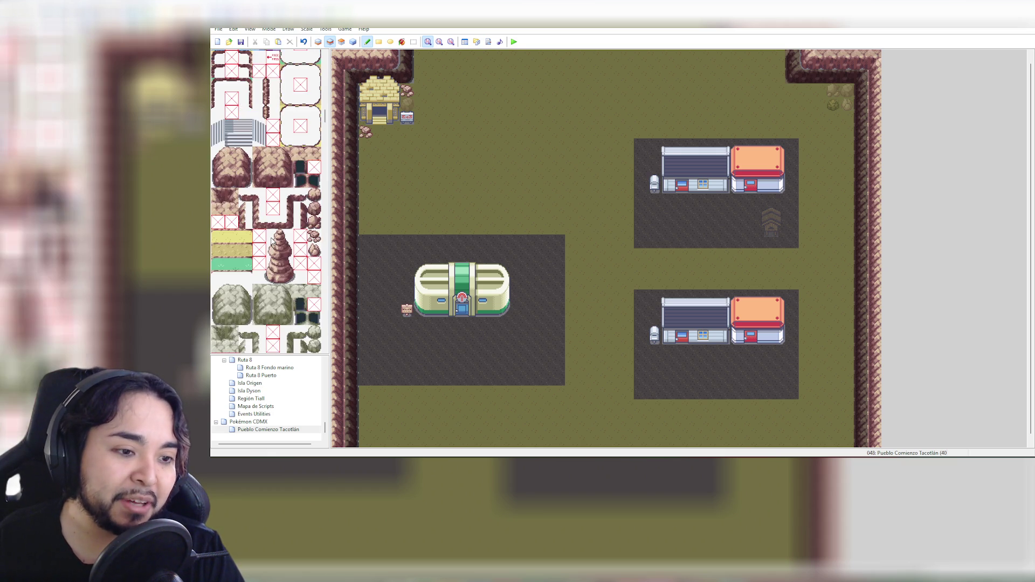
{"action": "scroll", "coordinate": [271, 238], "scroll_direction": "down", "scroll_amount": 2}
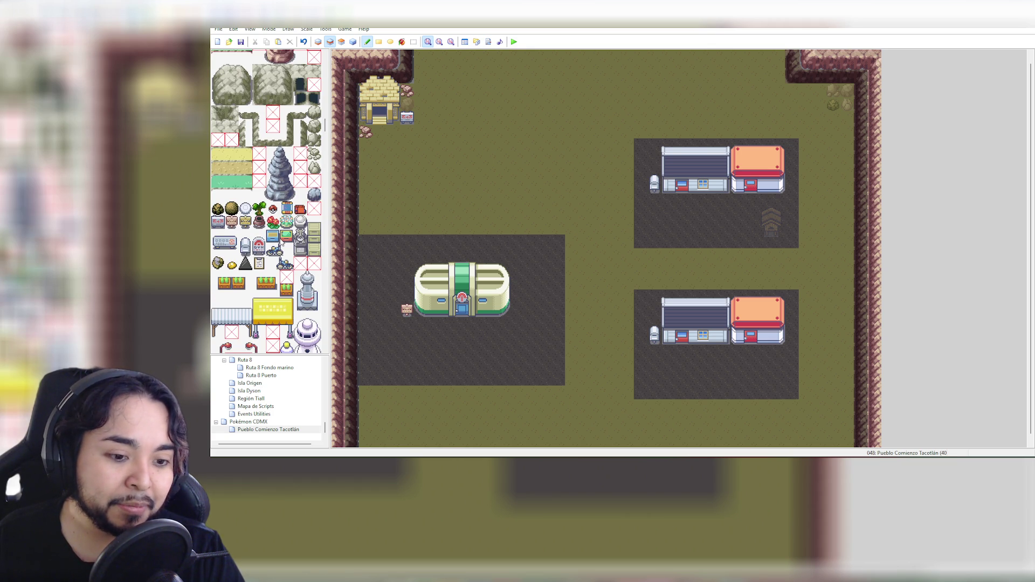
{"action": "scroll", "coordinate": [281, 242], "scroll_direction": "down", "scroll_amount": 2}
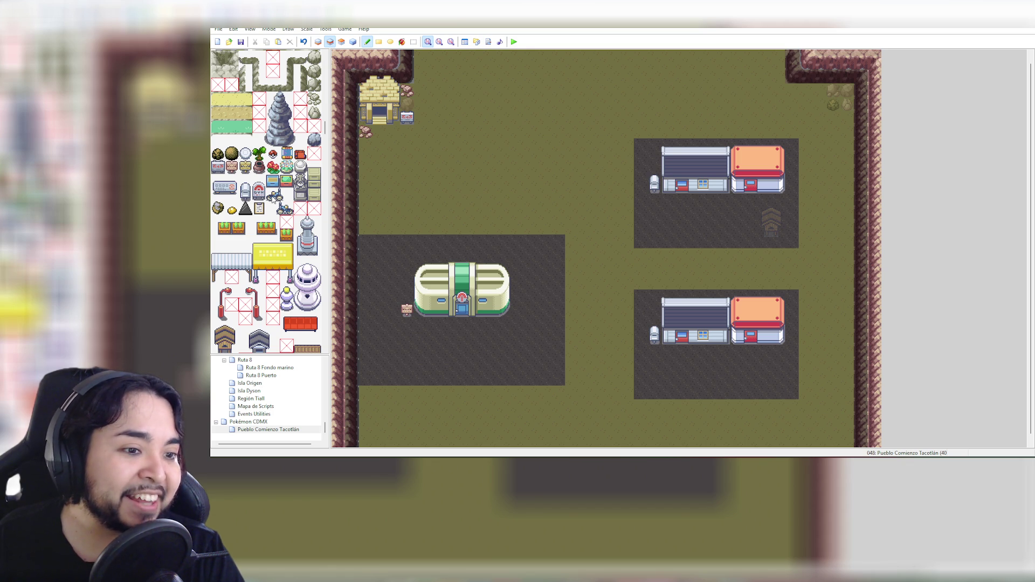
{"action": "left_click_drag", "start_coordinate": [274, 195], "coordinate": [287, 195]}
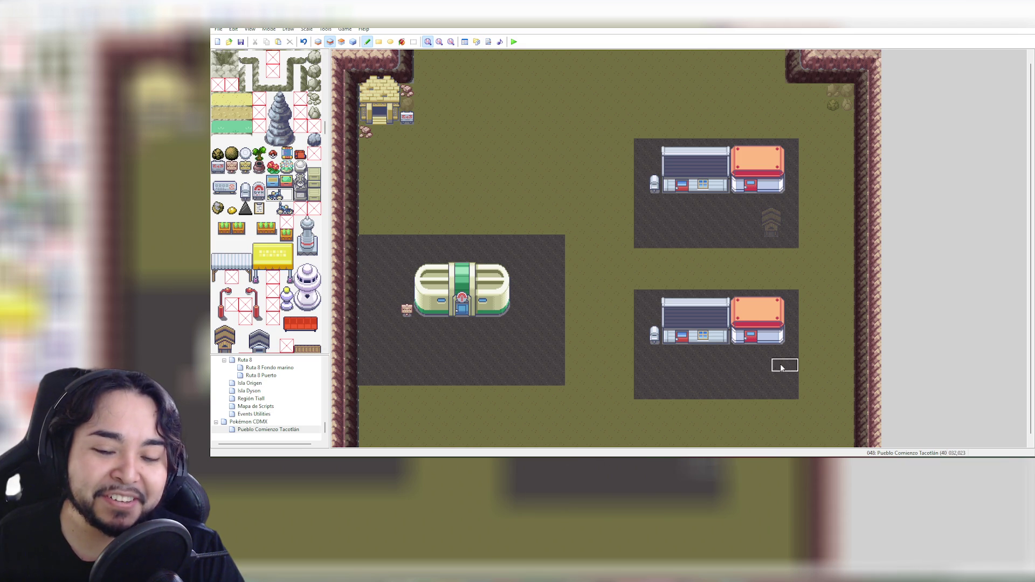
Paint a bicycle on the lower-right mart lot and a lamp post right of the Pokémon Center
{"action": "left_click", "coordinate": [770, 352]}
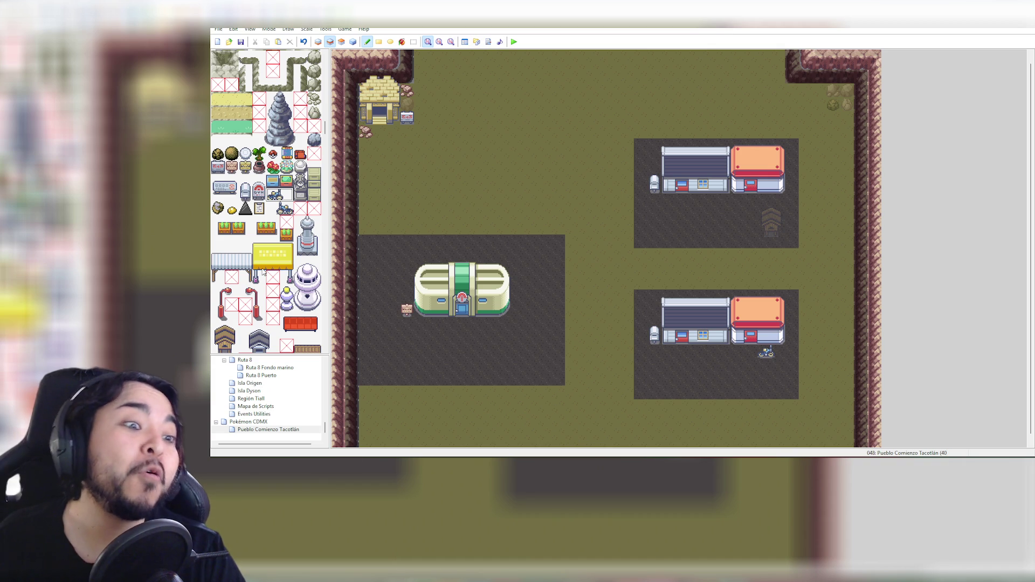
{"action": "scroll", "coordinate": [297, 257], "scroll_direction": "down", "scroll_amount": 1}
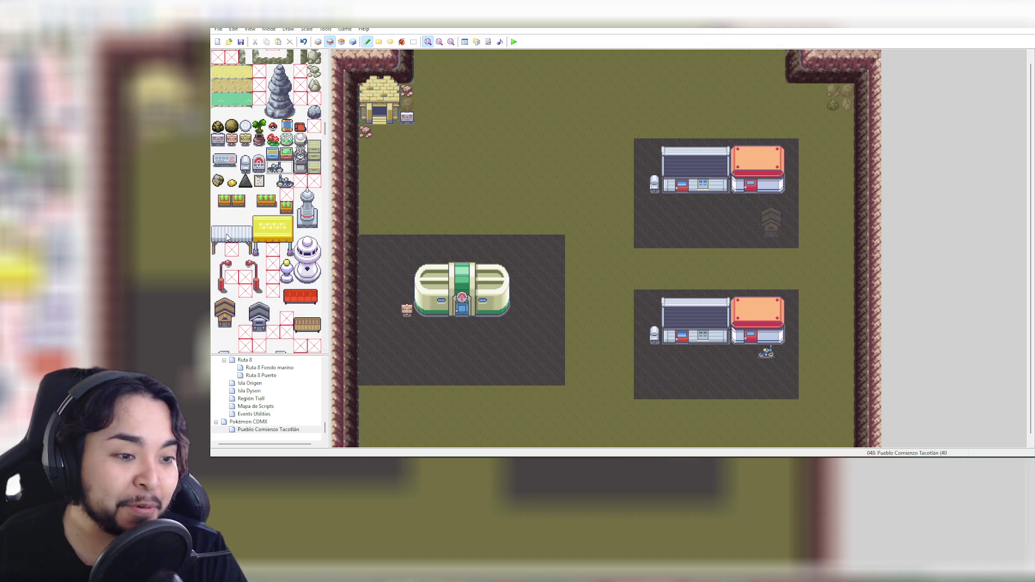
{"action": "scroll", "coordinate": [244, 232], "scroll_direction": "down", "scroll_amount": 1}
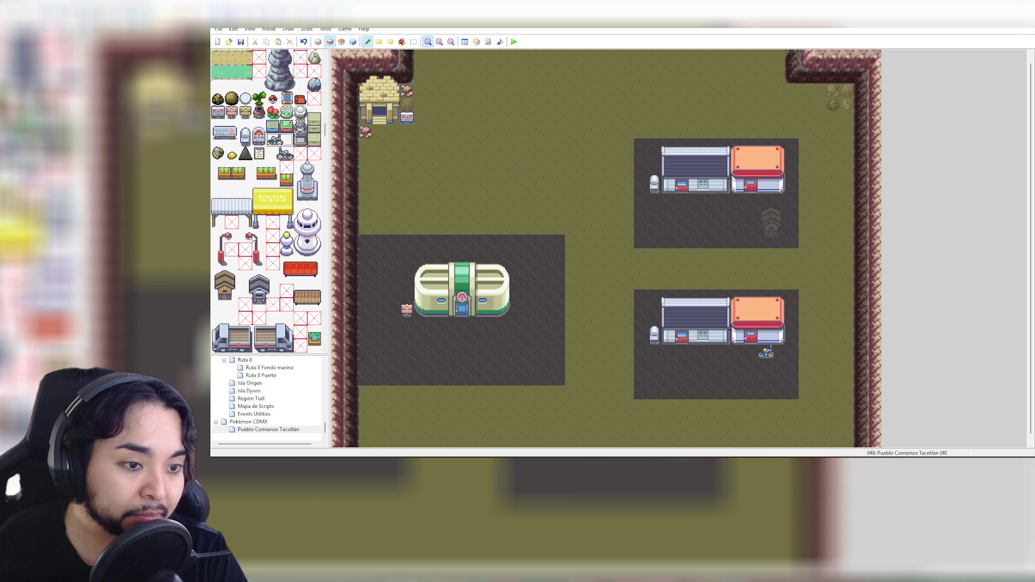
{"action": "left_click_drag", "start_coordinate": [248, 236], "coordinate": [261, 265]}
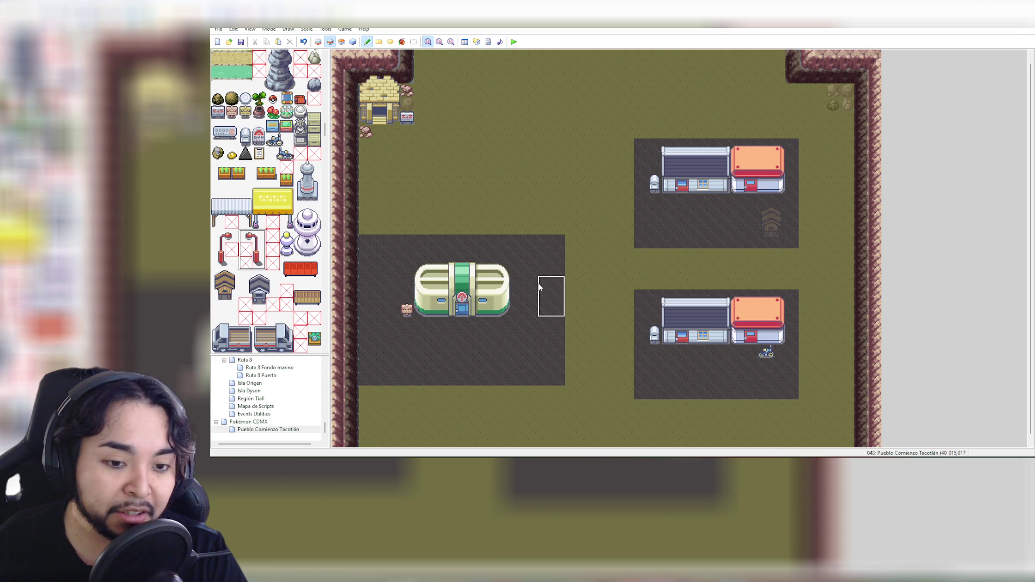
{"action": "left_click", "coordinate": [258, 238]}
{"action": "left_click_drag", "start_coordinate": [260, 241], "coordinate": [262, 266]}
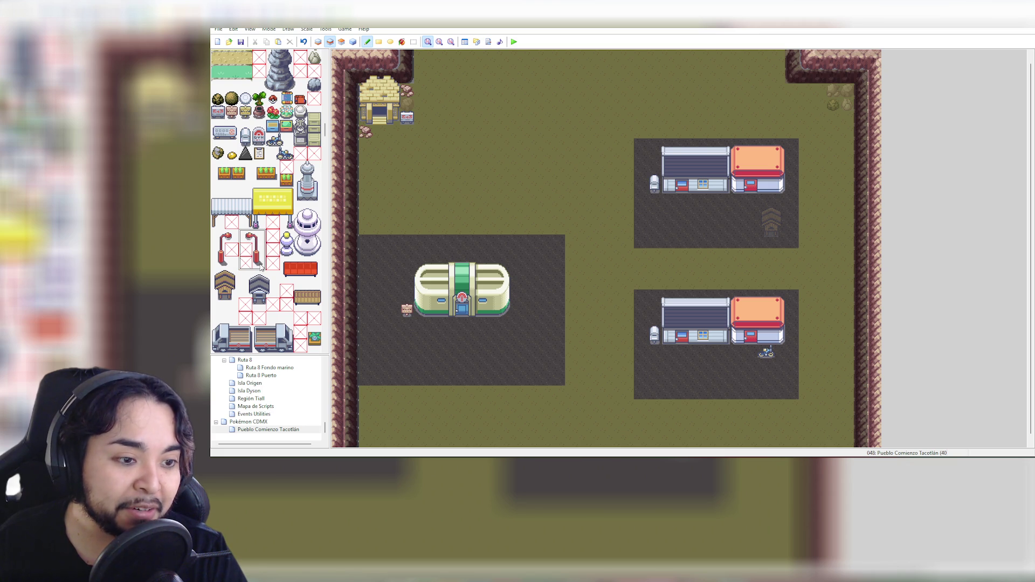
{"action": "left_click", "coordinate": [517, 288]}
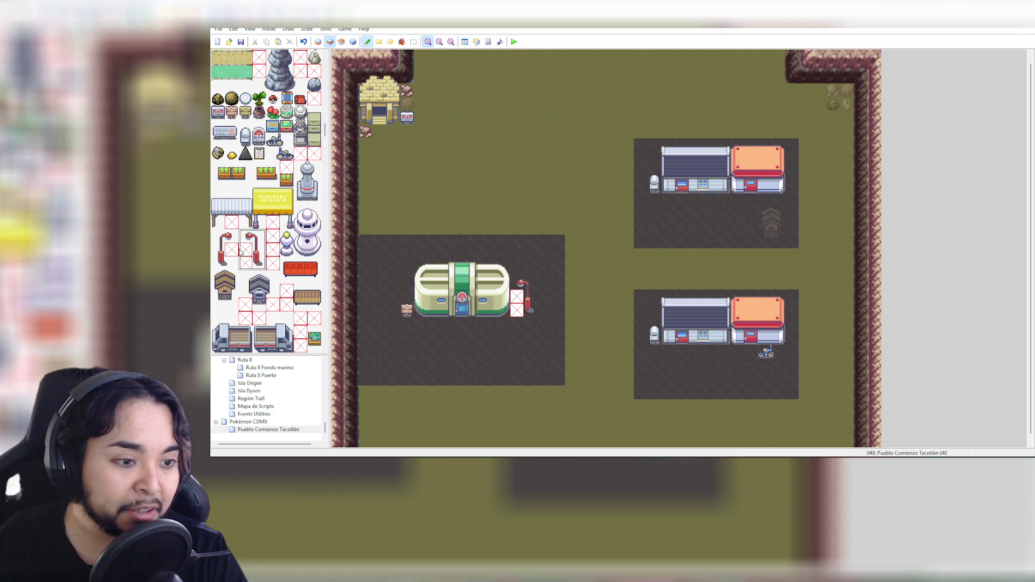
With the other lamp-post variant, place lamps right of both marts and redo the Pokémon Center one
{"action": "left_click_drag", "start_coordinate": [230, 241], "coordinate": [226, 264]}
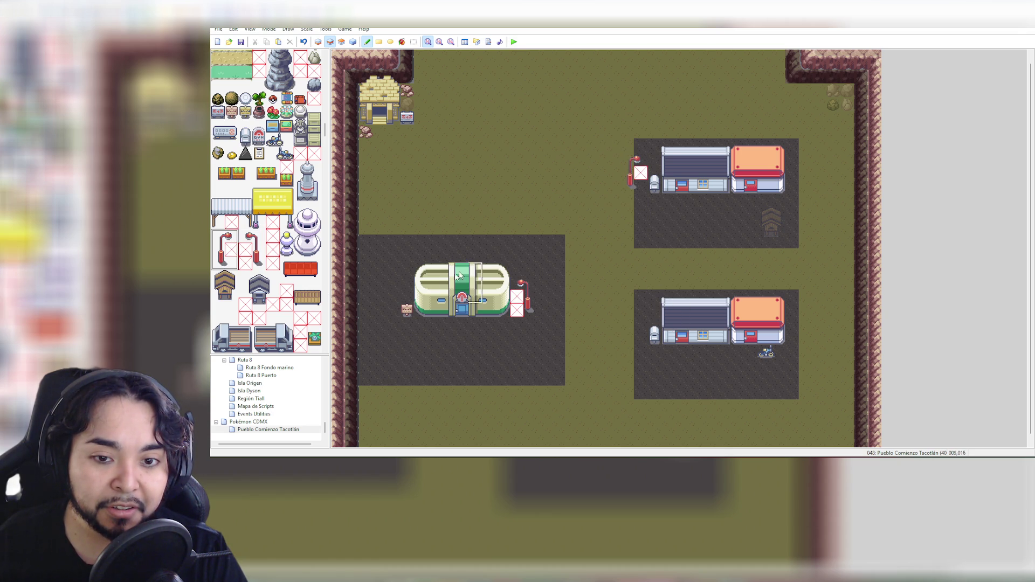
{"action": "left_click", "coordinate": [643, 164]}
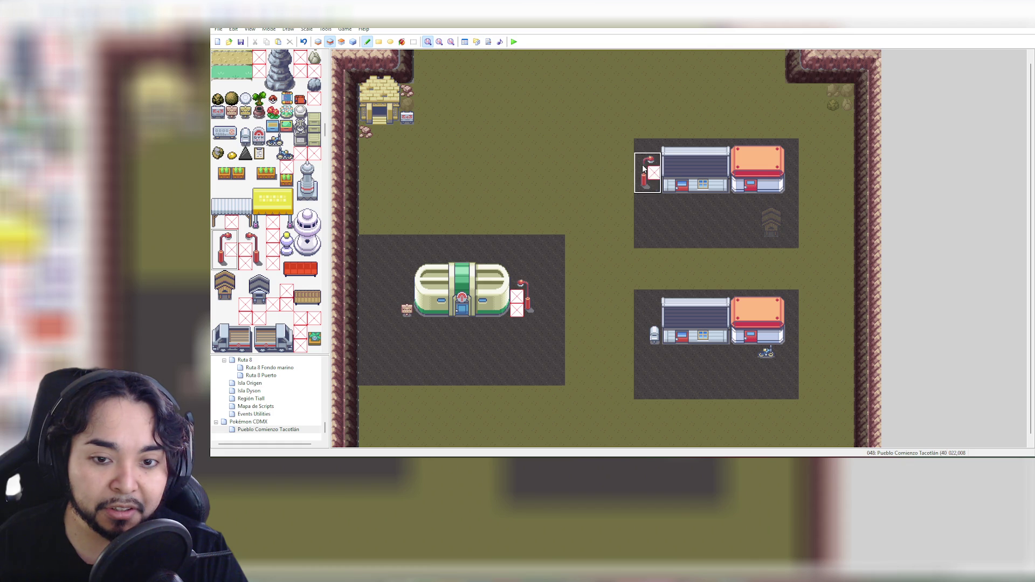
{"action": "key", "text": "ctrl+z"}
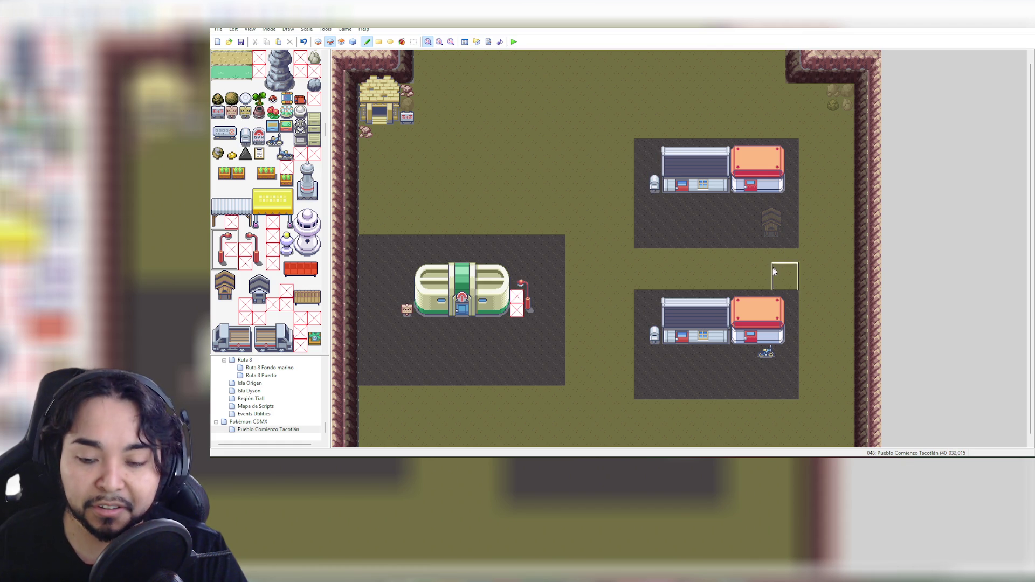
{"action": "left_click", "coordinate": [794, 157]}
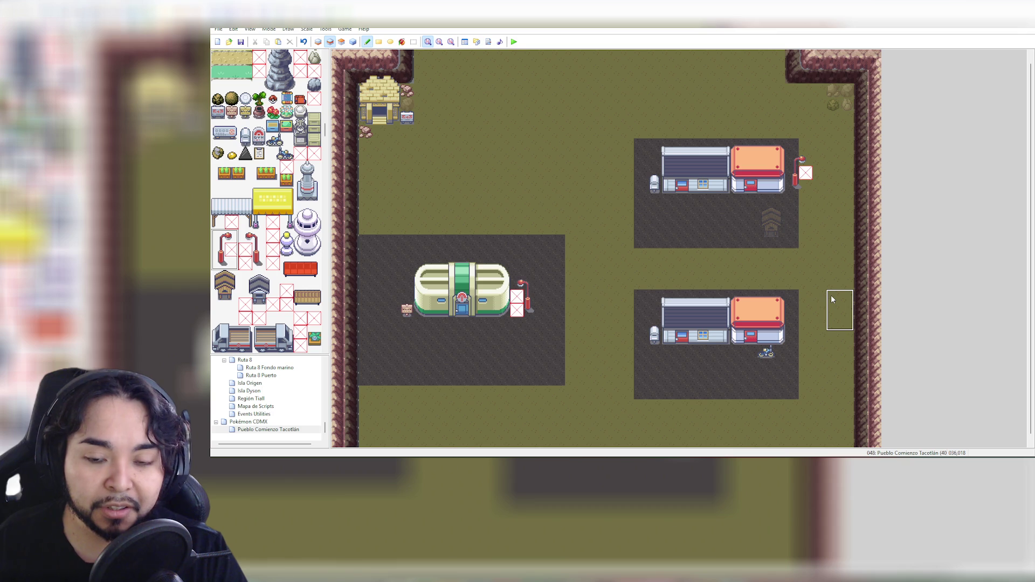
{"action": "left_click", "coordinate": [521, 291]}
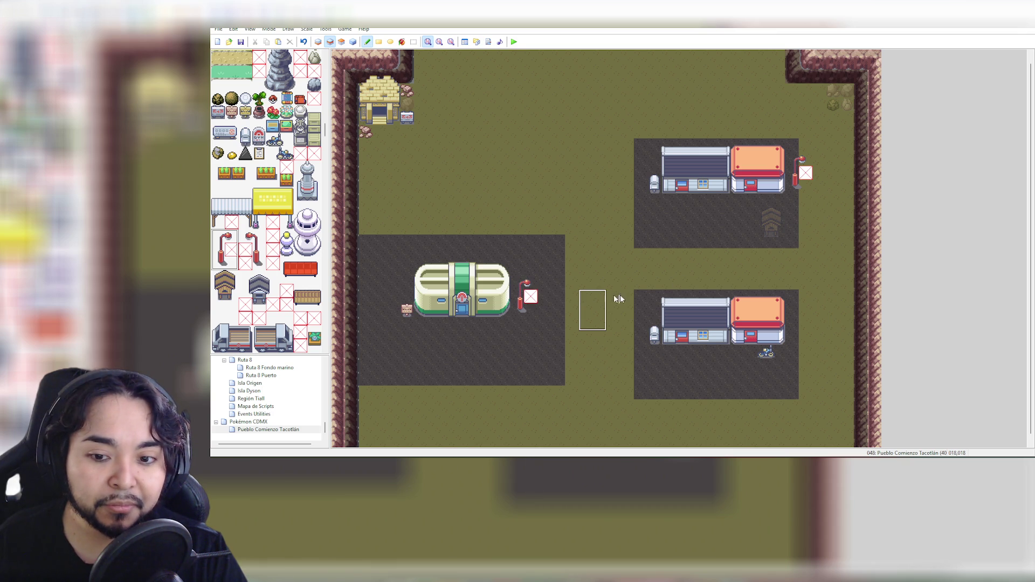
{"action": "left_click", "coordinate": [792, 309]}
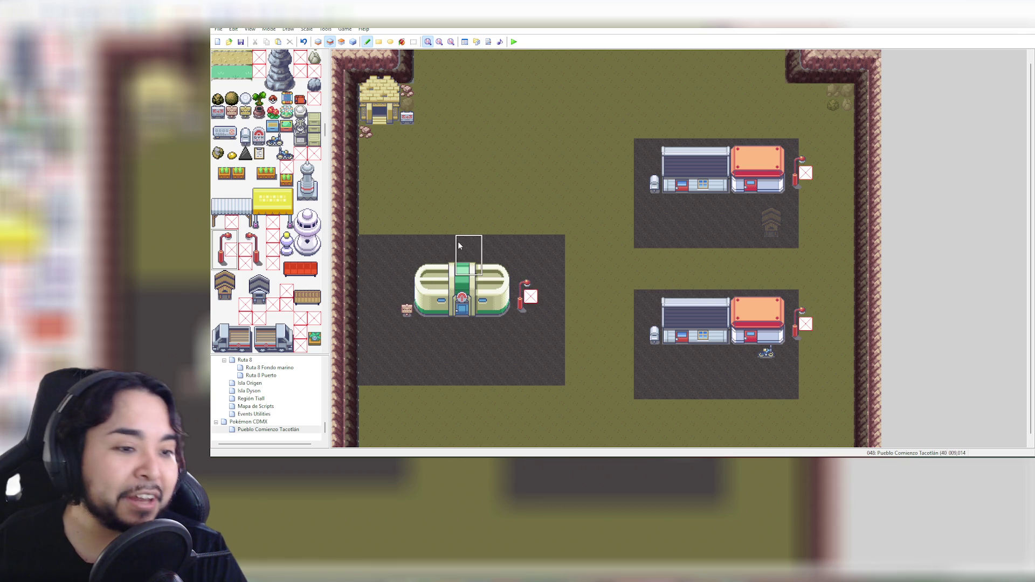
{"action": "scroll", "coordinate": [300, 248], "scroll_direction": "down", "scroll_amount": 3}
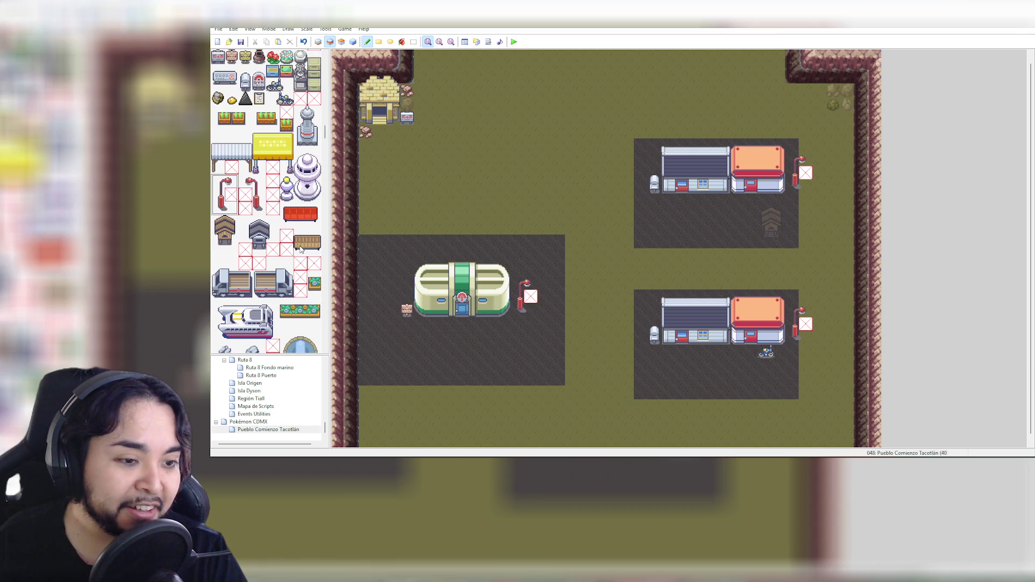
{"action": "scroll", "coordinate": [301, 249], "scroll_direction": "down", "scroll_amount": 2}
{"action": "scroll", "coordinate": [300, 249], "scroll_direction": "down", "scroll_amount": 2}
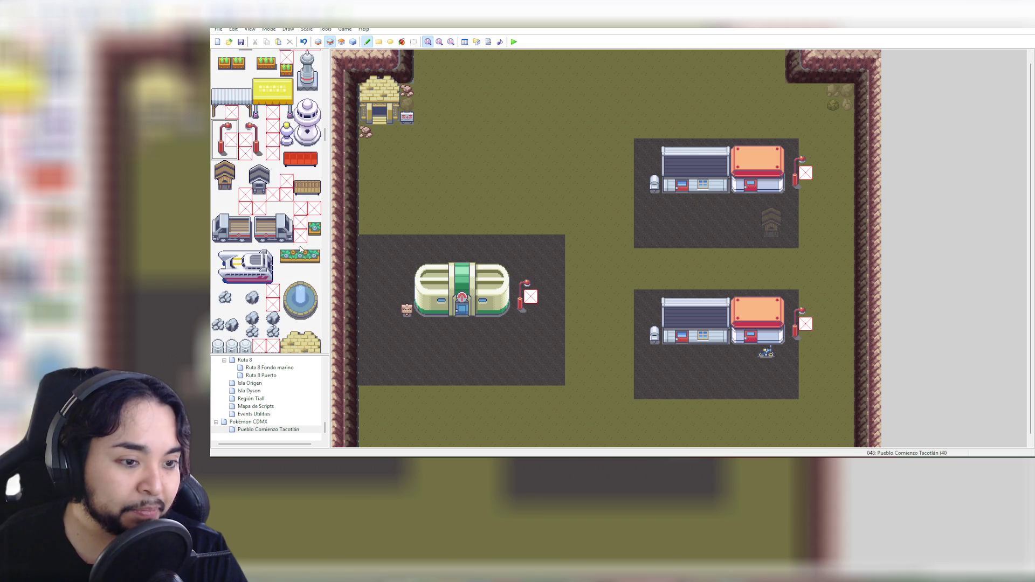
{"action": "scroll", "coordinate": [308, 250], "scroll_direction": "down", "scroll_amount": 2}
{"action": "scroll", "coordinate": [308, 251], "scroll_direction": "down", "scroll_amount": 2}
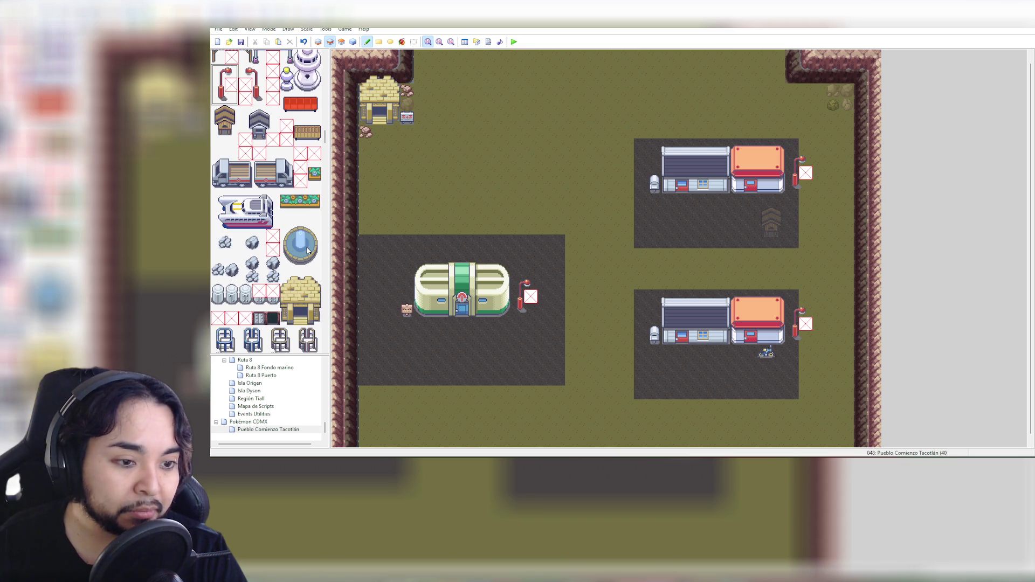
{"action": "scroll", "coordinate": [308, 251], "scroll_direction": "down", "scroll_amount": 2}
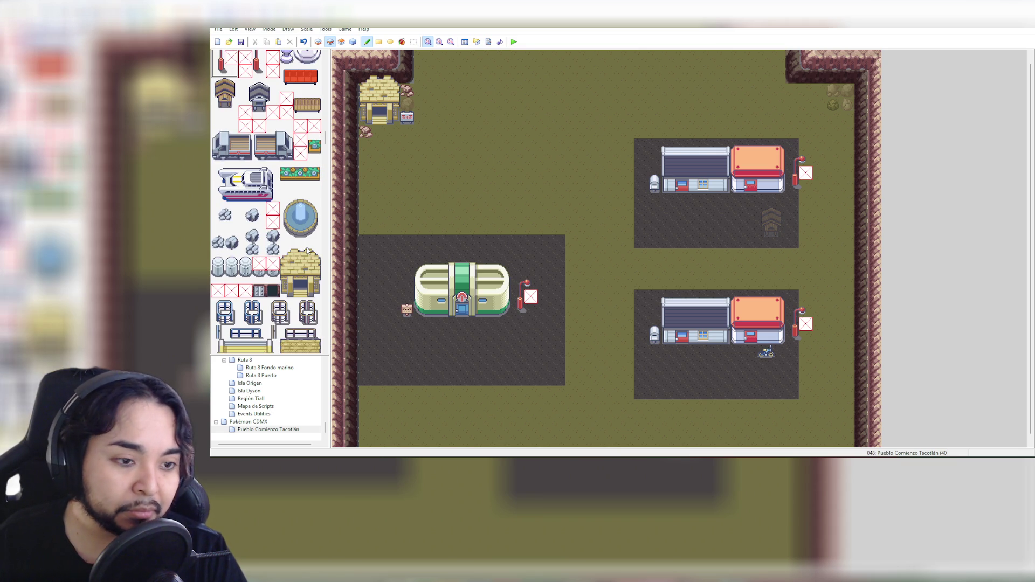
{"action": "scroll", "coordinate": [308, 251], "scroll_direction": "down", "scroll_amount": 4}
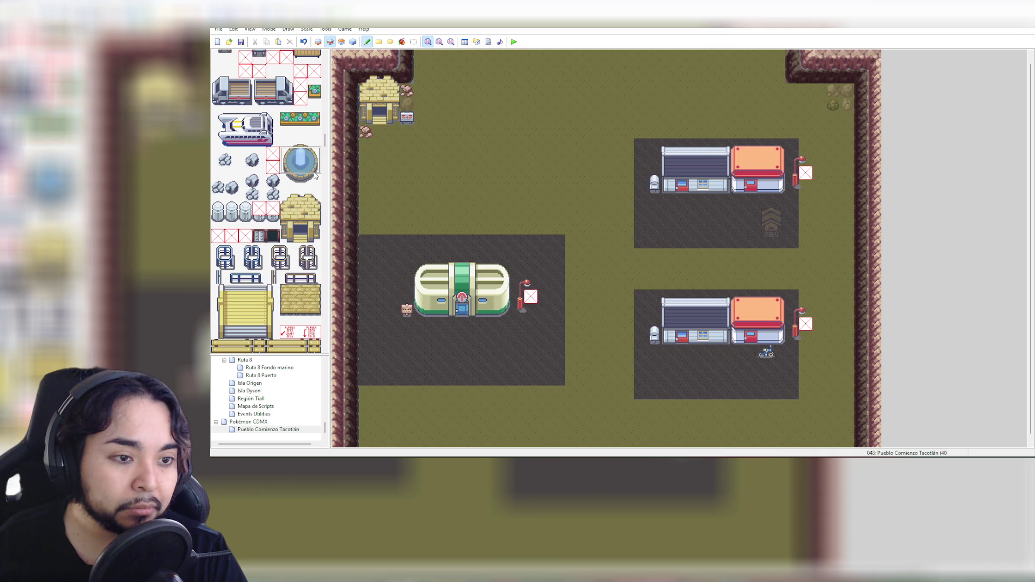
{"action": "left_click_drag", "start_coordinate": [284, 137], "coordinate": [317, 181]}
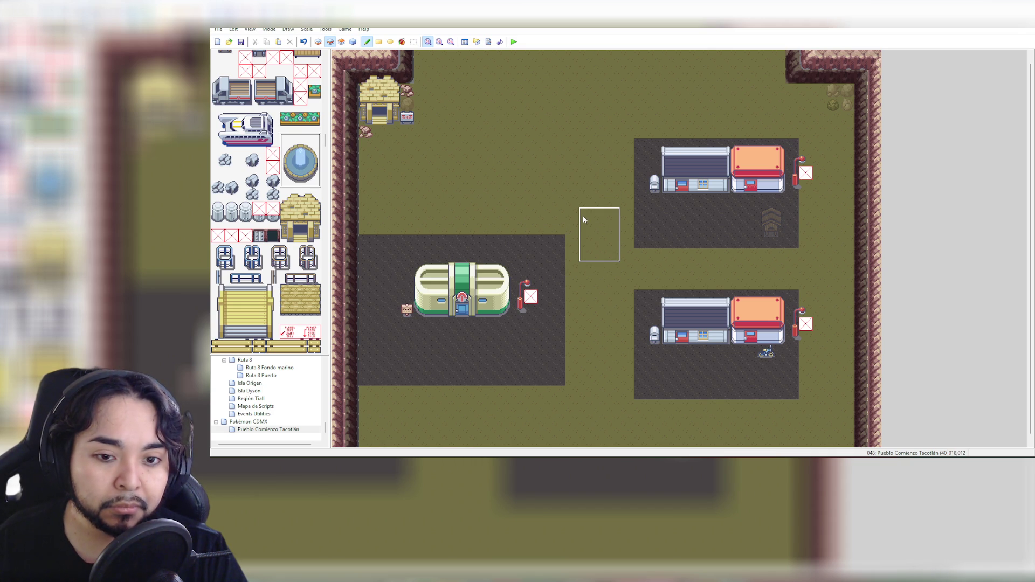
{"action": "left_click", "coordinate": [583, 216]}
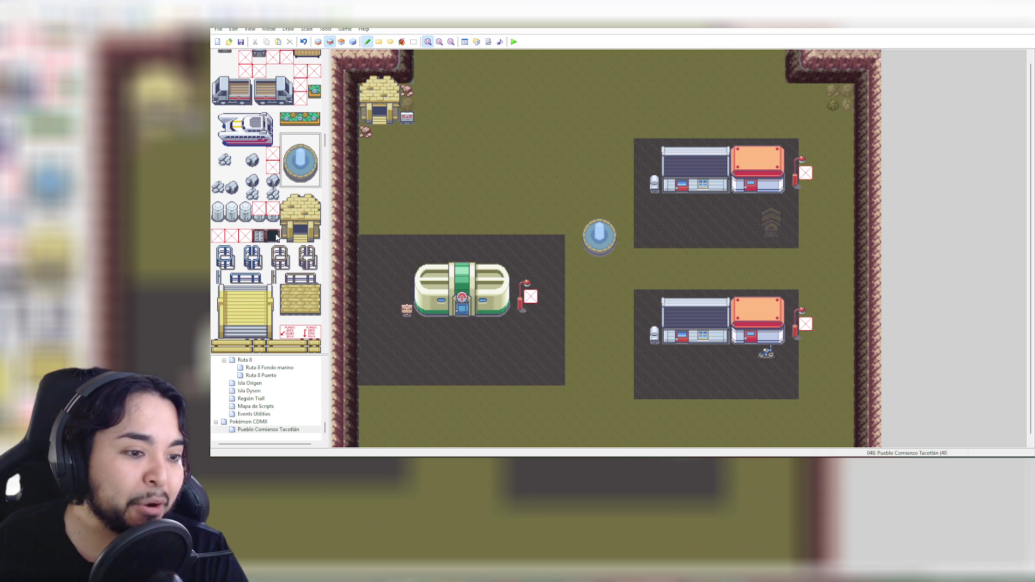
{"action": "key", "text": "ctrl+z"}
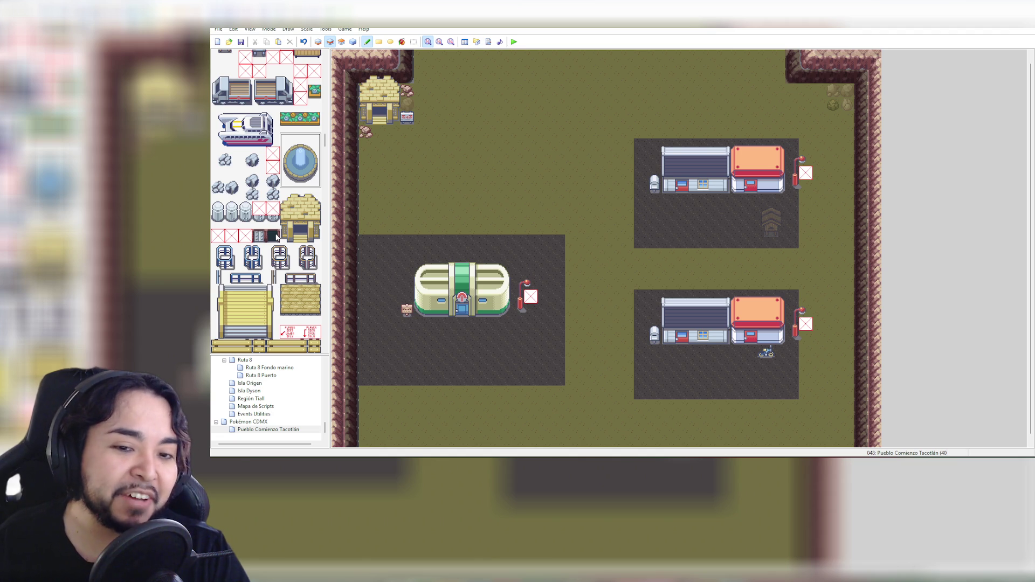
Scroll the tileset past the building tiles to reach the market stall and fountain decorations
{"action": "scroll", "coordinate": [279, 254], "scroll_direction": "down", "scroll_amount": 3}
{"action": "scroll", "coordinate": [279, 253], "scroll_direction": "down", "scroll_amount": 3}
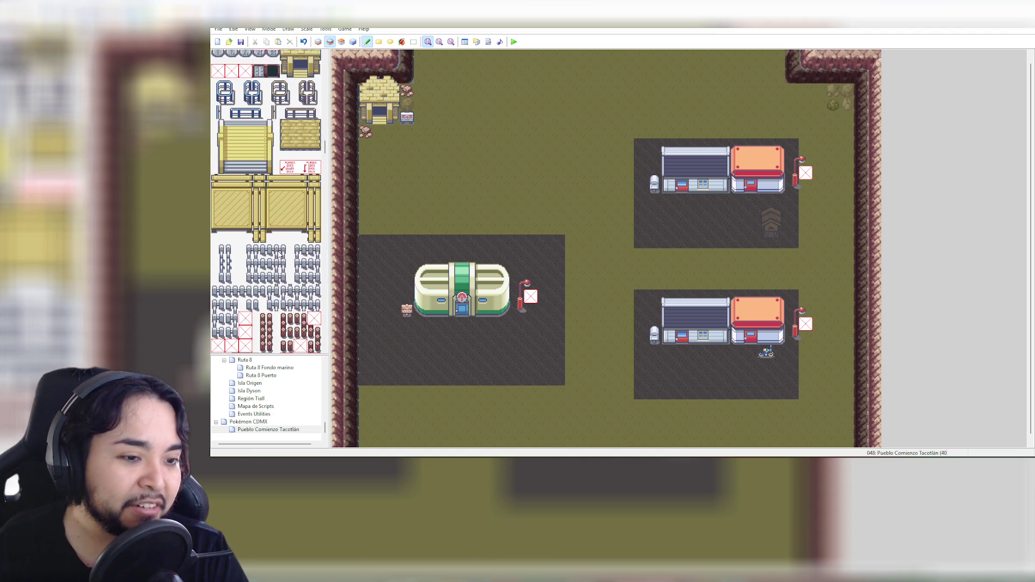
{"action": "scroll", "coordinate": [280, 254], "scroll_direction": "down", "scroll_amount": 1}
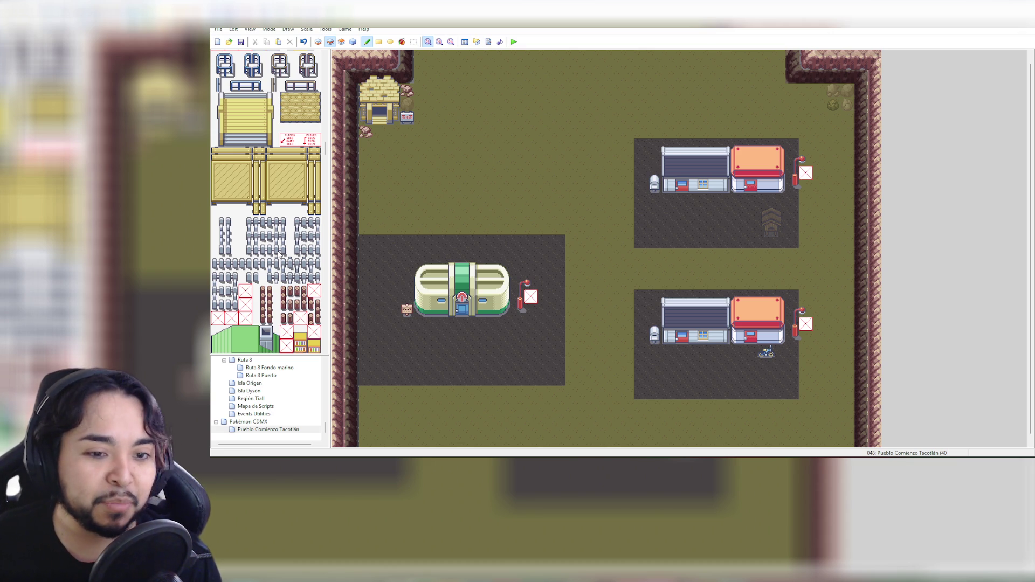
{"action": "scroll", "coordinate": [269, 242], "scroll_direction": "down", "scroll_amount": 5}
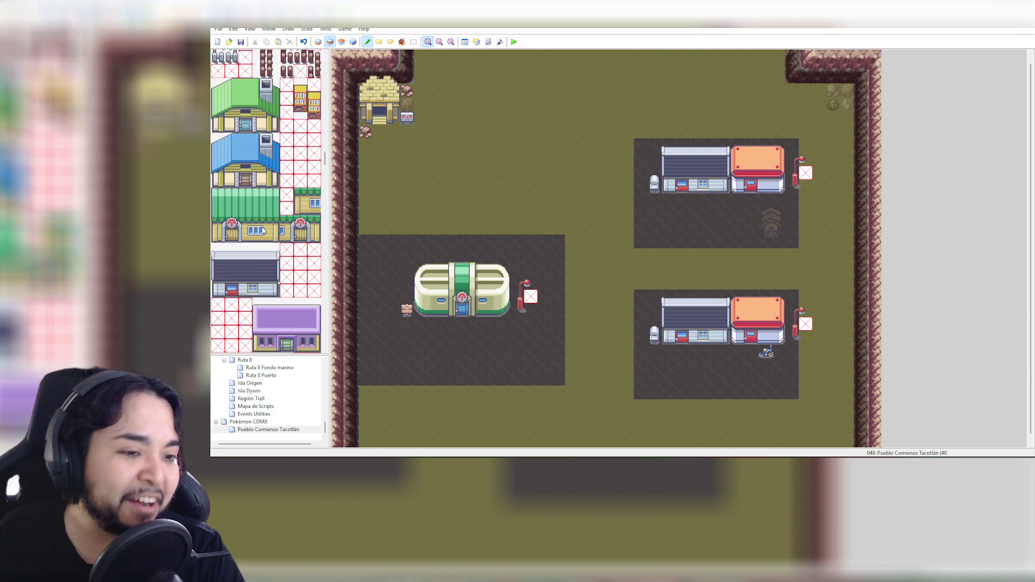
{"action": "scroll", "coordinate": [263, 230], "scroll_direction": "down", "scroll_amount": 6}
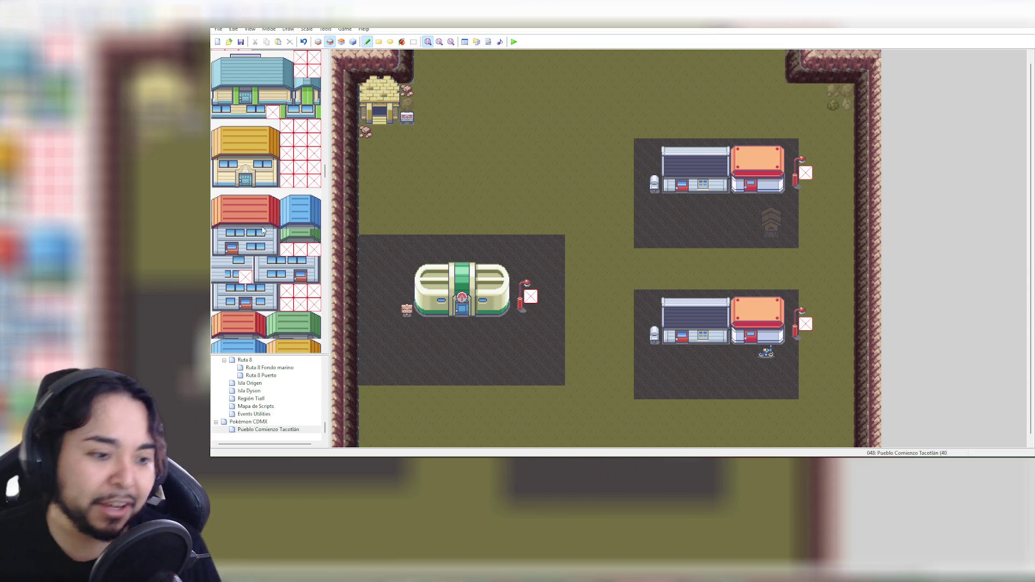
{"action": "scroll", "coordinate": [269, 224], "scroll_direction": "down", "scroll_amount": 6}
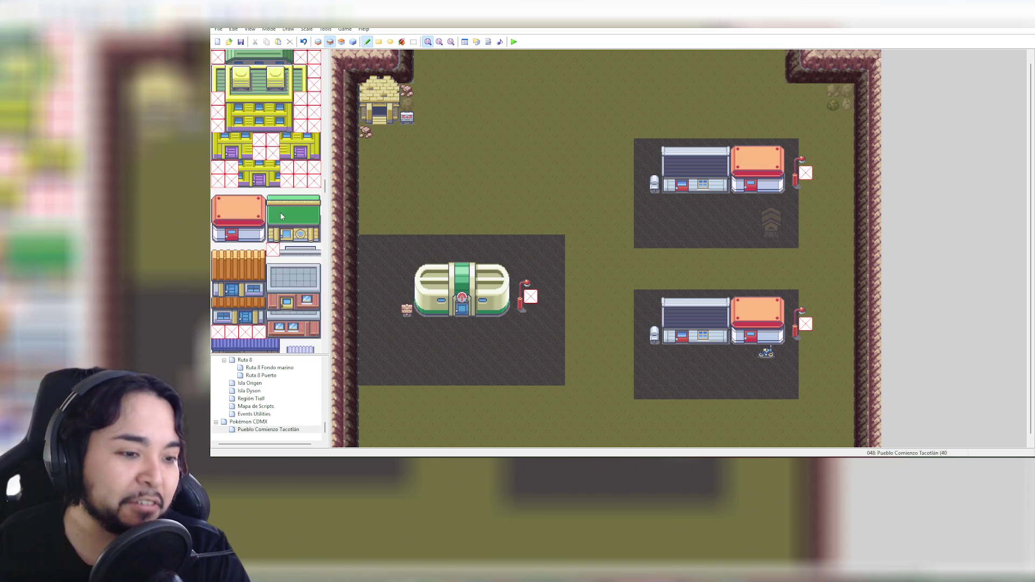
{"action": "scroll", "coordinate": [281, 215], "scroll_direction": "down", "scroll_amount": 5}
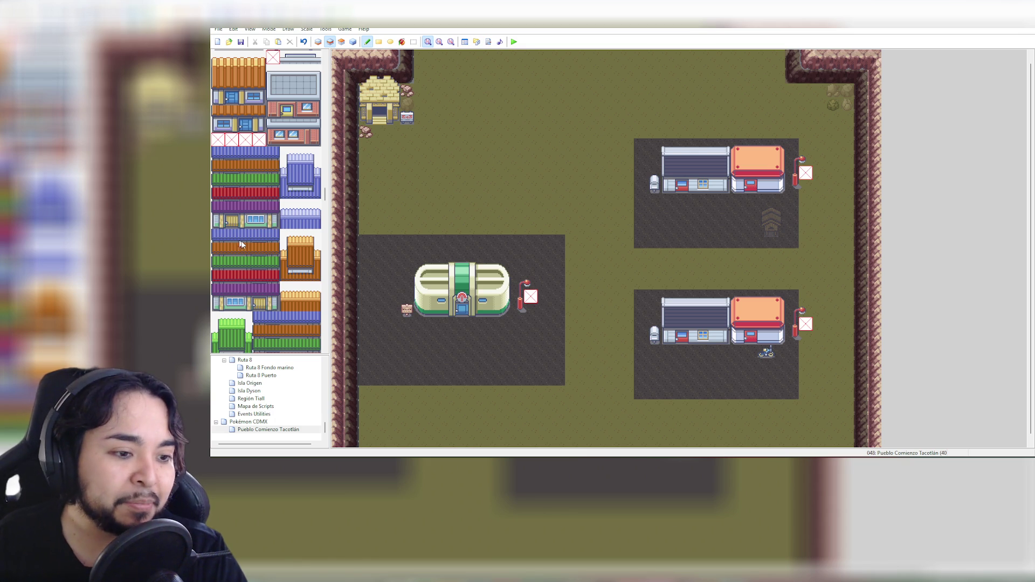
{"action": "scroll", "coordinate": [264, 250], "scroll_direction": "down", "scroll_amount": 3}
{"action": "scroll", "coordinate": [264, 250], "scroll_direction": "down", "scroll_amount": 5}
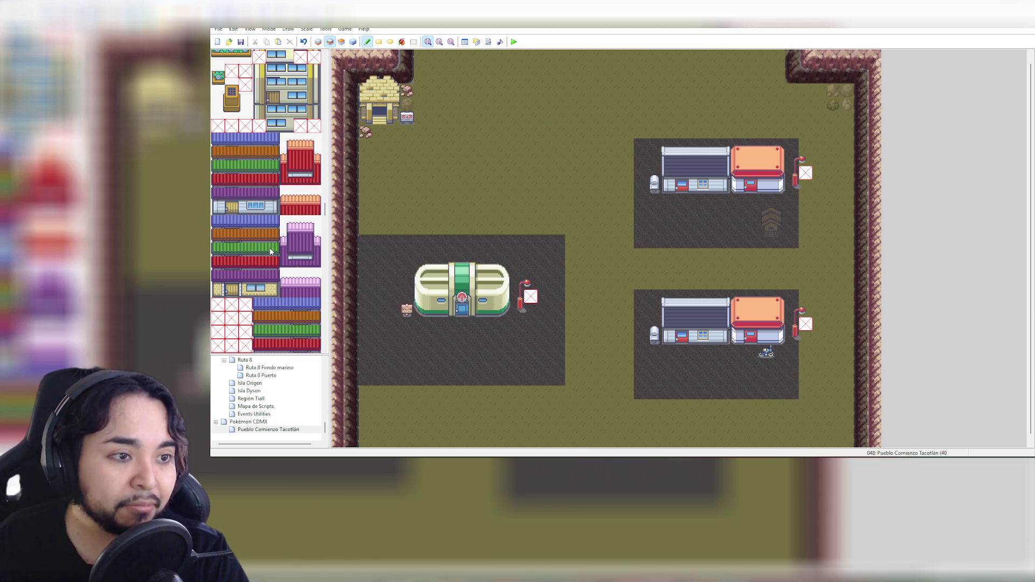
{"action": "scroll", "coordinate": [271, 251], "scroll_direction": "down", "scroll_amount": 10}
{"action": "scroll", "coordinate": [270, 251], "scroll_direction": "down", "scroll_amount": 5}
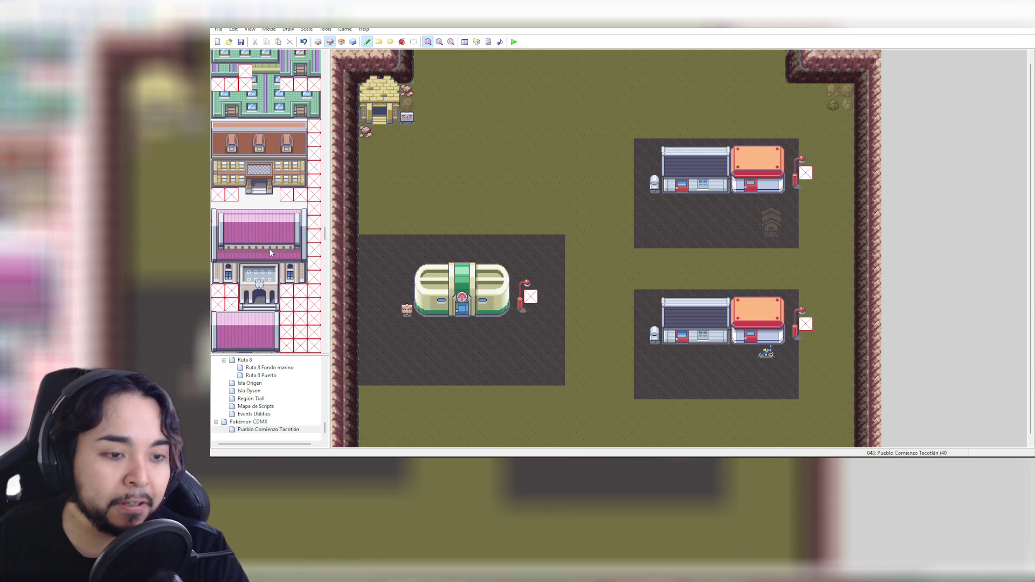
{"action": "scroll", "coordinate": [270, 252], "scroll_direction": "down", "scroll_amount": 2}
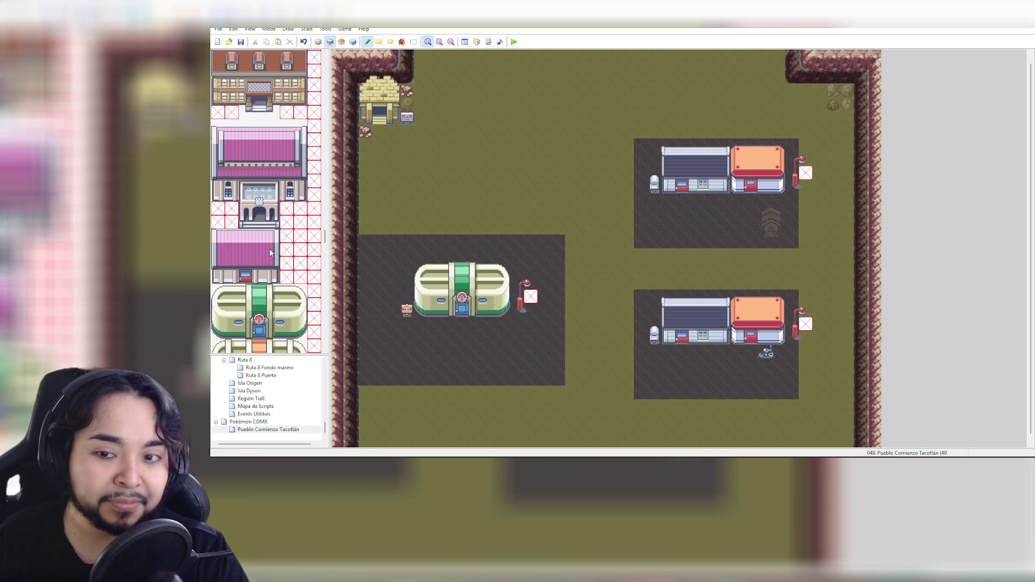
{"action": "scroll", "coordinate": [271, 253], "scroll_direction": "down", "scroll_amount": 10}
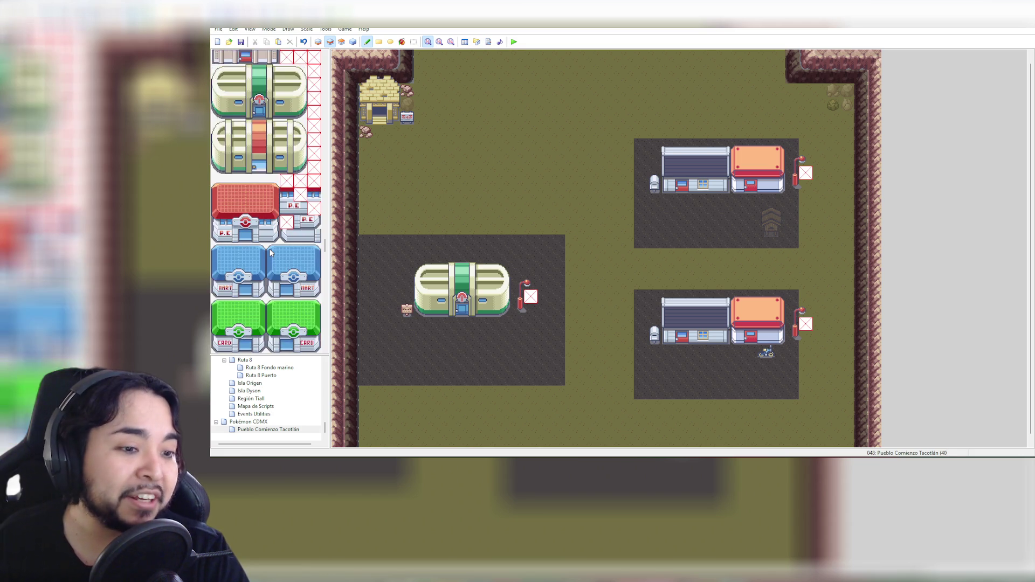
{"action": "scroll", "coordinate": [271, 253], "scroll_direction": "down", "scroll_amount": 3}
{"action": "scroll", "coordinate": [271, 252], "scroll_direction": "up", "scroll_amount": 3}
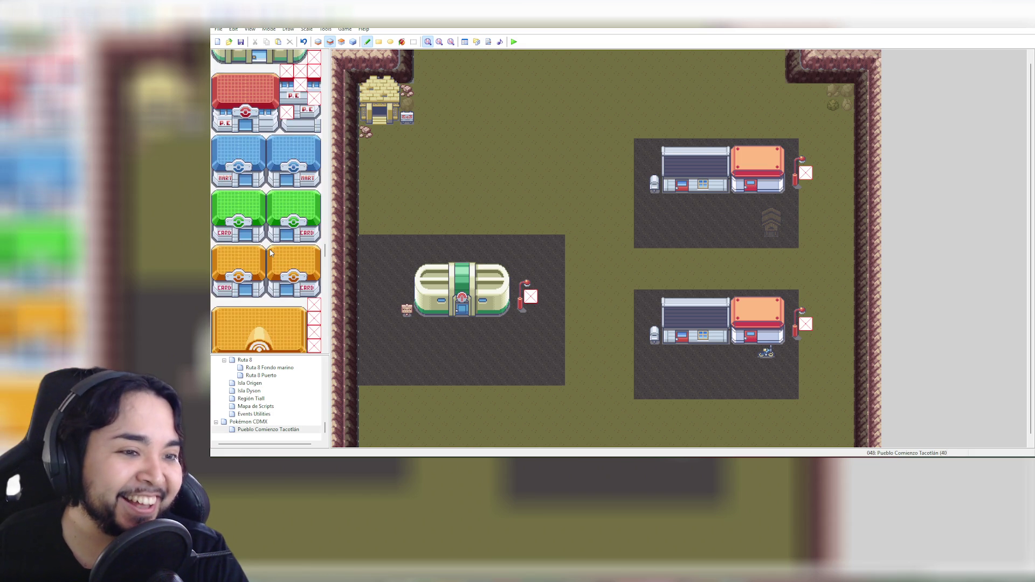
{"action": "scroll", "coordinate": [271, 252], "scroll_direction": "up", "scroll_amount": 2}
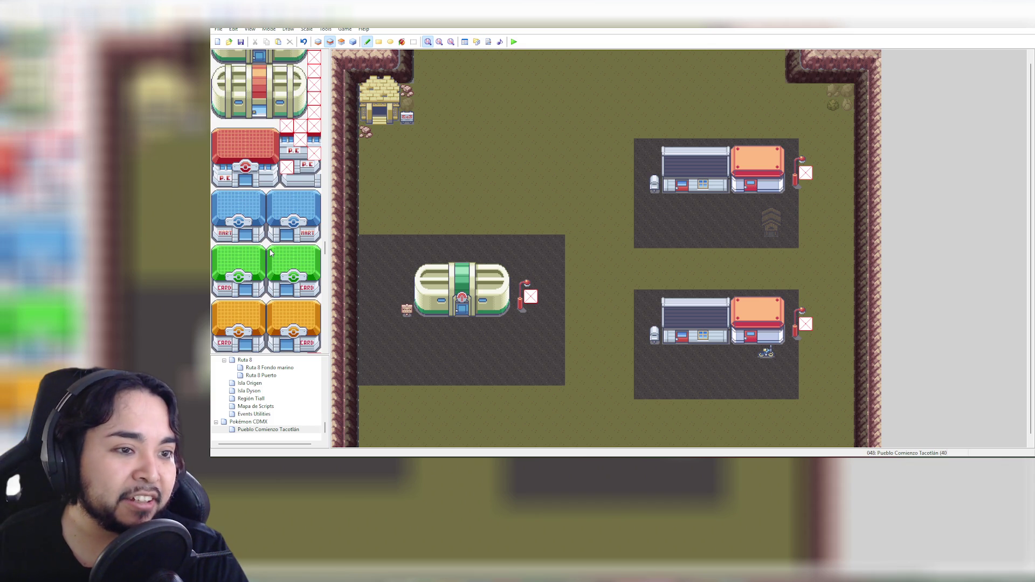
{"action": "scroll", "coordinate": [270, 252], "scroll_direction": "down", "scroll_amount": 6}
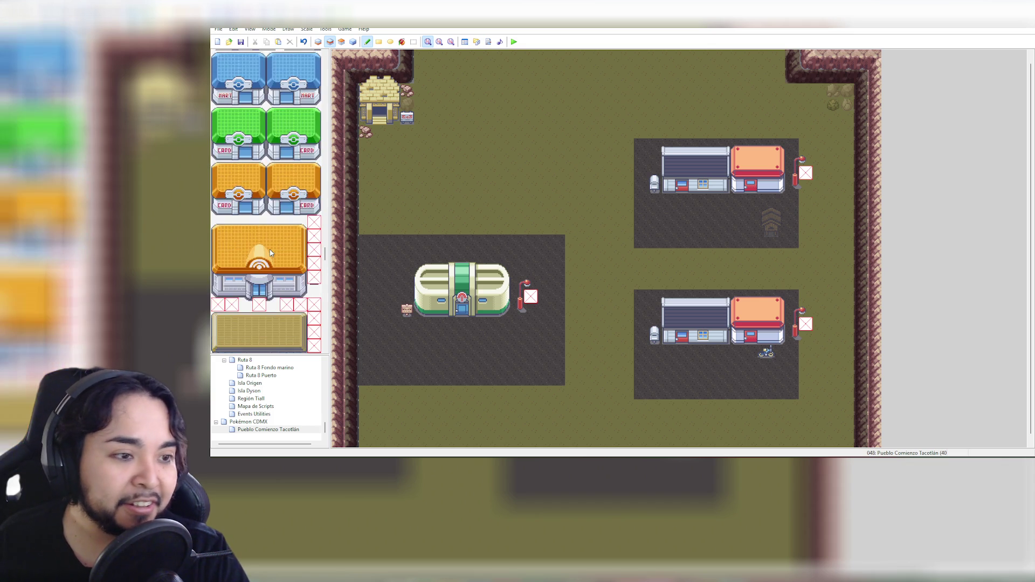
{"action": "scroll", "coordinate": [270, 252], "scroll_direction": "down", "scroll_amount": 1}
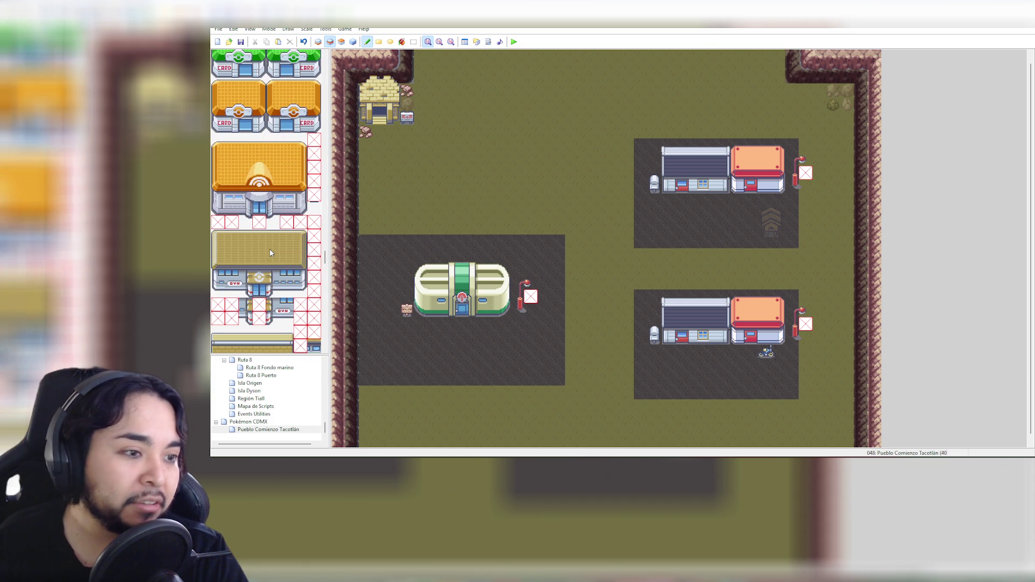
{"action": "scroll", "coordinate": [270, 253], "scroll_direction": "down", "scroll_amount": 1}
{"action": "scroll", "coordinate": [271, 252], "scroll_direction": "down", "scroll_amount": 8}
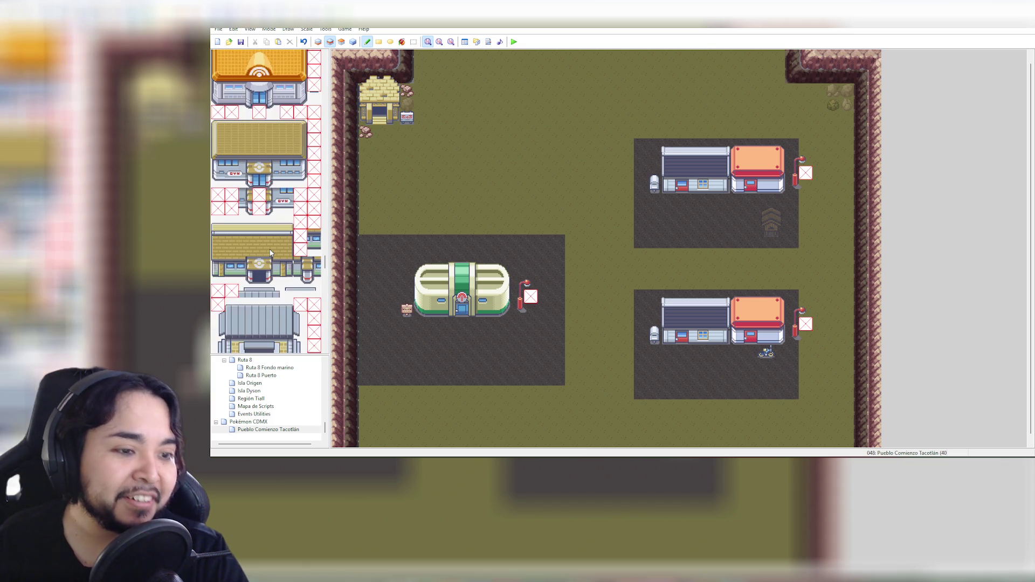
{"action": "scroll", "coordinate": [271, 252], "scroll_direction": "down", "scroll_amount": 6}
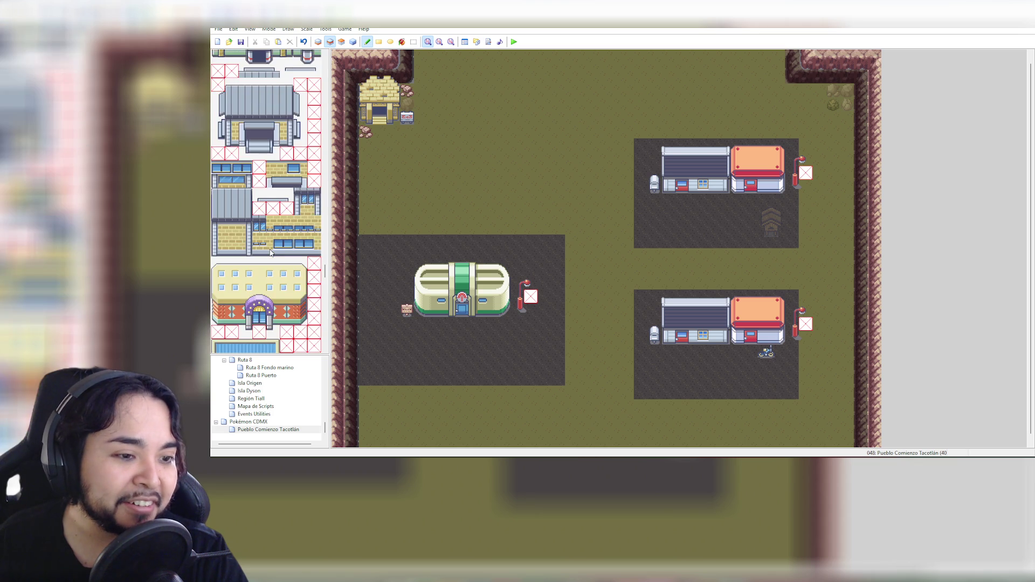
{"action": "scroll", "coordinate": [271, 252], "scroll_direction": "down", "scroll_amount": 2}
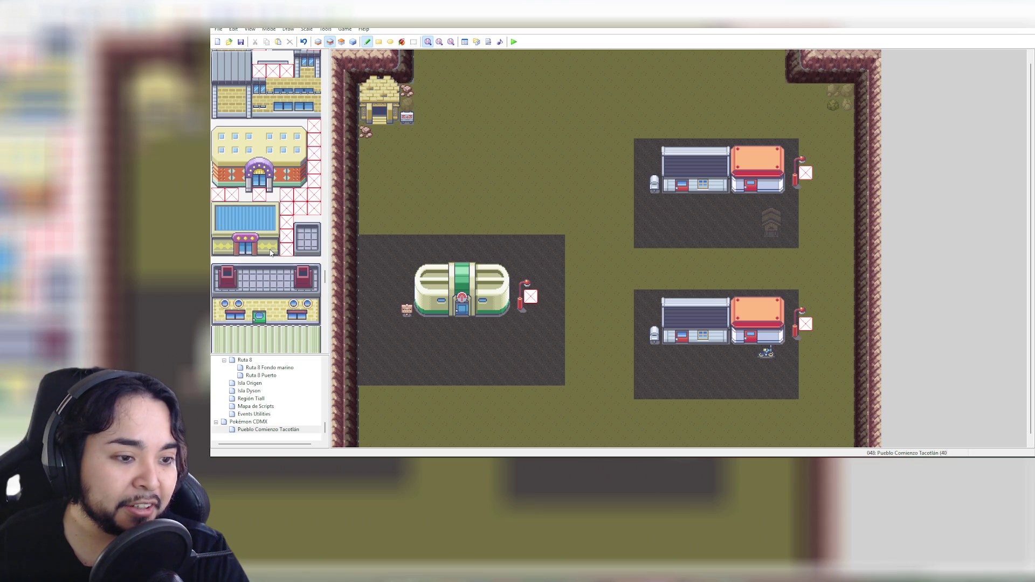
{"action": "scroll", "coordinate": [271, 252], "scroll_direction": "down", "scroll_amount": 2}
{"action": "scroll", "coordinate": [271, 252], "scroll_direction": "down", "scroll_amount": 1}
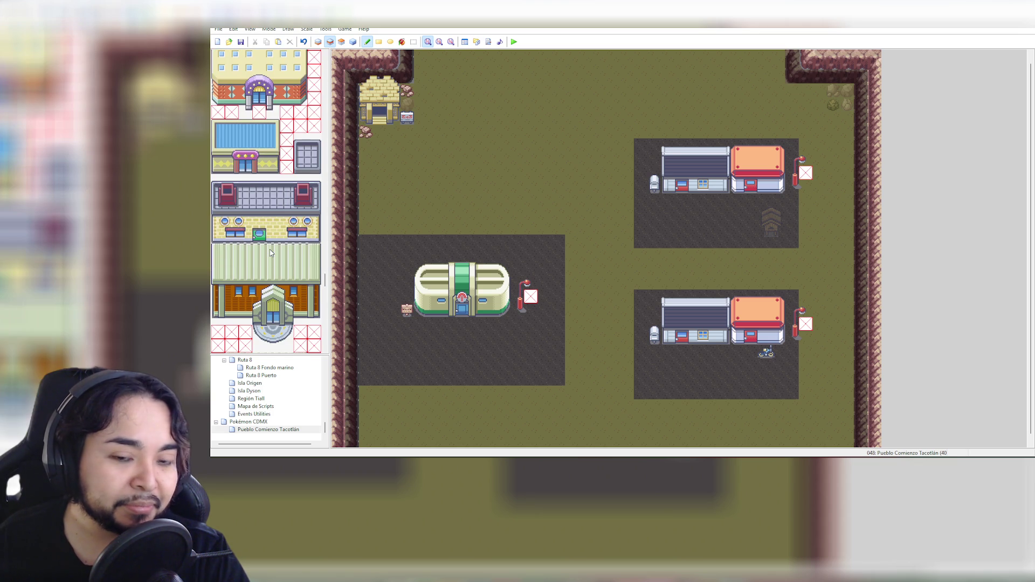
{"action": "scroll", "coordinate": [270, 252], "scroll_direction": "down", "scroll_amount": 5}
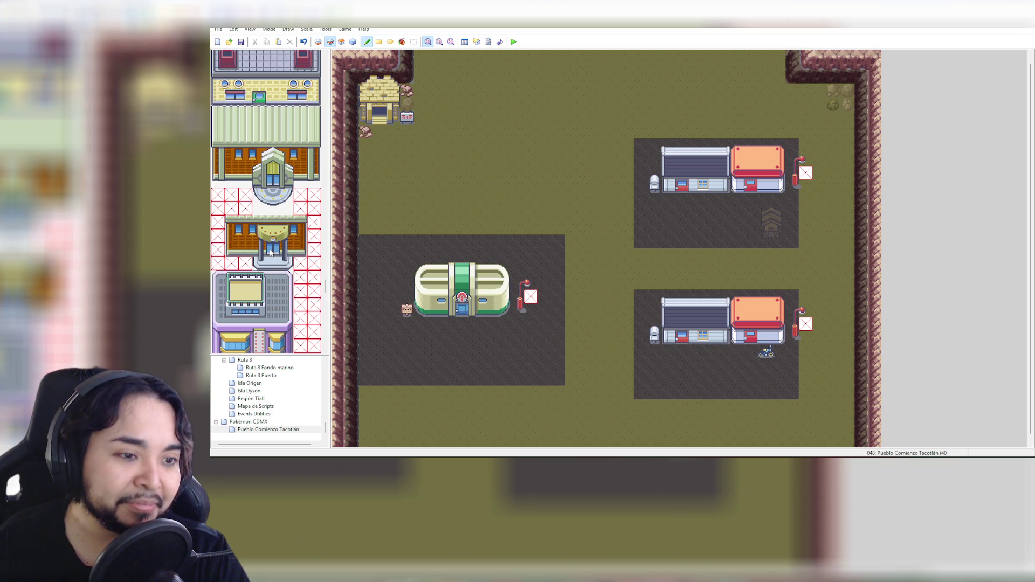
{"action": "scroll", "coordinate": [271, 252], "scroll_direction": "down", "scroll_amount": 3}
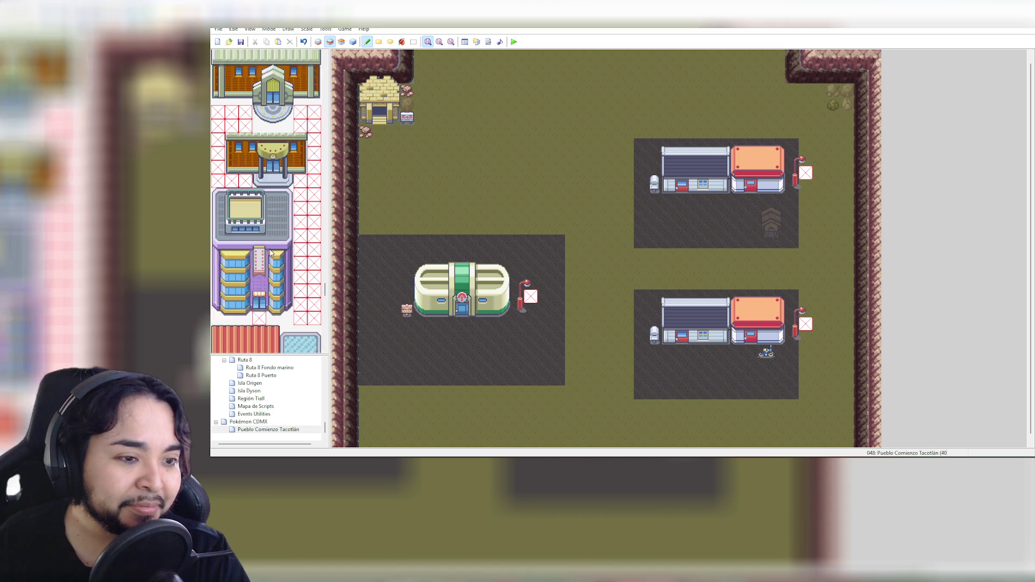
{"action": "scroll", "coordinate": [271, 252], "scroll_direction": "down", "scroll_amount": 1}
{"action": "scroll", "coordinate": [271, 252], "scroll_direction": "down", "scroll_amount": 10}
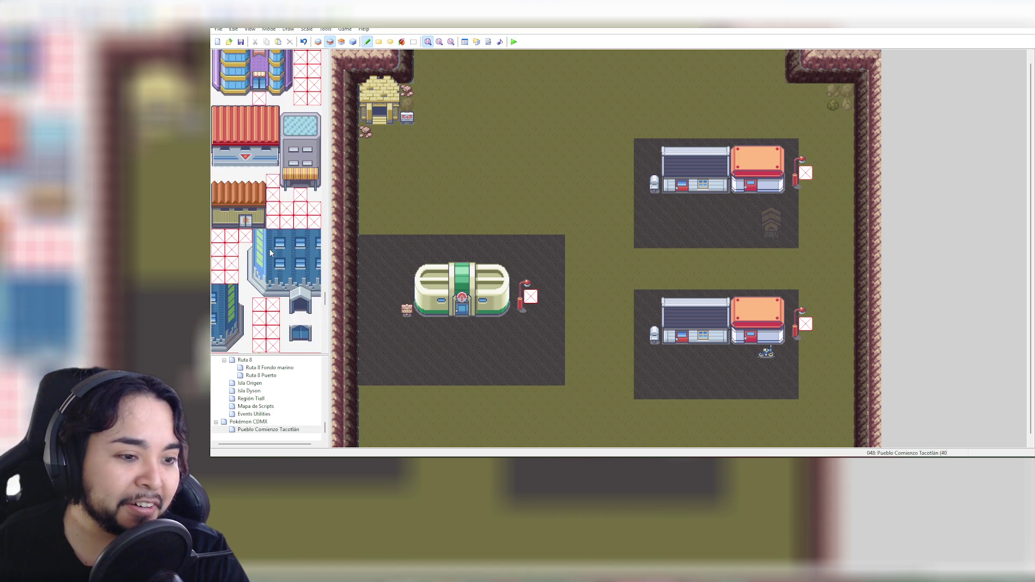
{"action": "scroll", "coordinate": [271, 253], "scroll_direction": "down", "scroll_amount": 4}
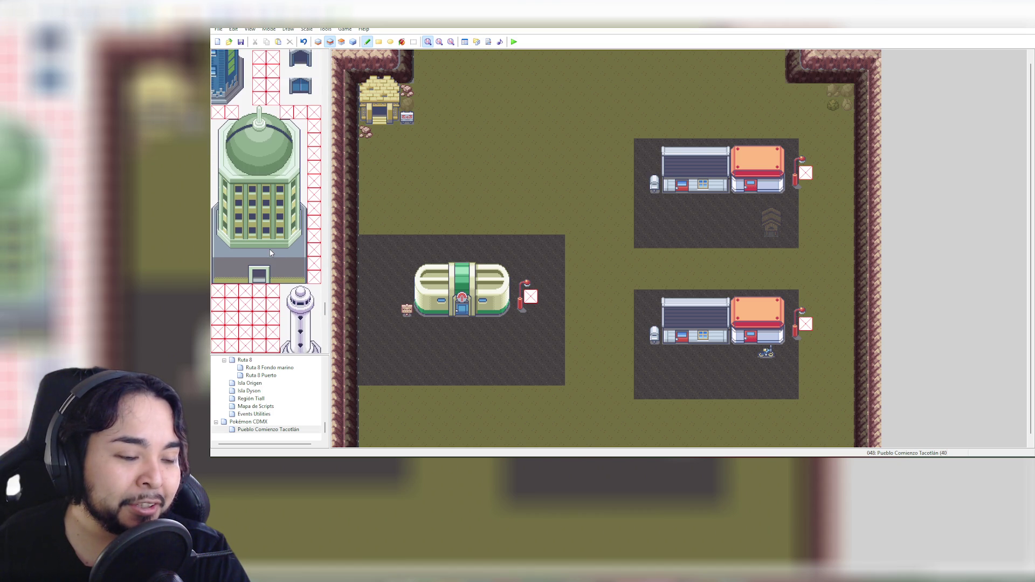
{"action": "scroll", "coordinate": [270, 252], "scroll_direction": "down", "scroll_amount": 4}
{"action": "scroll", "coordinate": [271, 253], "scroll_direction": "down", "scroll_amount": 5}
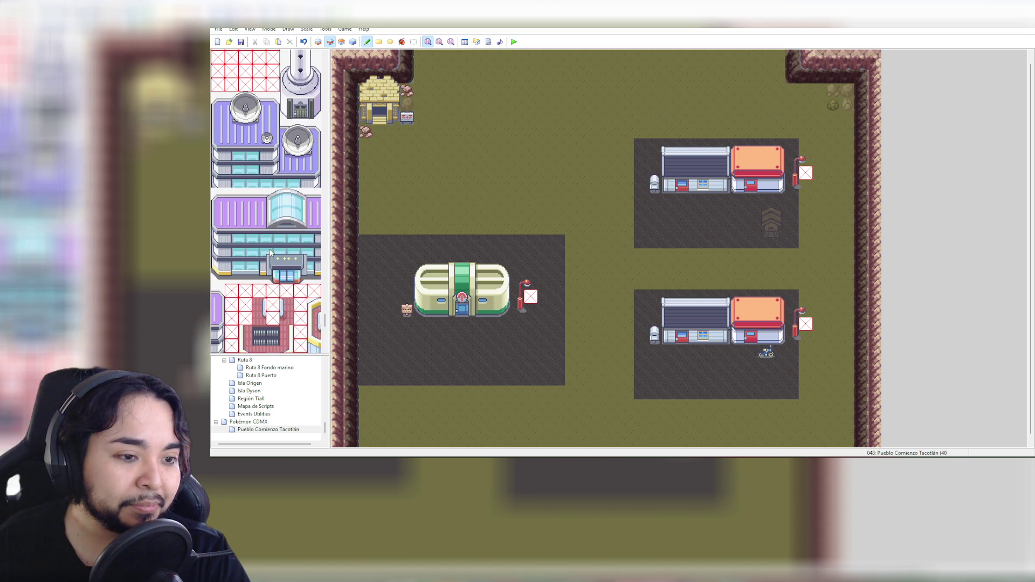
{"action": "mouse_move", "coordinate": [325, 322]}
{"action": "left_mouse_down"}
{"action": "mouse_move", "coordinate": [326, 119]}
{"action": "mouse_move", "coordinate": [330, 138]}
{"action": "left_mouse_up"}
{"action": "scroll", "coordinate": [330, 138], "scroll_direction": "up", "scroll_amount": 1}
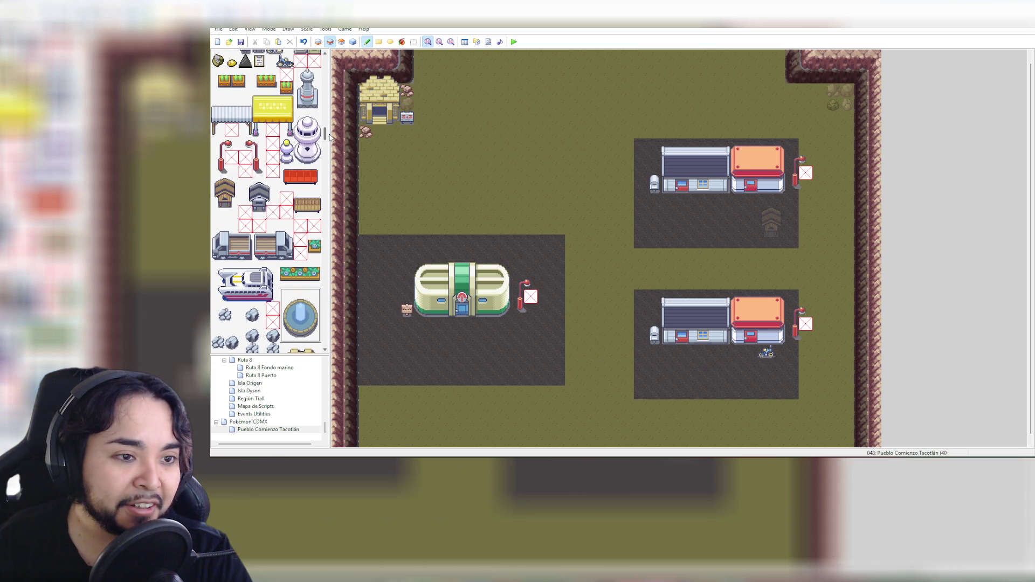
Place a yellow-awning stall near the top-left house, with a white-awning stall beside it
{"action": "scroll", "coordinate": [330, 138], "scroll_direction": "down", "scroll_amount": 1}
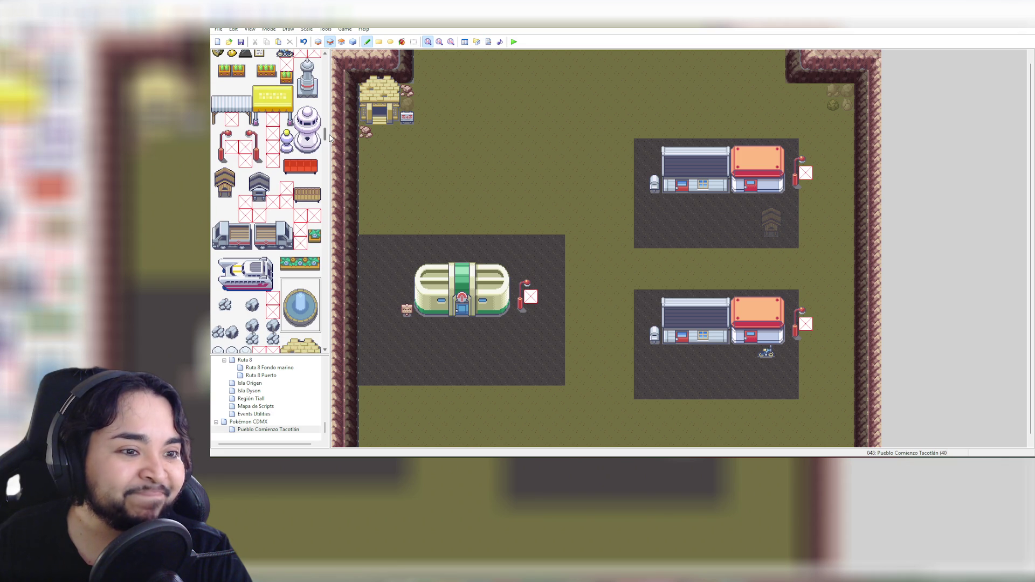
{"action": "left_click_drag", "start_coordinate": [255, 87], "coordinate": [289, 120]}
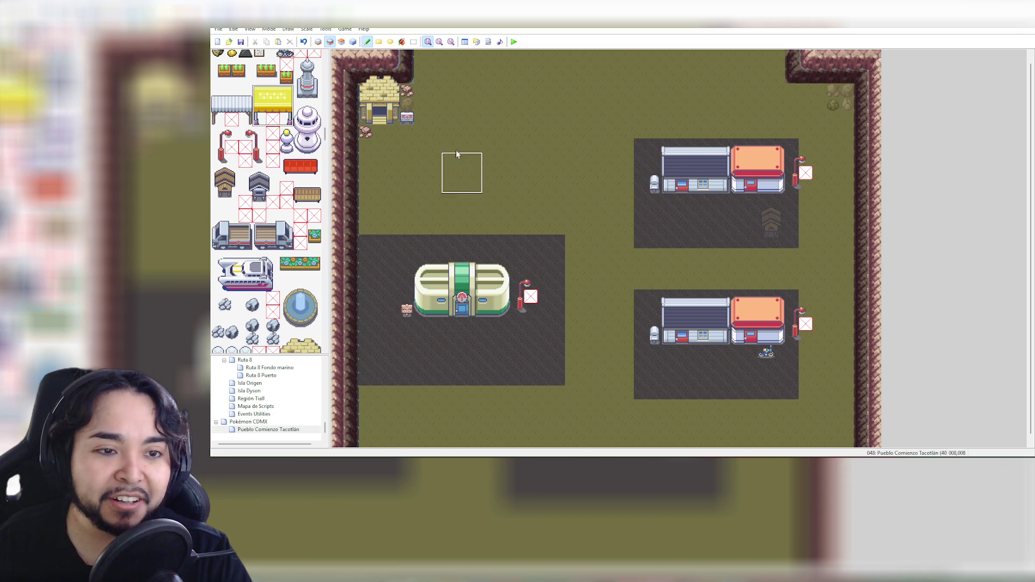
{"action": "left_click", "coordinate": [425, 128]}
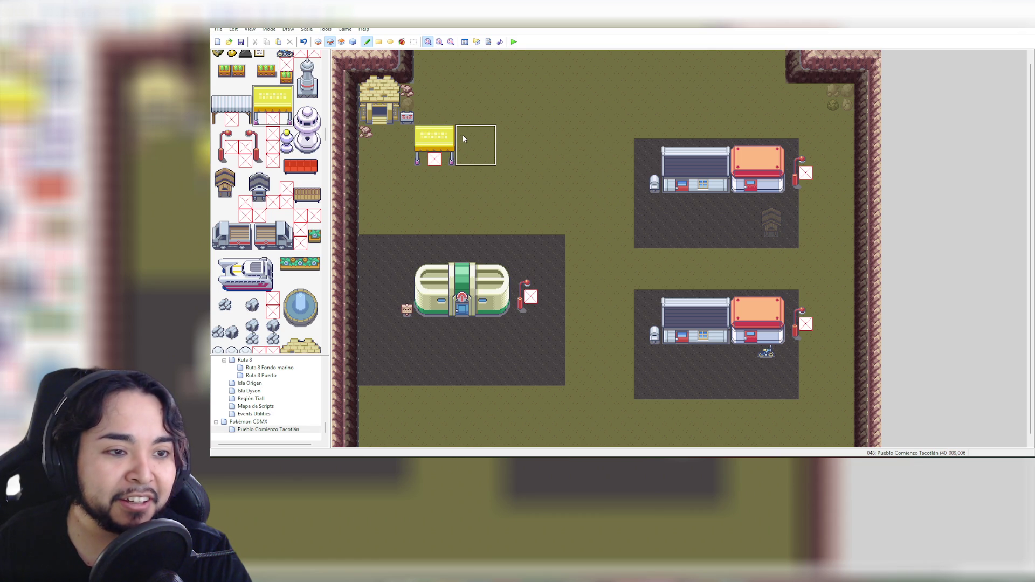
{"action": "left_click_drag", "start_coordinate": [215, 90], "coordinate": [247, 122]}
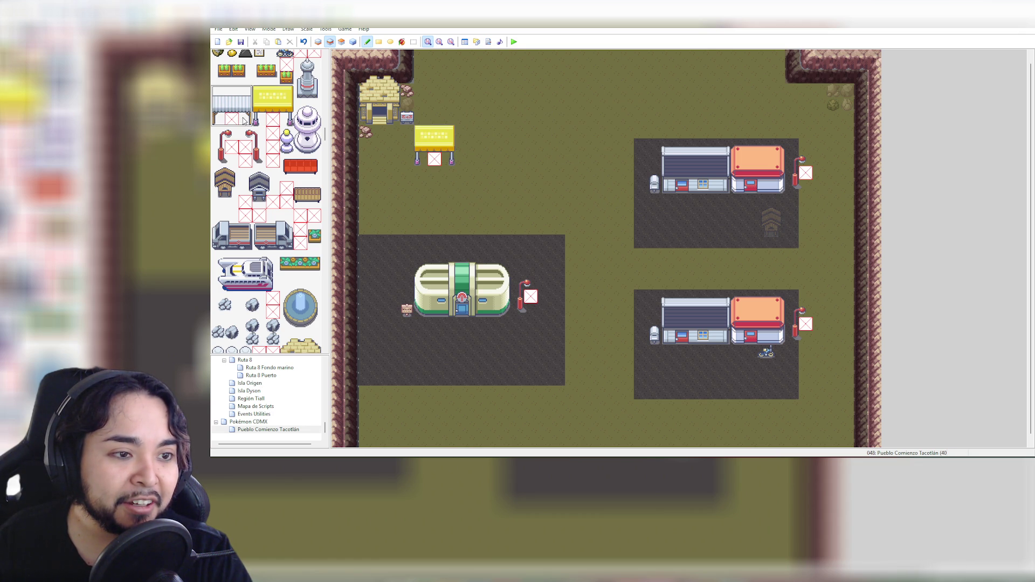
{"action": "left_click", "coordinate": [468, 136]}
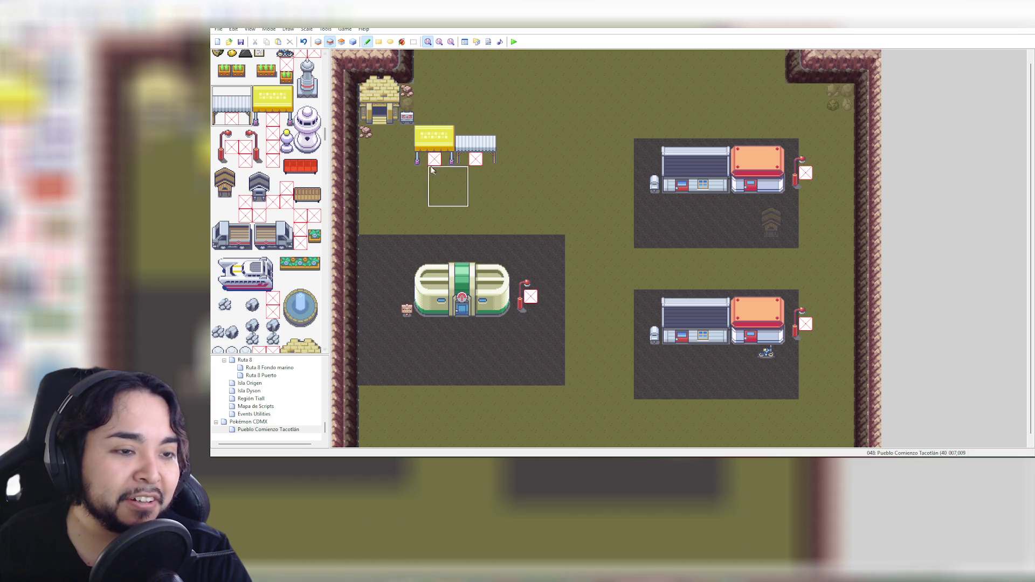
{"action": "scroll", "coordinate": [322, 60], "scroll_direction": "down", "scroll_amount": 3}
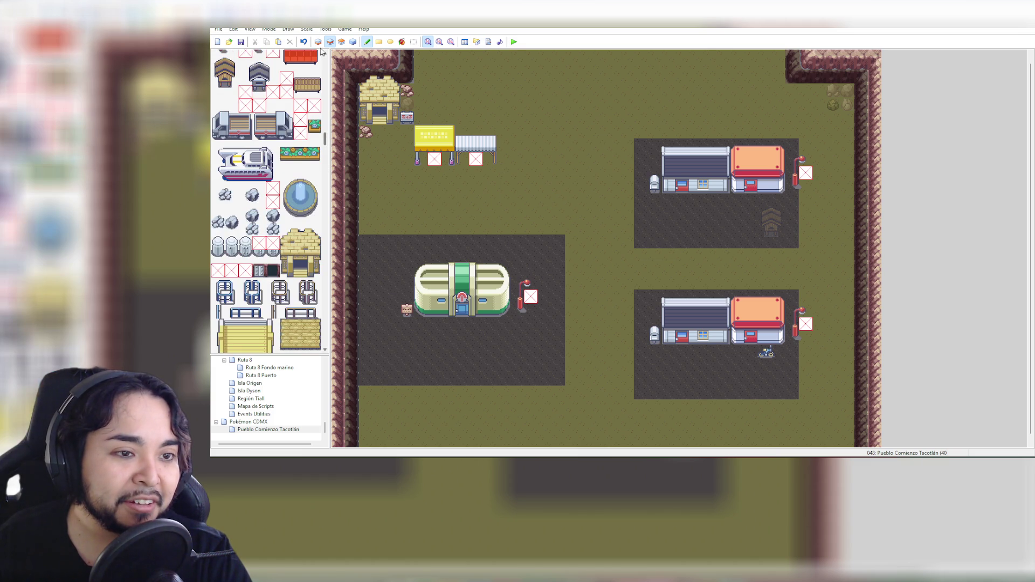
Paint ground over the red-X tiles under both stalls and beside the three lamp posts
{"action": "left_click_drag", "start_coordinate": [326, 135], "coordinate": [326, 54]}
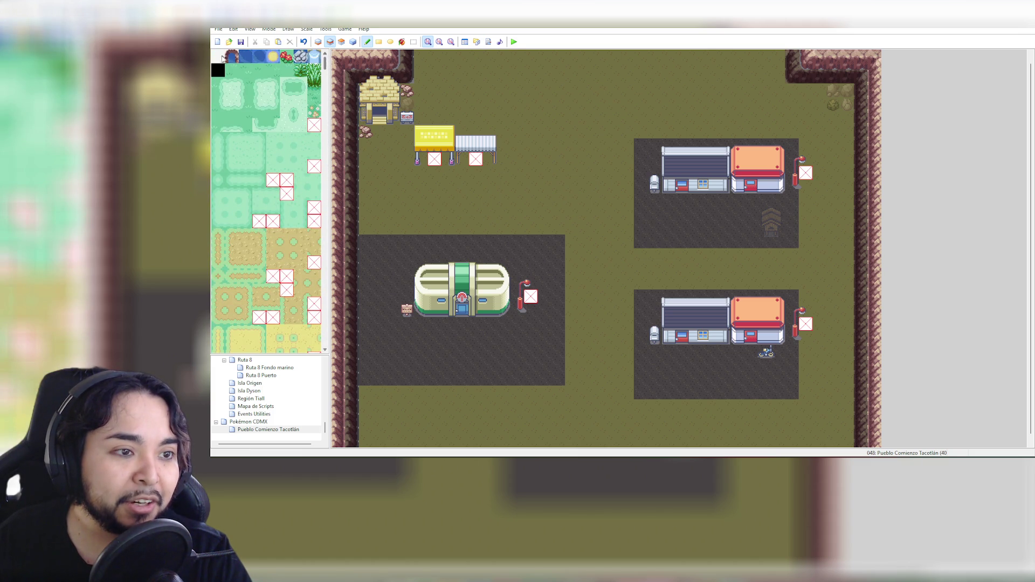
{"action": "left_click", "coordinate": [434, 159]}
{"action": "left_click", "coordinate": [475, 159]}
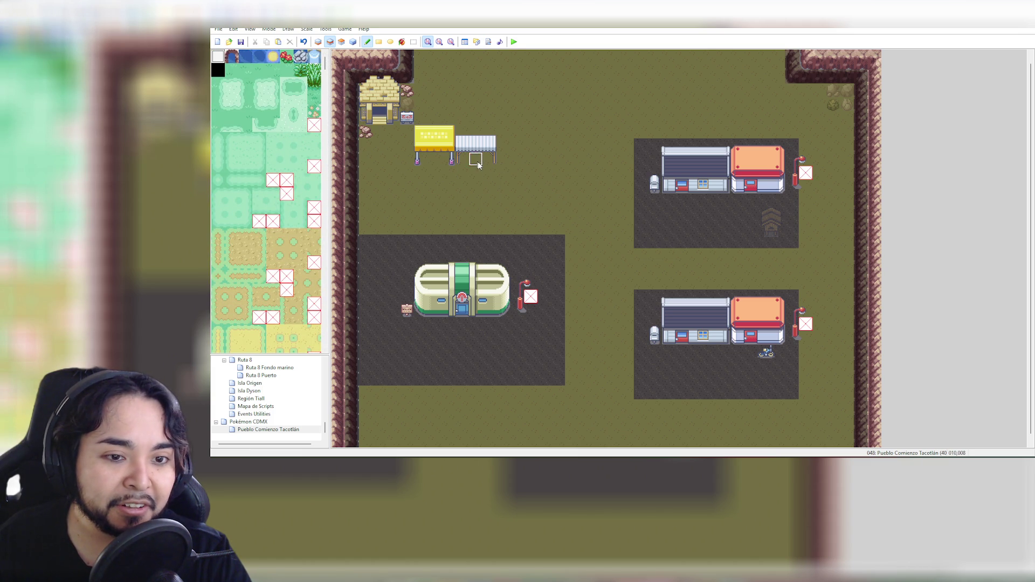
{"action": "left_click", "coordinate": [530, 297]}
{"action": "left_click", "coordinate": [806, 173]}
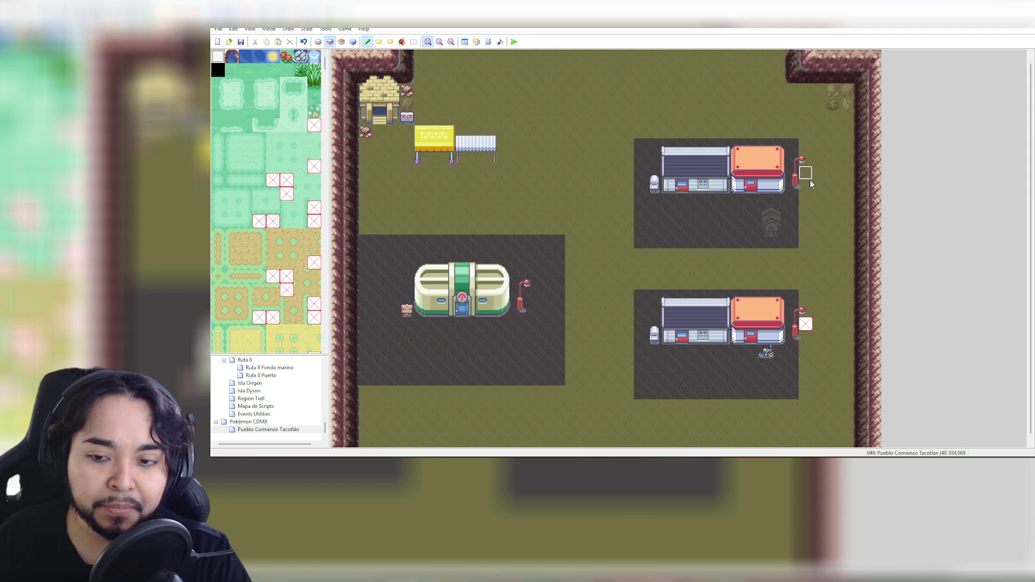
{"action": "left_click", "coordinate": [806, 325]}
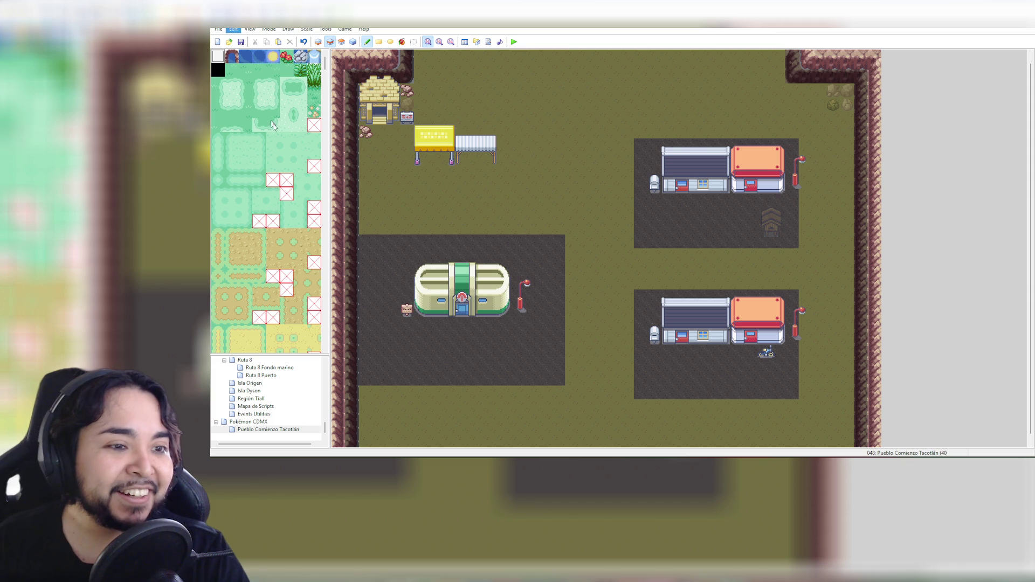
Select the 2x2 wooden bench in the tileset
{"action": "left_click_drag", "start_coordinate": [324, 64], "coordinate": [335, 140]}
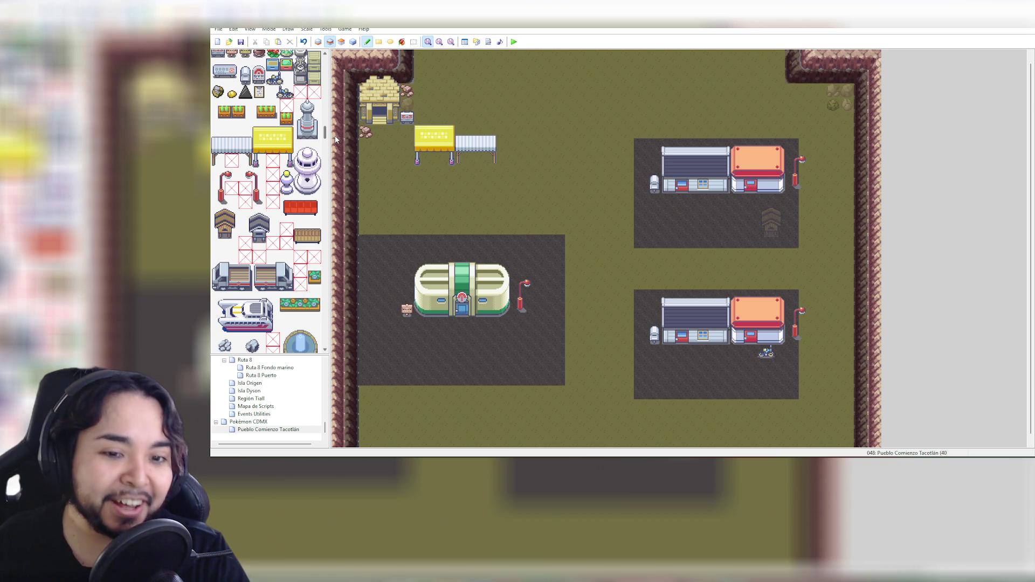
{"action": "left_click", "coordinate": [297, 232]}
{"action": "left_click_drag", "start_coordinate": [298, 235], "coordinate": [316, 244]}
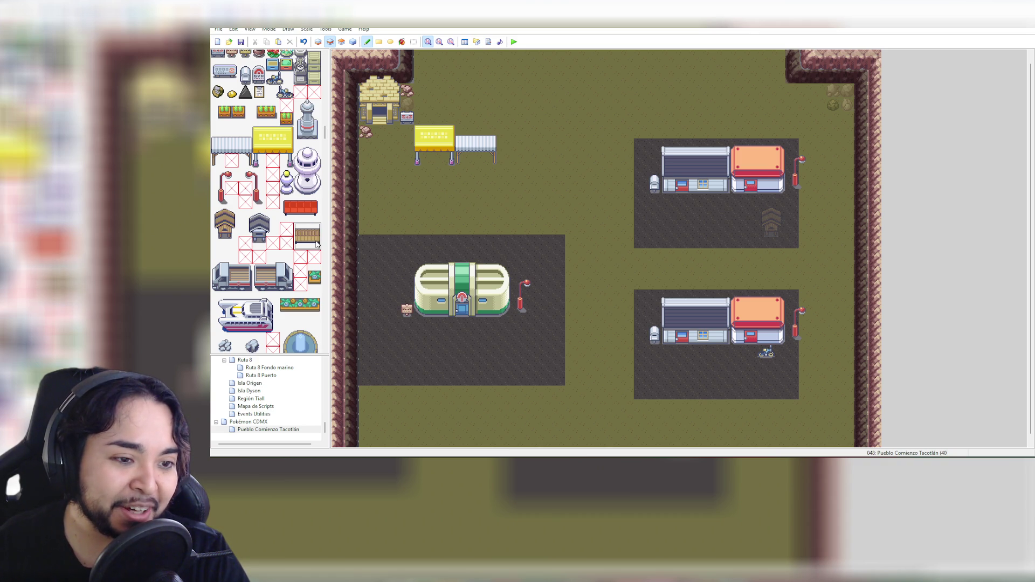
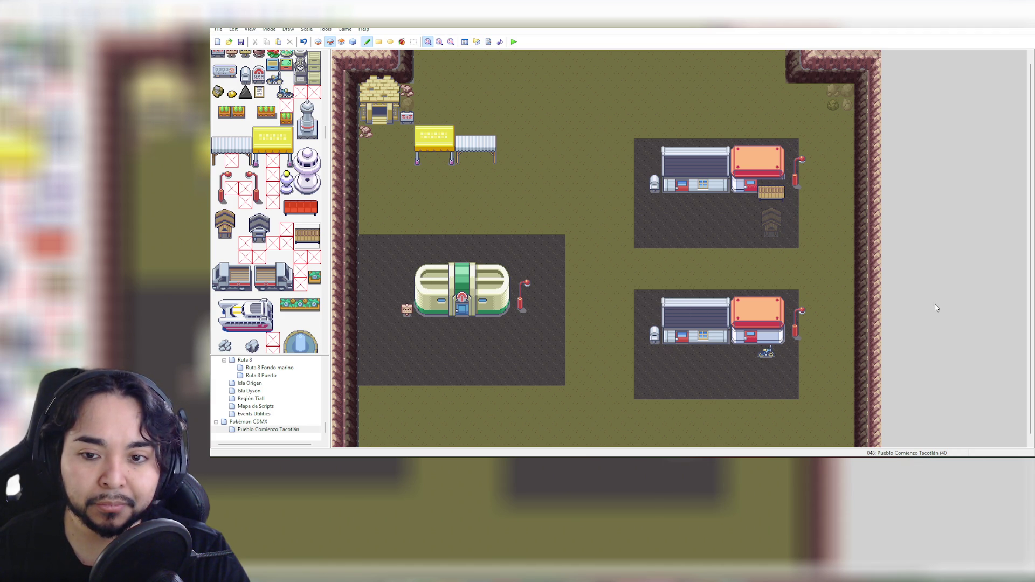
After trial placements and undos, copy the small machine beside the upper-right building as the brush
{"action": "left_click", "coordinate": [764, 212]}
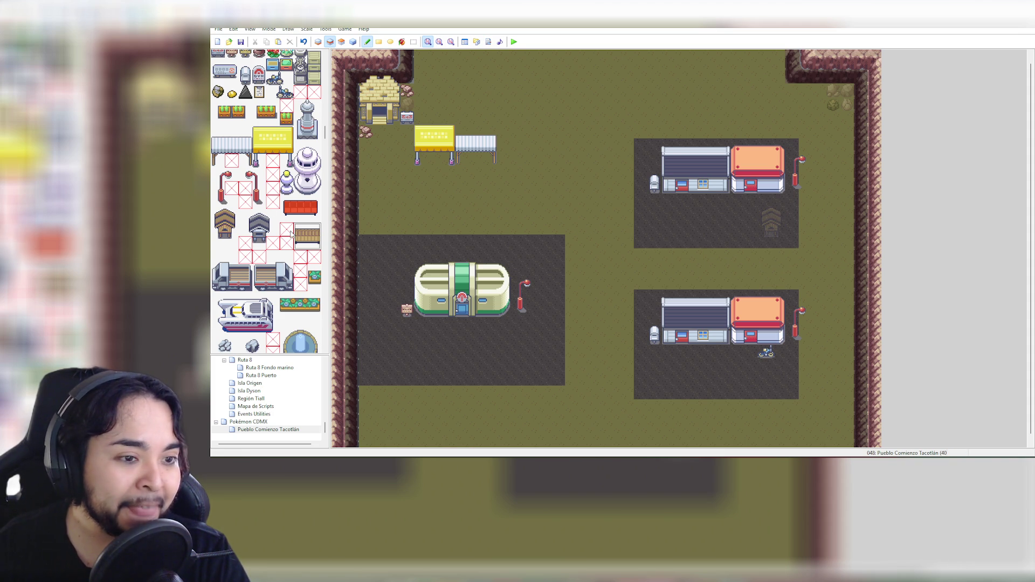
{"action": "scroll", "coordinate": [291, 235], "scroll_direction": "down", "scroll_amount": 5}
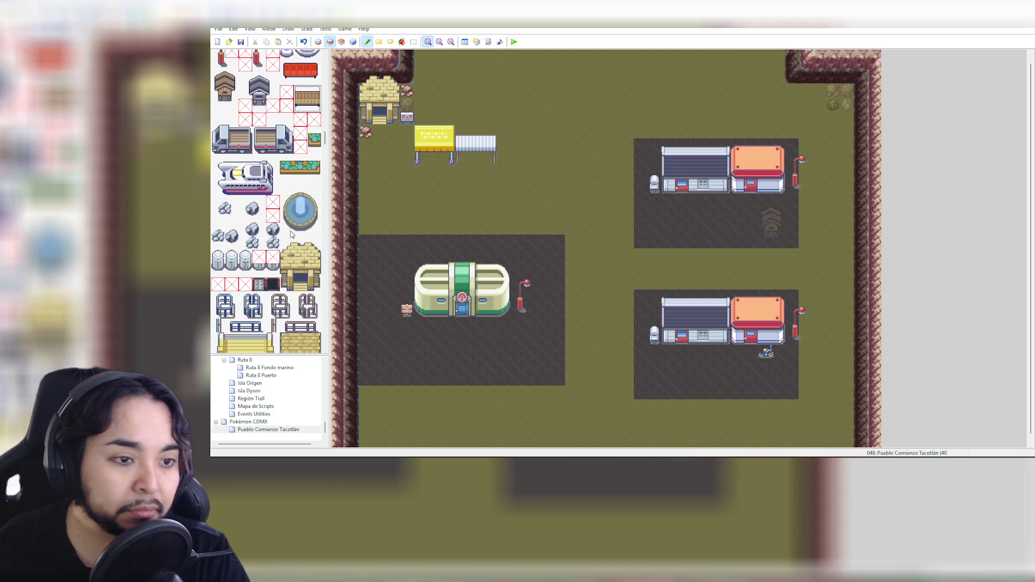
{"action": "scroll", "coordinate": [292, 234], "scroll_direction": "down", "scroll_amount": 2}
{"action": "scroll", "coordinate": [290, 221], "scroll_direction": "up", "scroll_amount": 1}
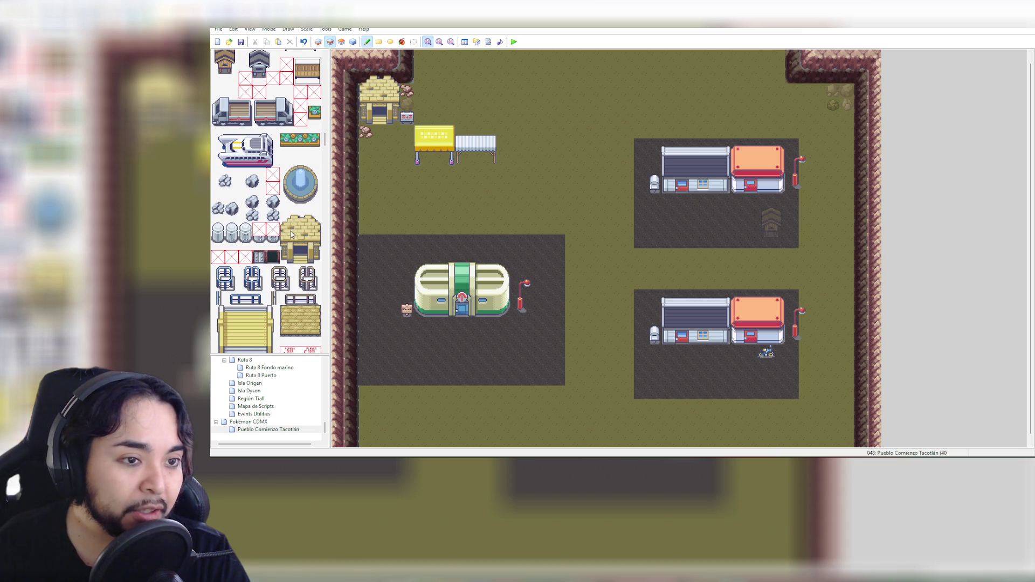
{"action": "left_click_drag", "start_coordinate": [315, 107], "coordinate": [315, 120]}
{"action": "left_click", "coordinate": [655, 167]}
{"action": "key", "text": "ctrl+z"}
{"action": "left_click_drag", "start_coordinate": [654, 171], "coordinate": [654, 181]}
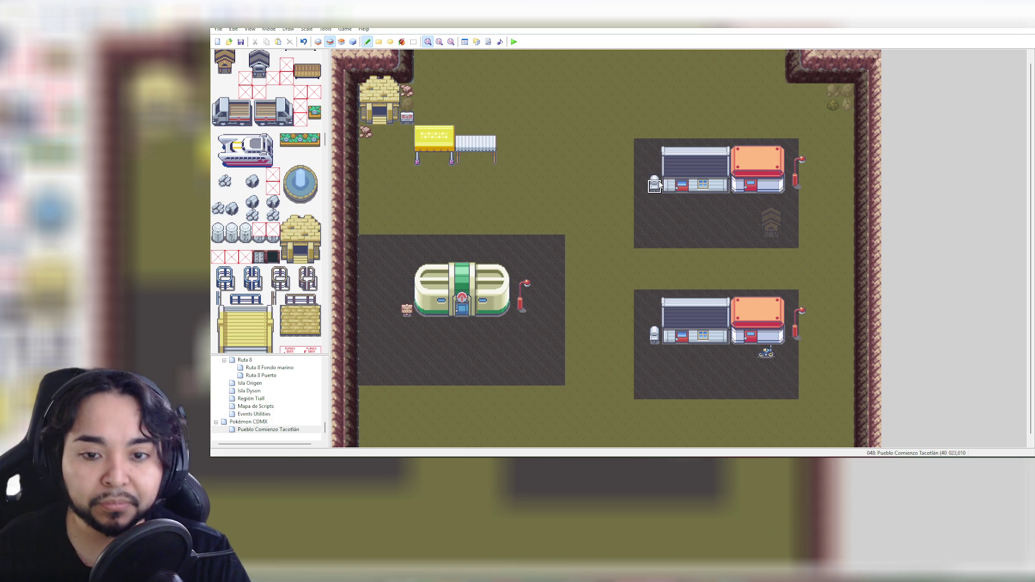
Place a second small machine below the first, then swap it for a small two-tile plant
{"action": "left_click", "coordinate": [653, 216]}
{"action": "left_click_drag", "start_coordinate": [314, 105], "coordinate": [315, 118]}
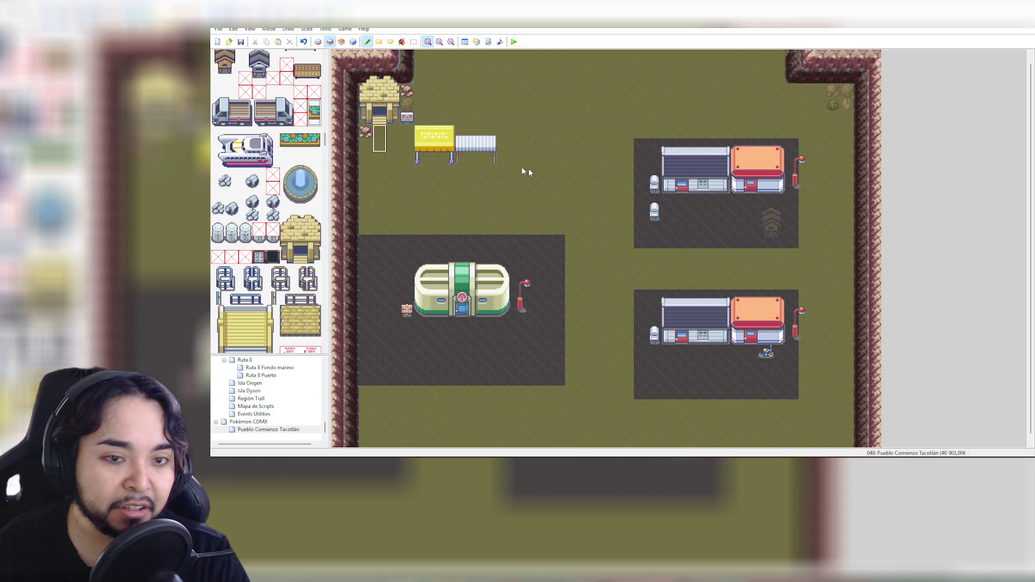
{"action": "left_click", "coordinate": [653, 175]}
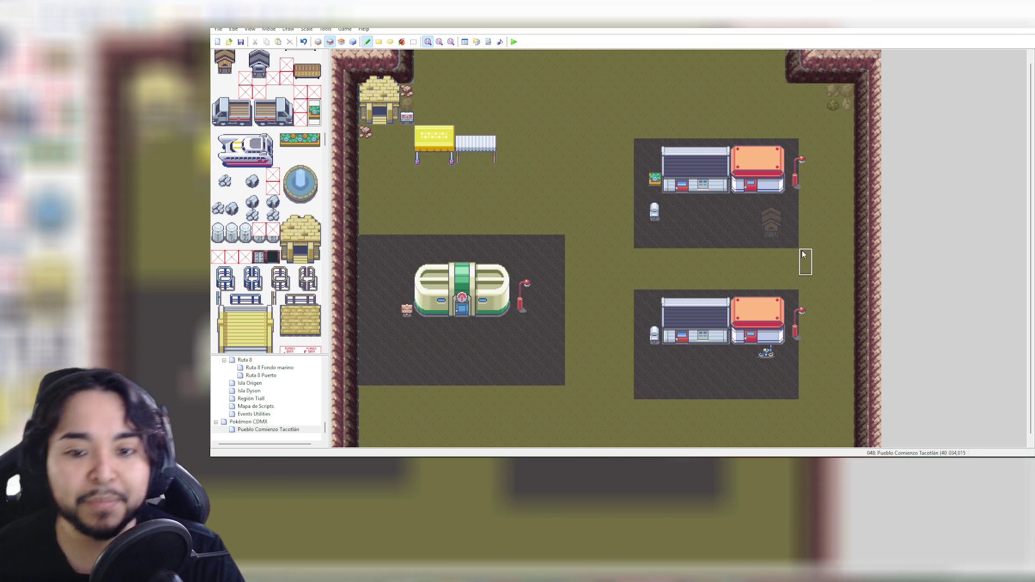
{"action": "key", "text": "ctrl+z"}
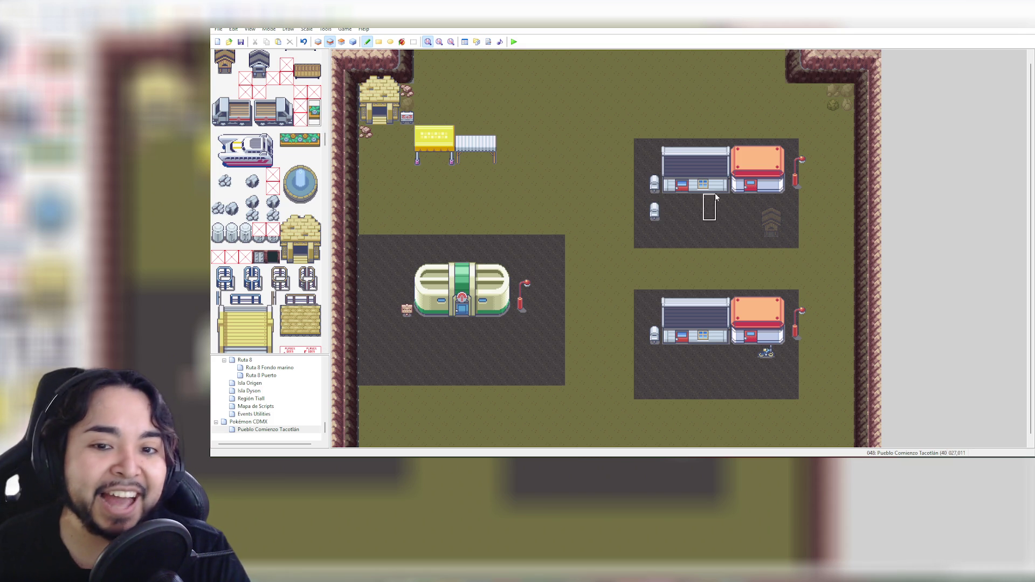
{"action": "left_click", "coordinate": [655, 209]}
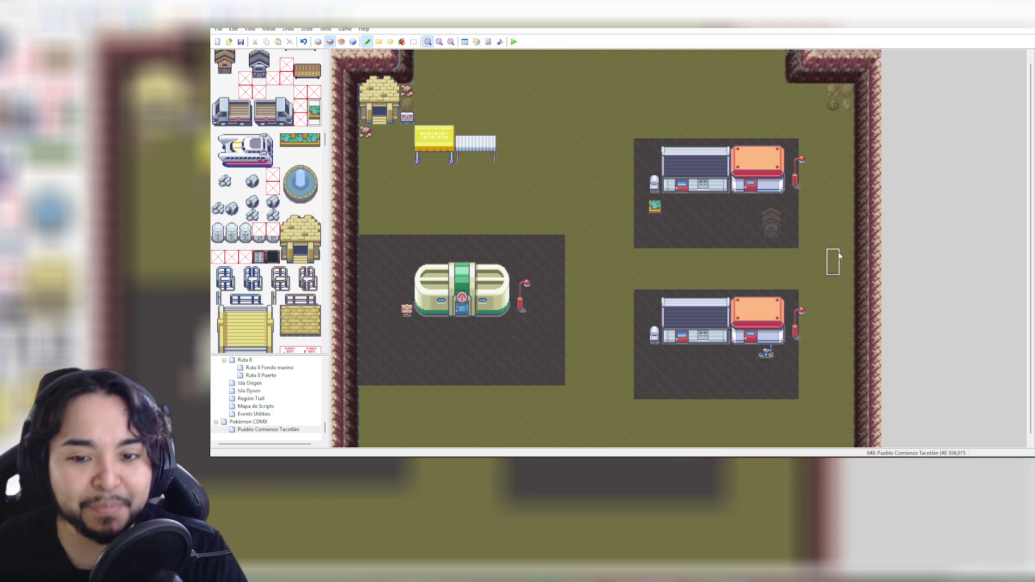
Paint flower-bed planters along the ground below the upper-right building's houses
{"action": "left_click", "coordinate": [724, 208]}
{"action": "left_click", "coordinate": [738, 208]}
{"action": "key", "text": "ctrl+z"}
{"action": "key", "text": "ctrl+z"}
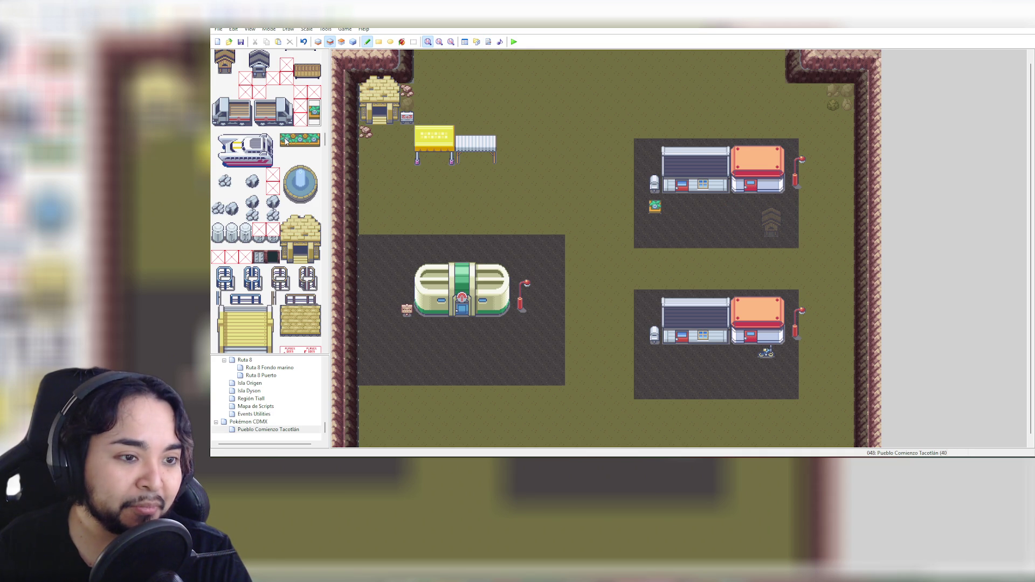
{"action": "left_click_drag", "start_coordinate": [285, 141], "coordinate": [316, 149]}
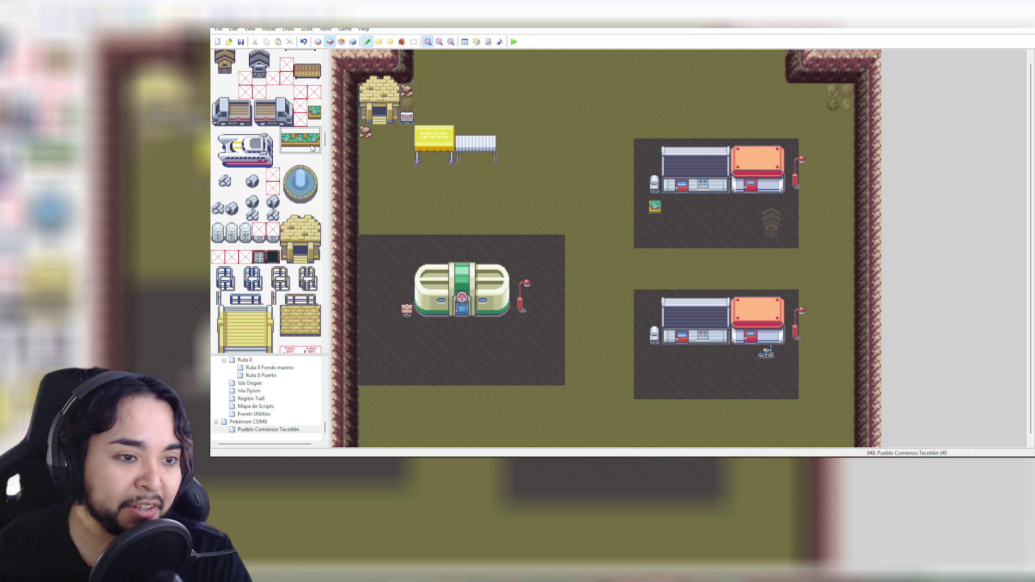
{"action": "left_click", "coordinate": [712, 198]}
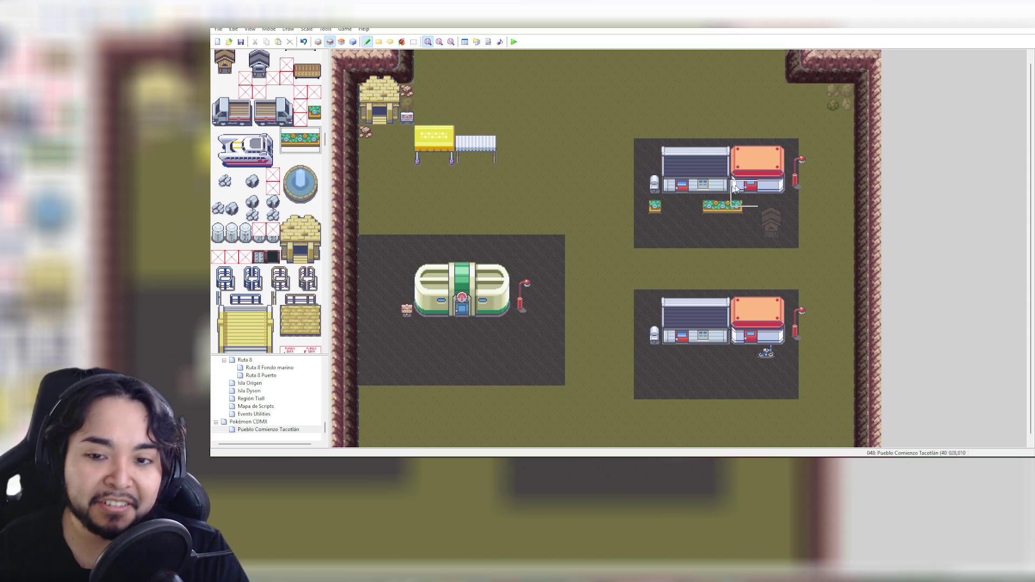
{"action": "left_click", "coordinate": [645, 205]}
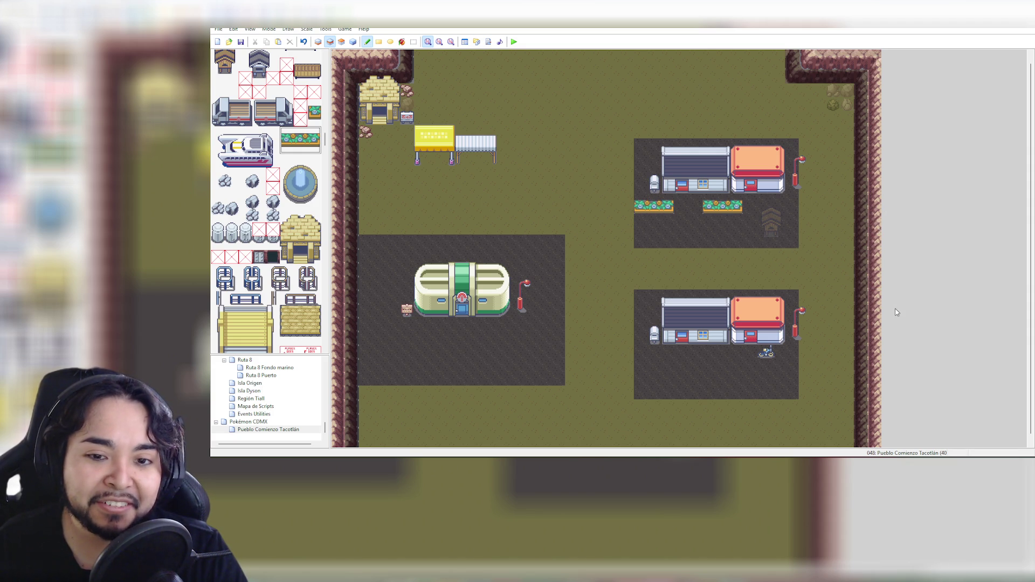
Undo the widened planter and the stray planter in the lower-right lot
{"action": "key", "text": "ctrl+z"}
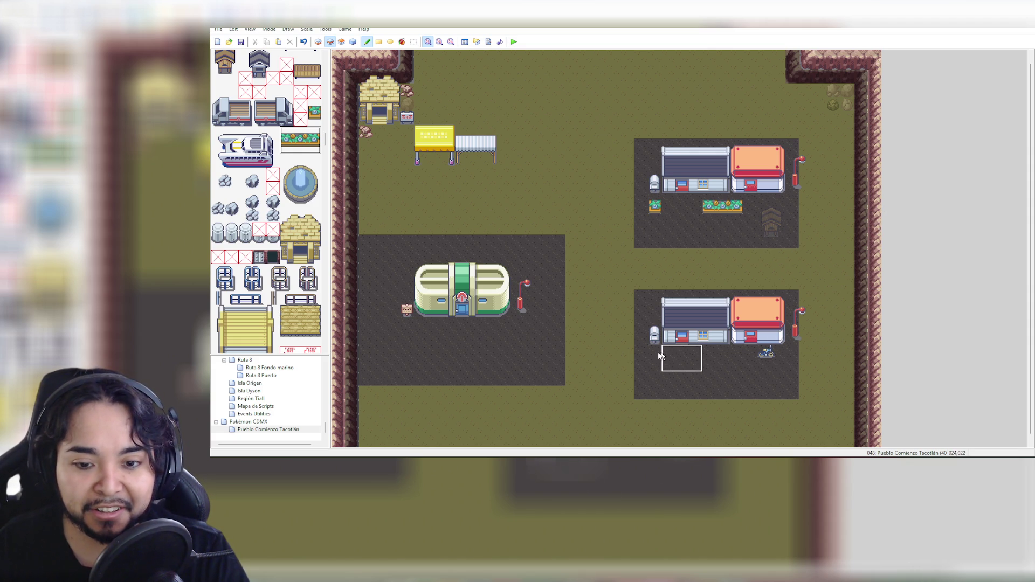
{"action": "left_click", "coordinate": [638, 354]}
{"action": "key", "text": "ctrl+z"}
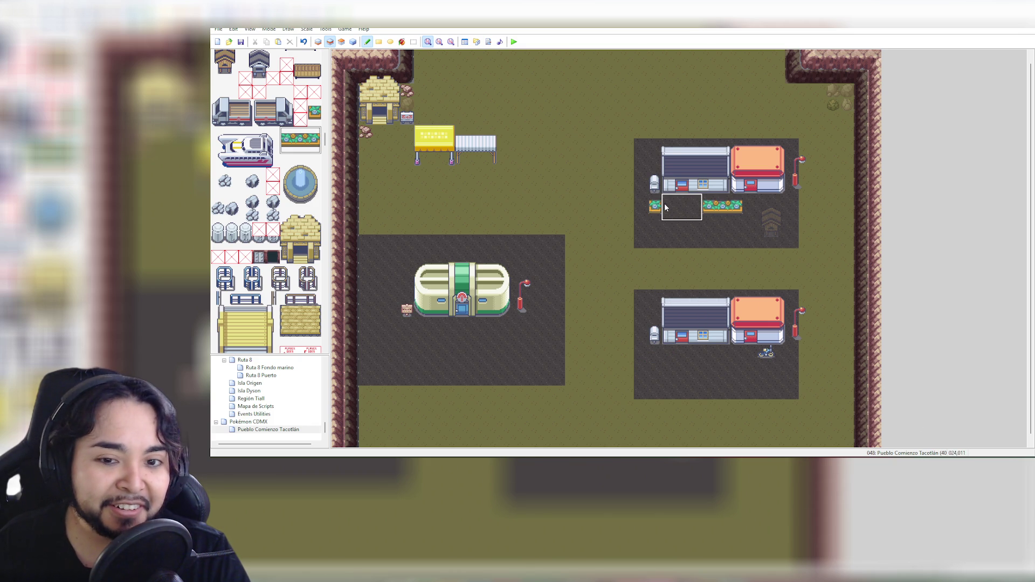
Park the 3x2 truck to the right of the white market stall
{"action": "left_click", "coordinate": [230, 82]}
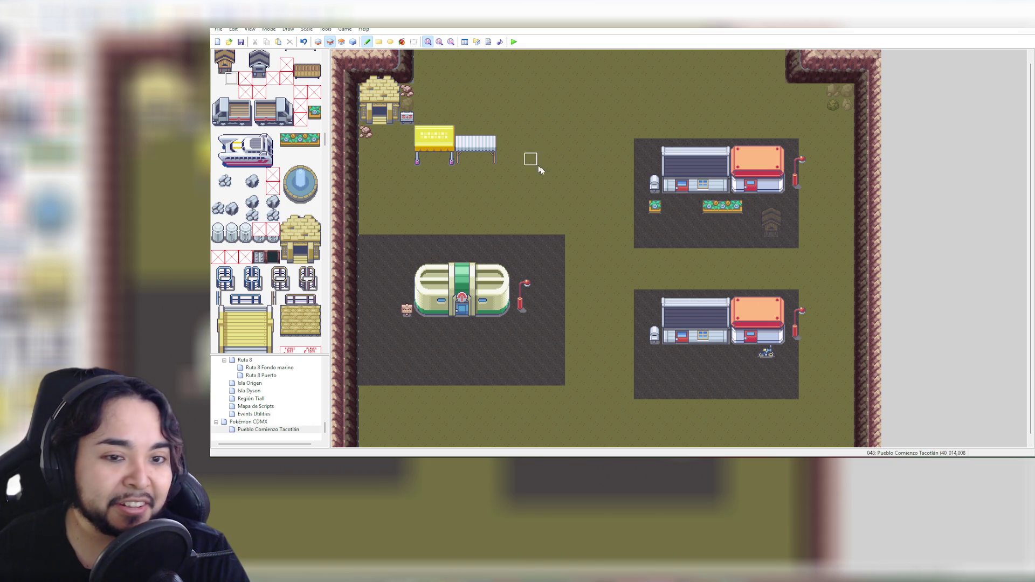
{"action": "left_click", "coordinate": [216, 92]}
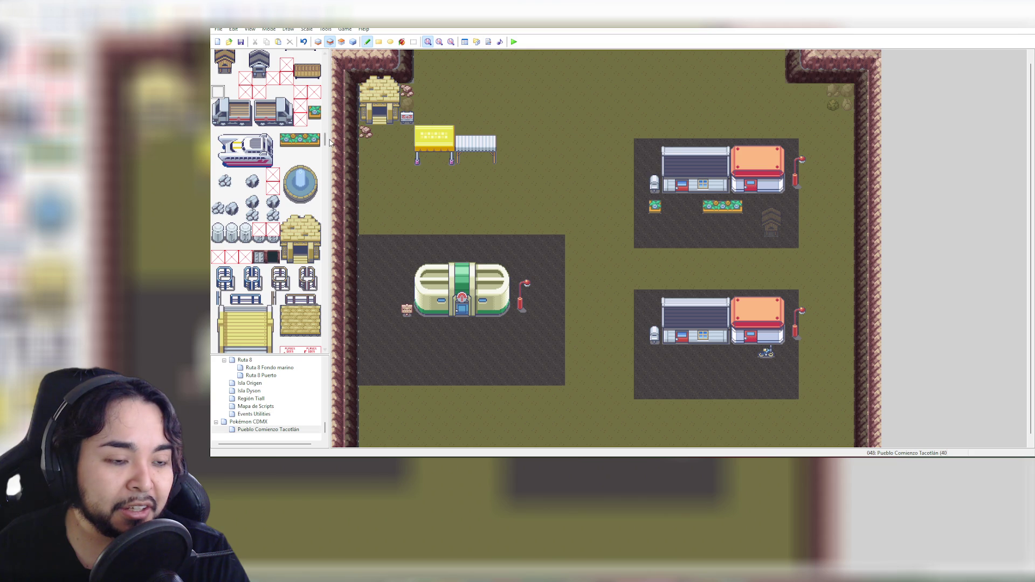
{"action": "left_click", "coordinate": [311, 147]}
{"action": "left_click_drag", "start_coordinate": [214, 102], "coordinate": [249, 124]}
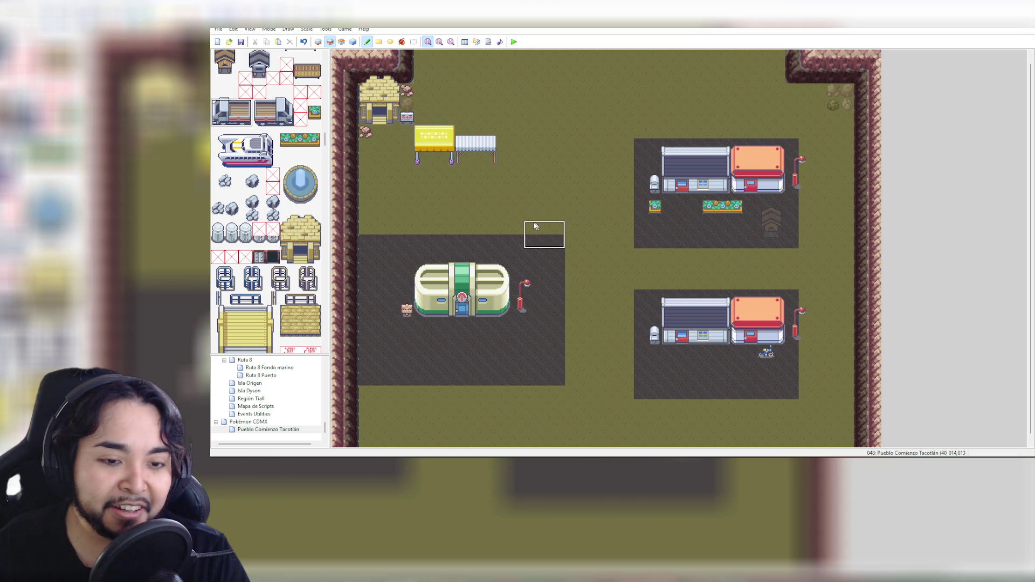
{"action": "left_click", "coordinate": [506, 145]}
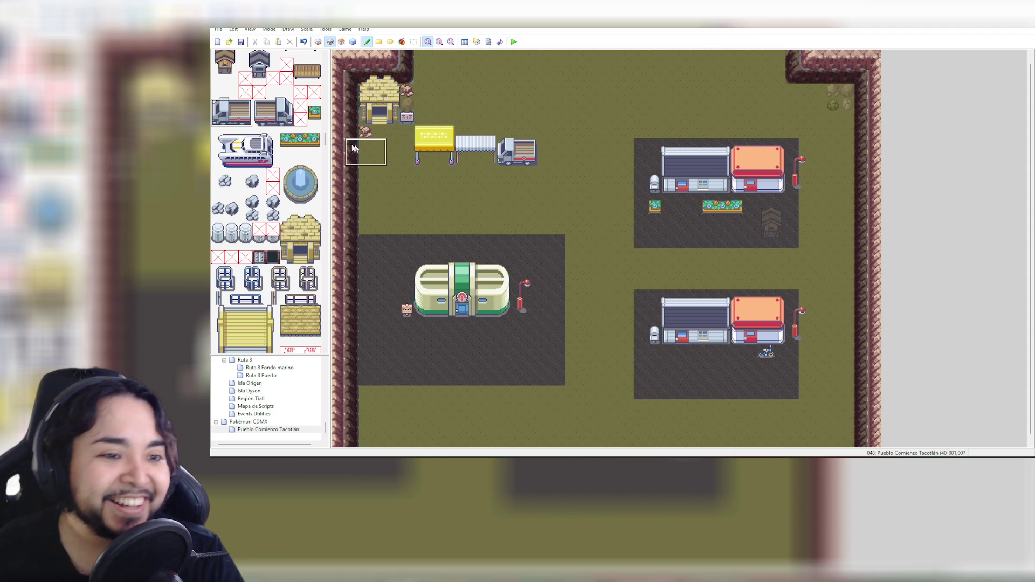
{"action": "scroll", "coordinate": [326, 145], "scroll_direction": "down", "scroll_amount": 3}
{"action": "scroll", "coordinate": [327, 144], "scroll_direction": "up", "scroll_amount": 3}
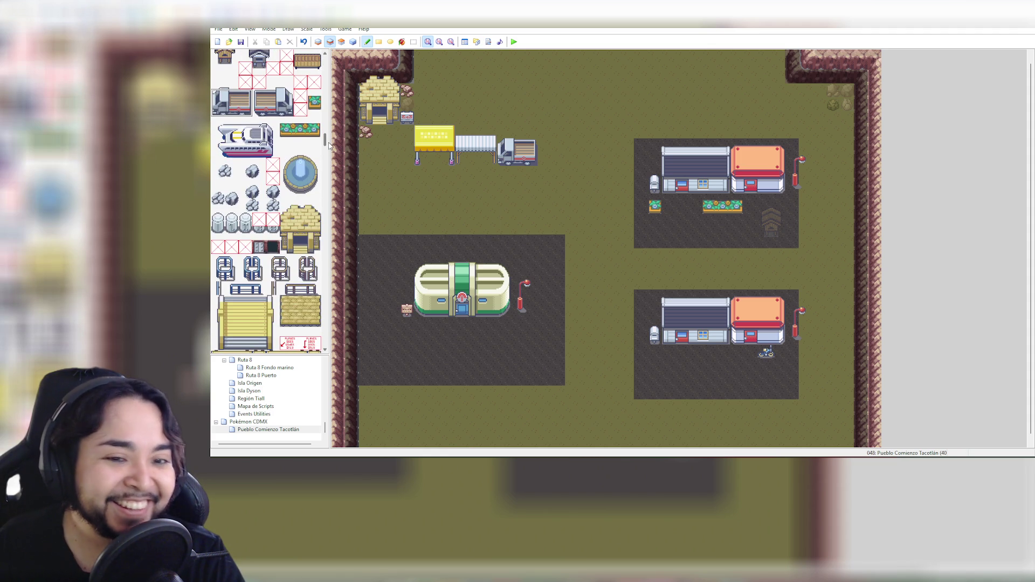
{"action": "scroll", "coordinate": [330, 143], "scroll_direction": "up", "scroll_amount": 1}
{"action": "scroll", "coordinate": [331, 141], "scroll_direction": "up", "scroll_amount": 2}
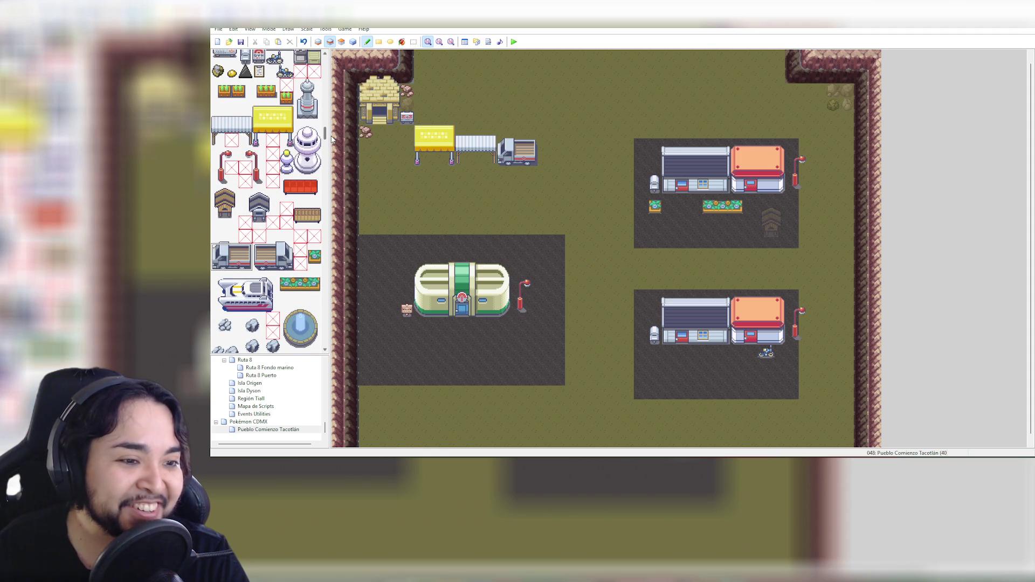
{"action": "scroll", "coordinate": [332, 139], "scroll_direction": "down", "scroll_amount": 2}
{"action": "scroll", "coordinate": [332, 140], "scroll_direction": "up", "scroll_amount": 2}
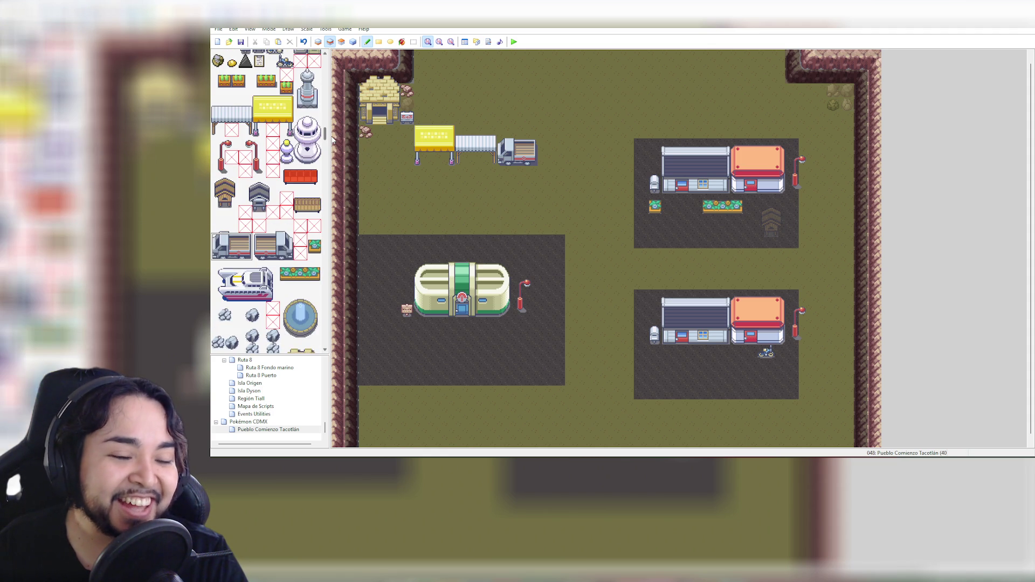
{"action": "scroll", "coordinate": [333, 139], "scroll_direction": "up", "scroll_amount": 2}
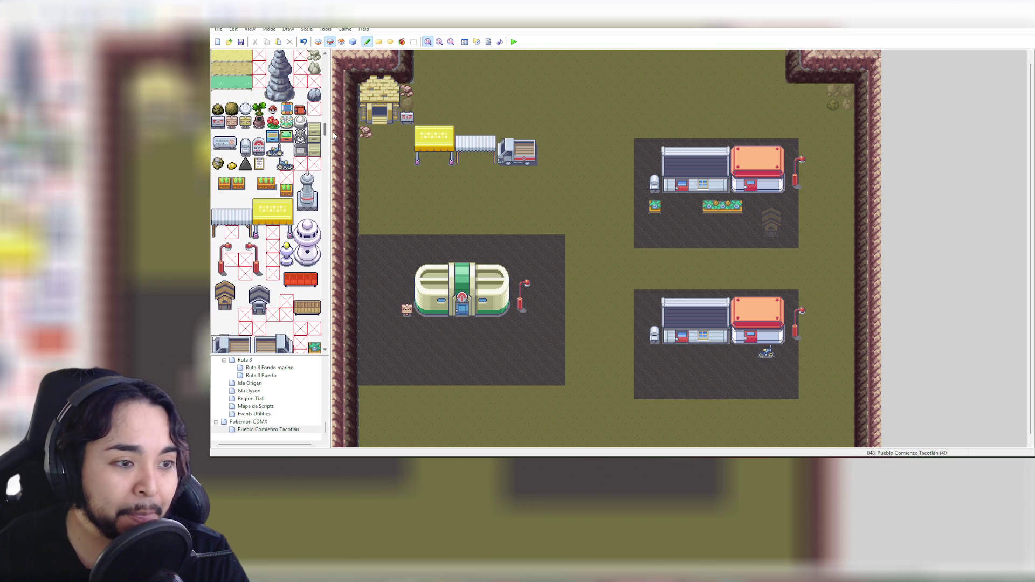
{"action": "scroll", "coordinate": [333, 138], "scroll_direction": "down", "scroll_amount": 3}
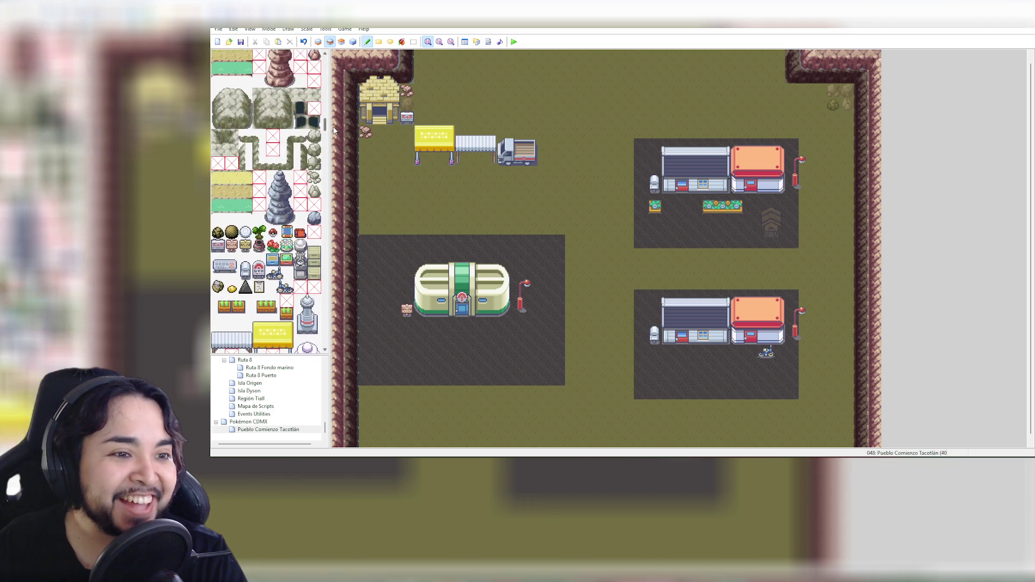
{"action": "scroll", "coordinate": [334, 141], "scroll_direction": "down", "scroll_amount": 4}
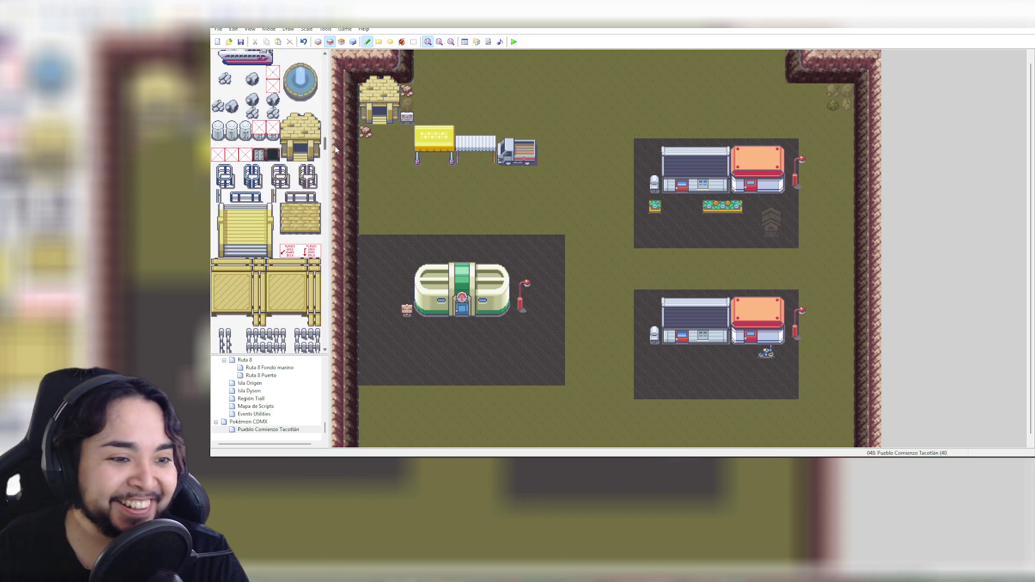
{"action": "scroll", "coordinate": [335, 150], "scroll_direction": "down", "scroll_amount": 1}
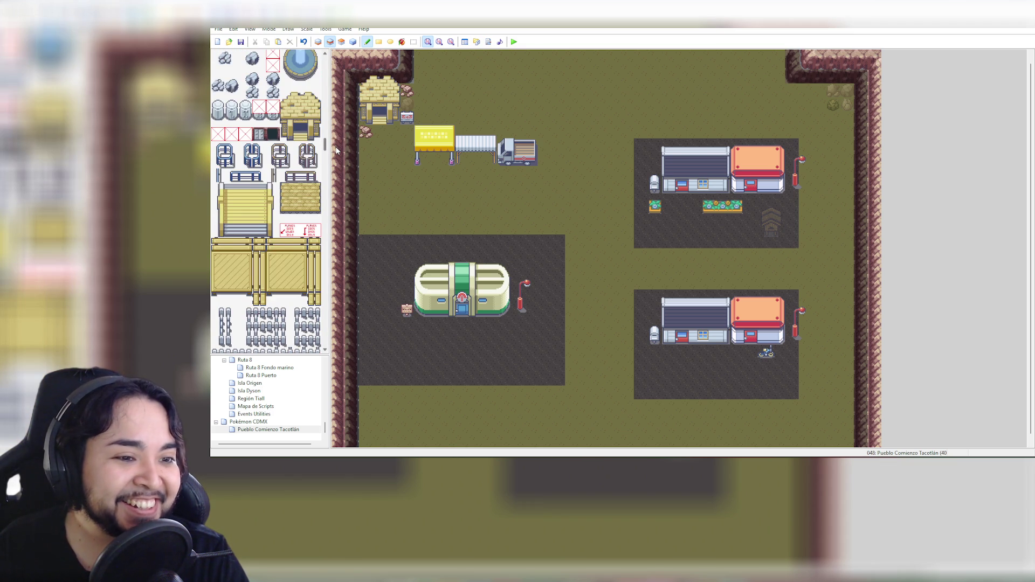
{"action": "scroll", "coordinate": [336, 153], "scroll_direction": "down", "scroll_amount": 2}
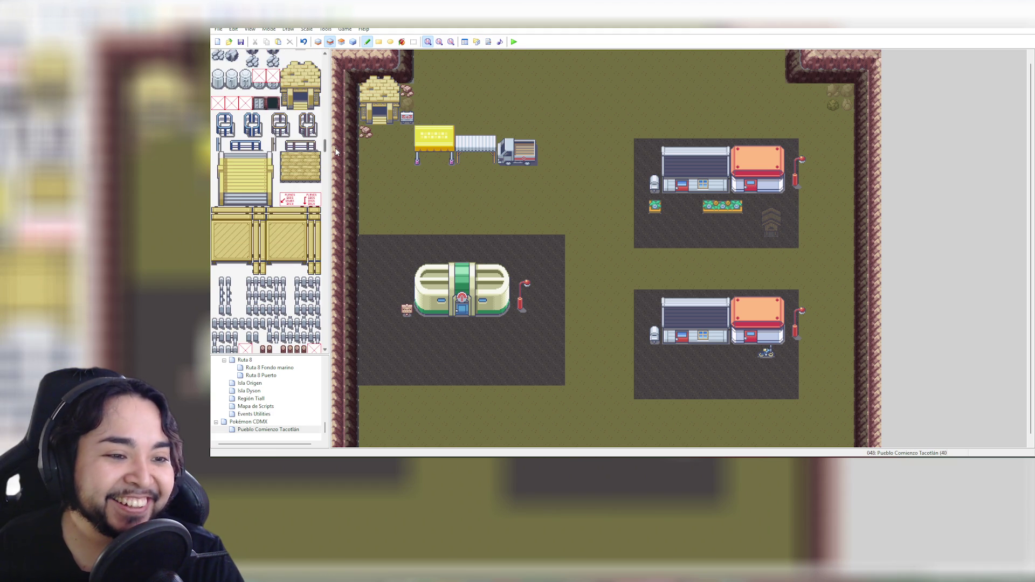
{"action": "scroll", "coordinate": [335, 158], "scroll_direction": "down", "scroll_amount": 2}
{"action": "scroll", "coordinate": [336, 158], "scroll_direction": "down", "scroll_amount": 2}
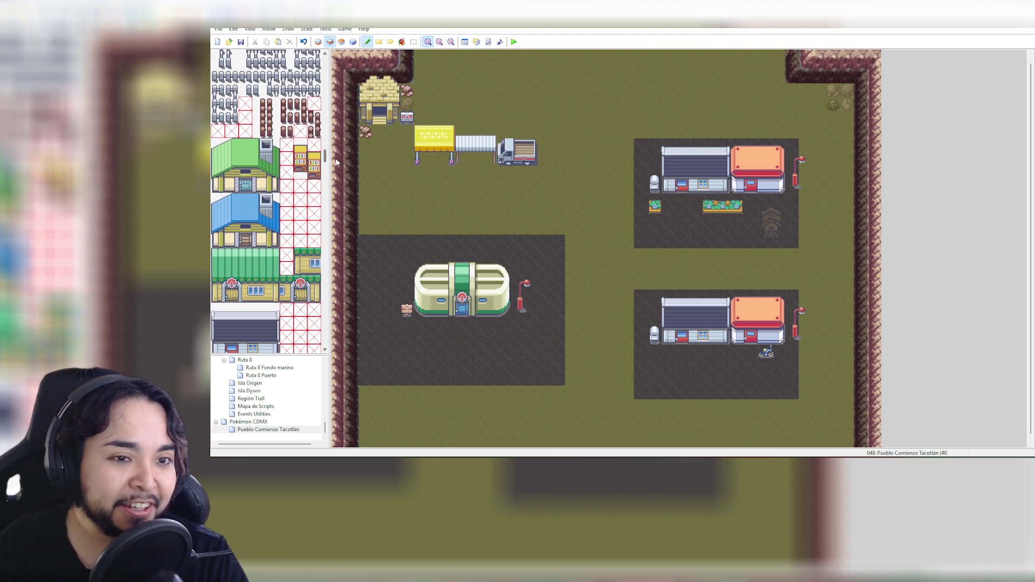
{"action": "scroll", "coordinate": [335, 160], "scroll_direction": "down", "scroll_amount": 2}
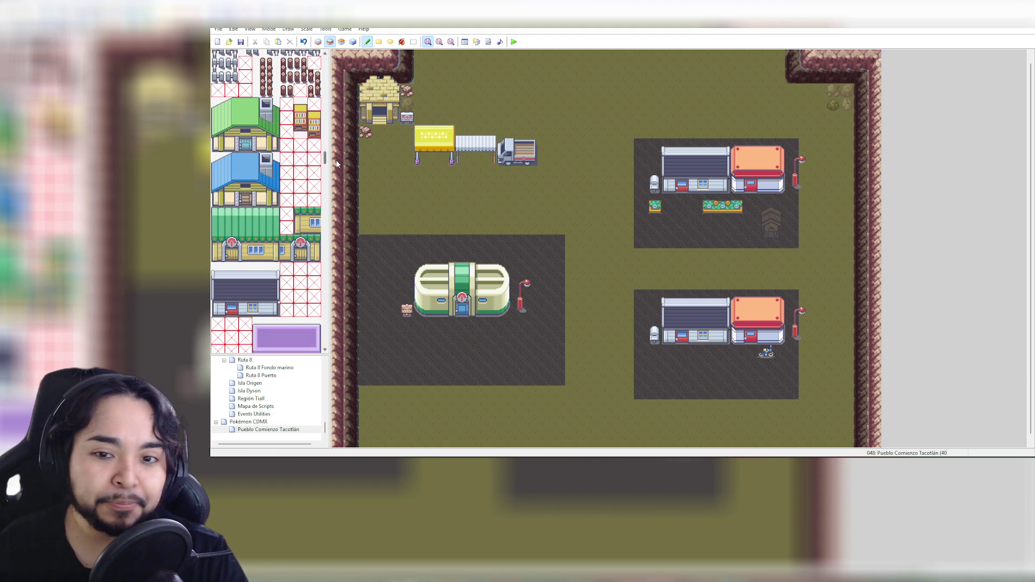
{"action": "scroll", "coordinate": [335, 160], "scroll_direction": "down", "scroll_amount": 2}
{"action": "scroll", "coordinate": [337, 161], "scroll_direction": "down", "scroll_amount": 2}
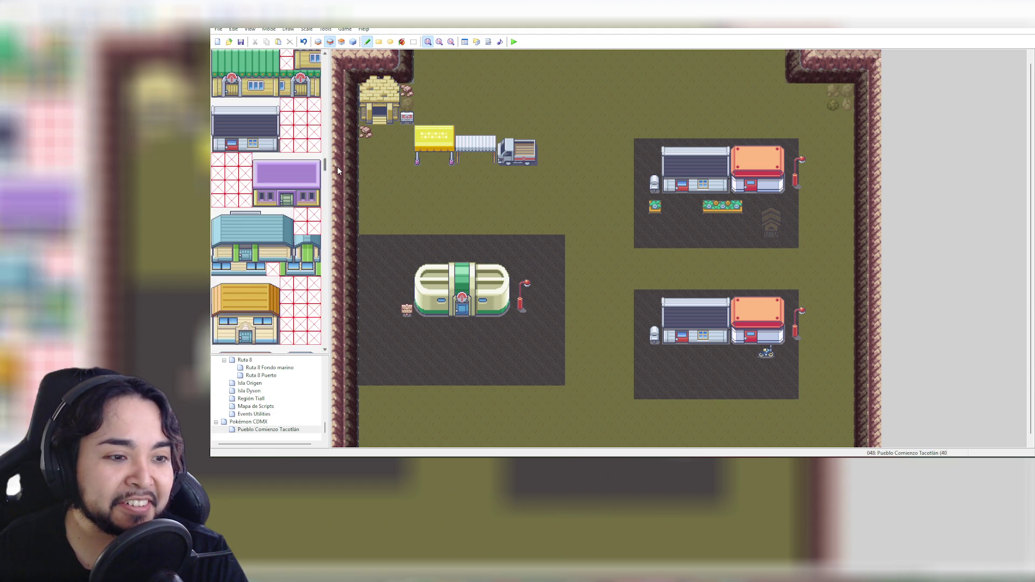
{"action": "scroll", "coordinate": [337, 167], "scroll_direction": "down", "scroll_amount": 6}
{"action": "scroll", "coordinate": [339, 178], "scroll_direction": "up", "scroll_amount": 3}
{"action": "scroll", "coordinate": [340, 175], "scroll_direction": "down", "scroll_amount": 1}
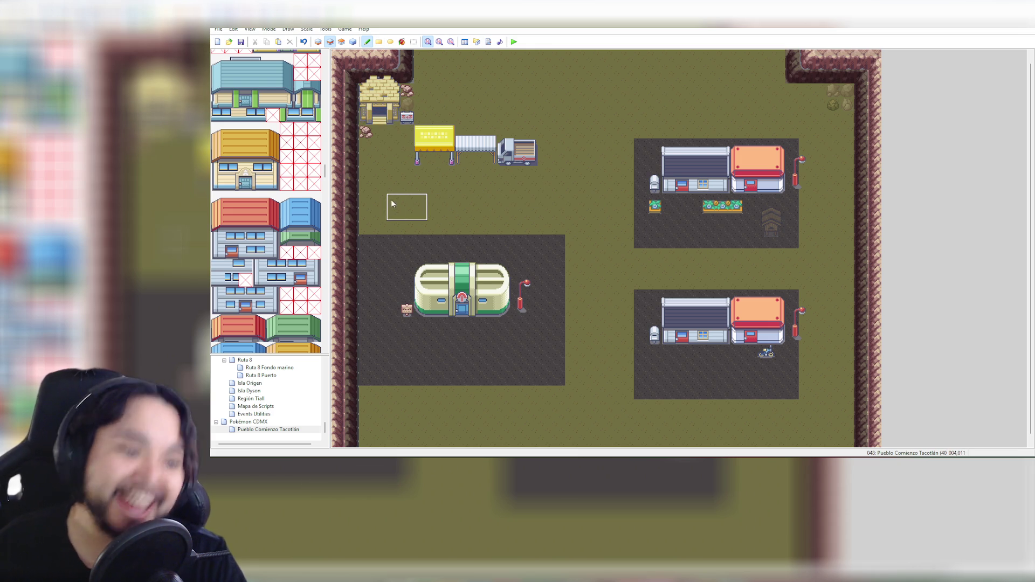
{"action": "scroll", "coordinate": [266, 251], "scroll_direction": "down", "scroll_amount": 5}
{"action": "scroll", "coordinate": [264, 253], "scroll_direction": "down", "scroll_amount": 3}
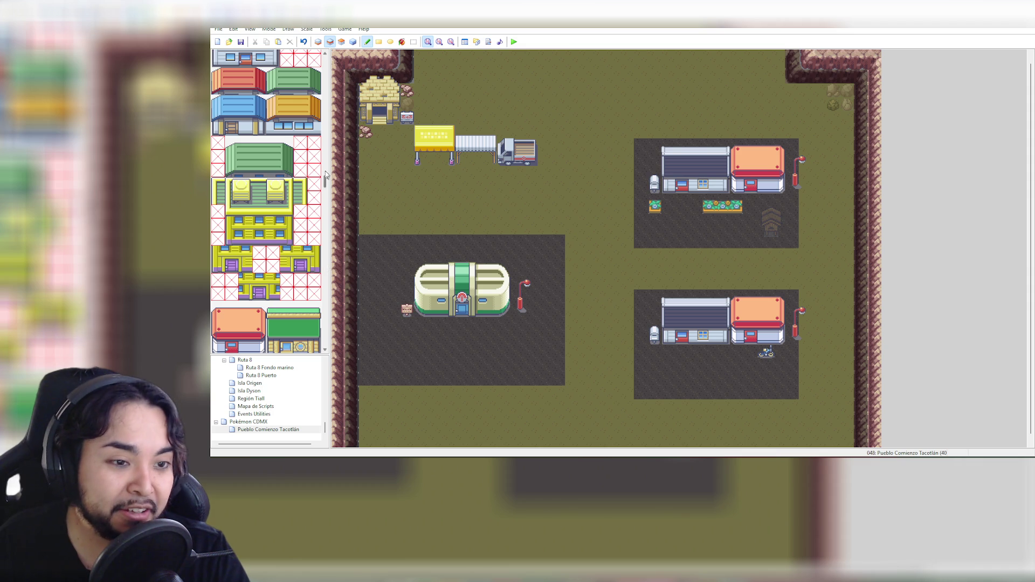
{"action": "left_click_drag", "start_coordinate": [325, 180], "coordinate": [330, 130]}
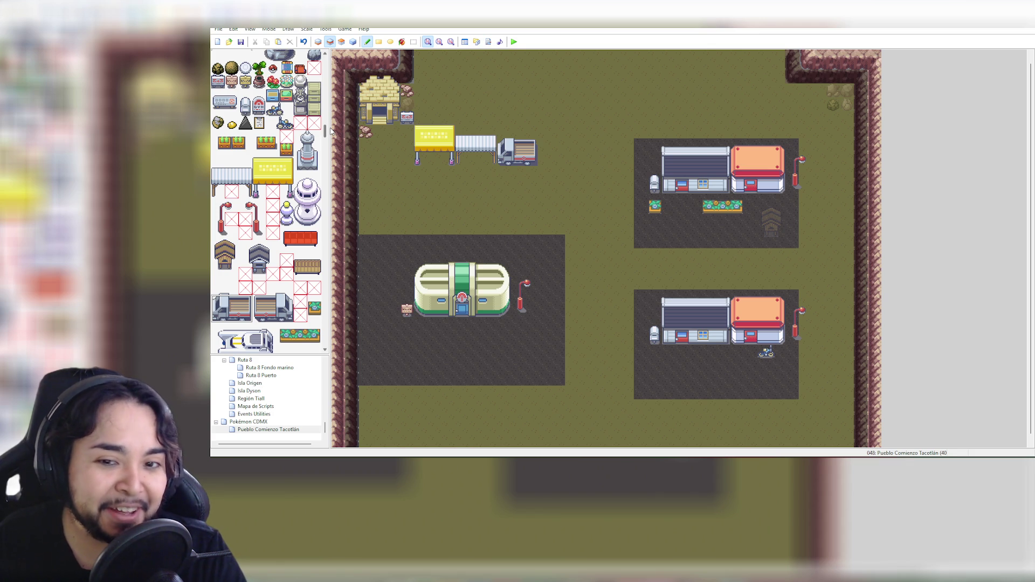
{"action": "left_click_drag", "start_coordinate": [331, 131], "coordinate": [331, 120]}
{"action": "scroll", "coordinate": [331, 122], "scroll_direction": "down", "scroll_amount": 1}
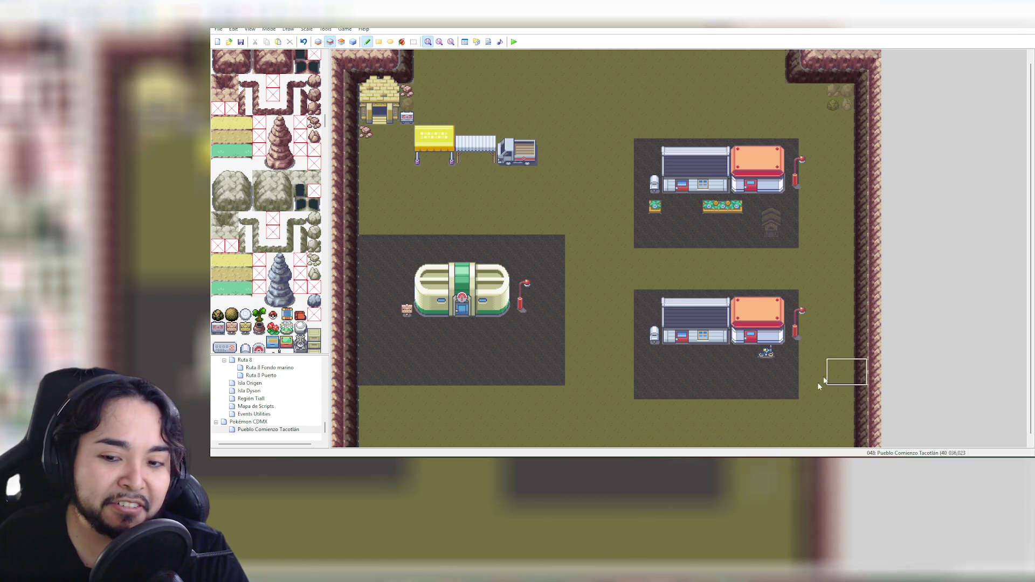
{"action": "scroll", "coordinate": [293, 181], "scroll_direction": "up", "scroll_amount": 2}
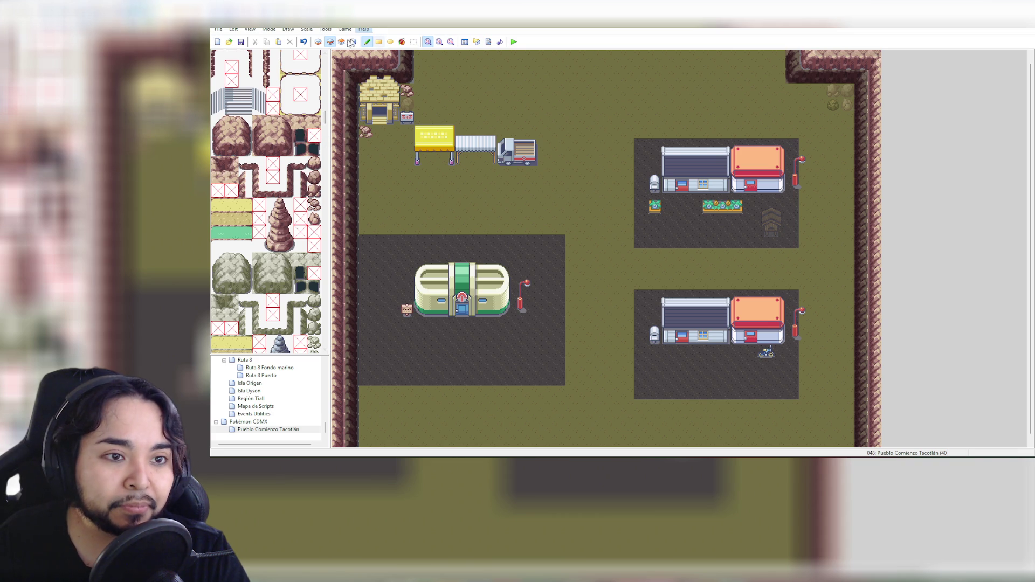
On Layer 1, rectangle-fill the top edge with two-tile-tall rock blocks
{"action": "left_click", "coordinate": [318, 43]}
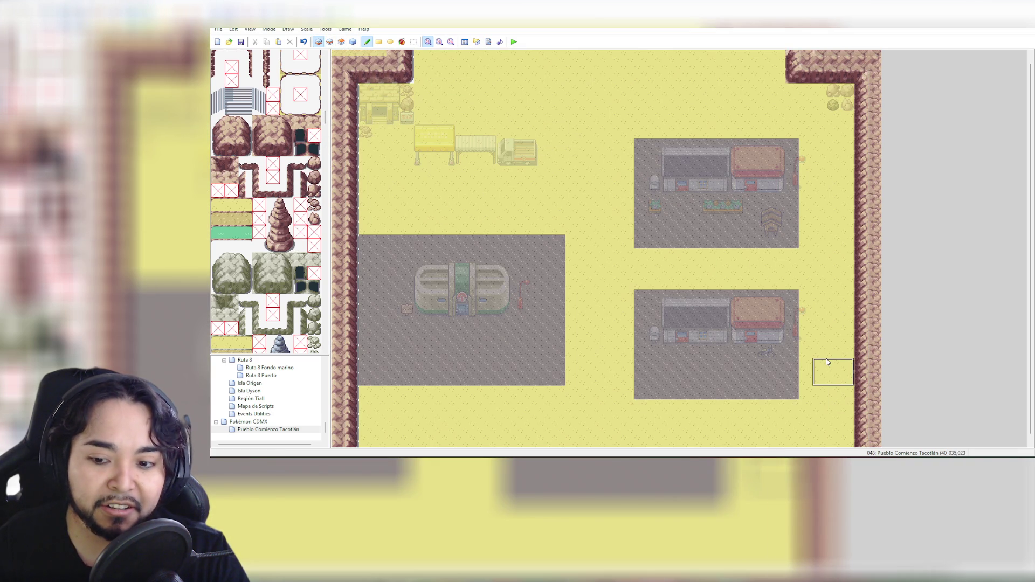
{"action": "scroll", "coordinate": [807, 317], "scroll_direction": "up", "scroll_amount": 1}
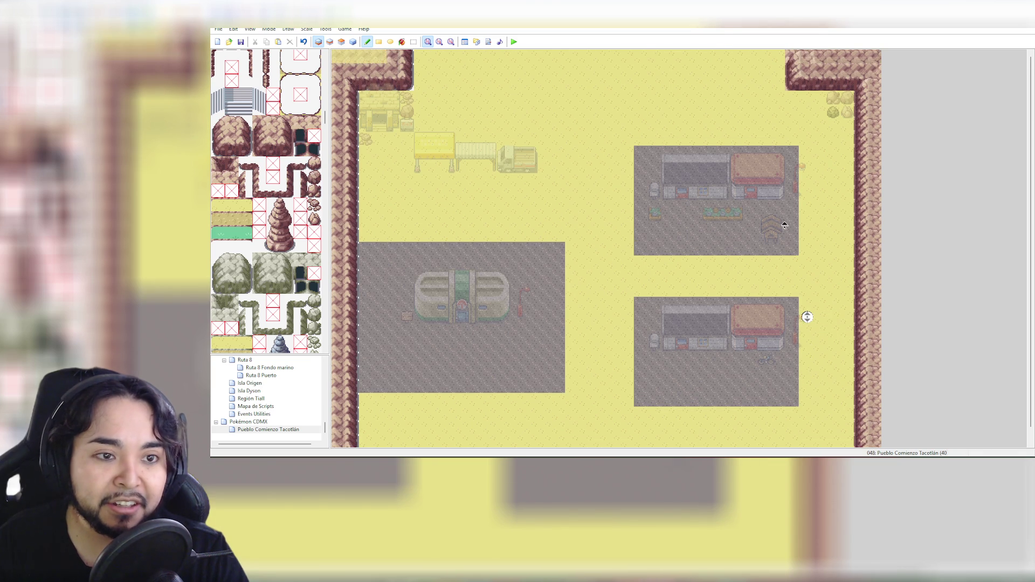
{"action": "scroll", "coordinate": [807, 317], "scroll_direction": "down", "scroll_amount": 2}
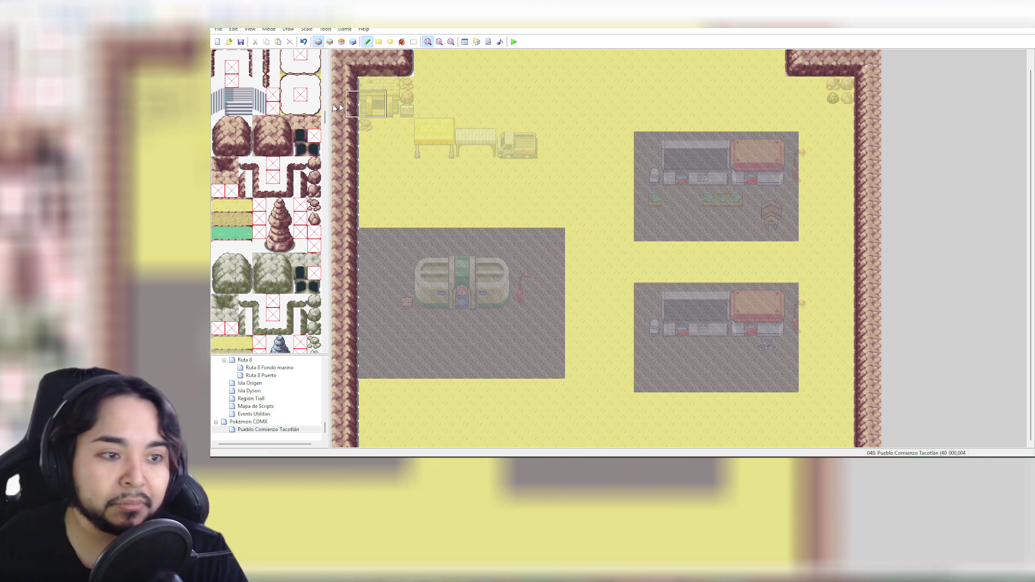
{"action": "left_click", "coordinate": [273, 138]}
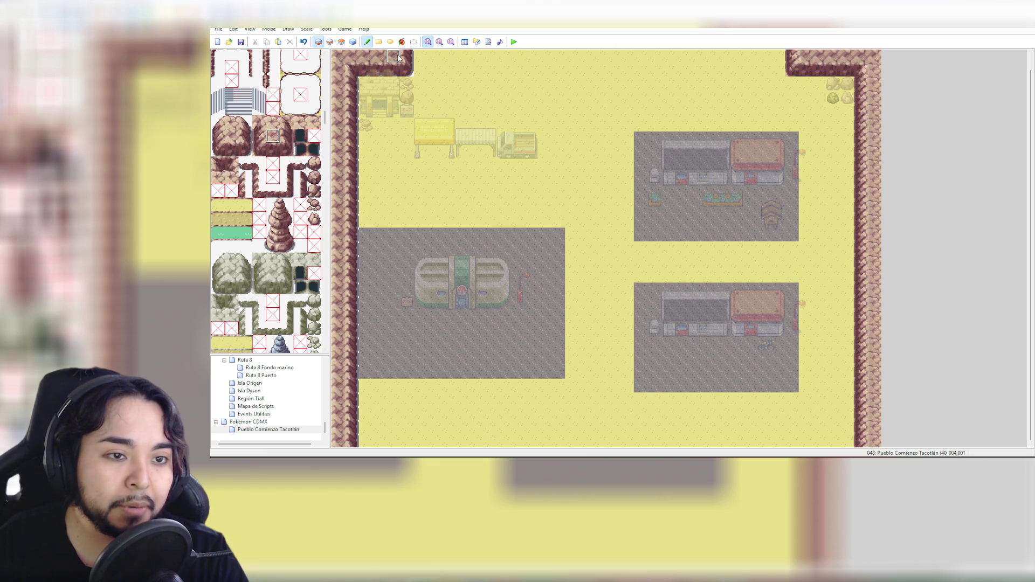
{"action": "left_click", "coordinate": [421, 59]}
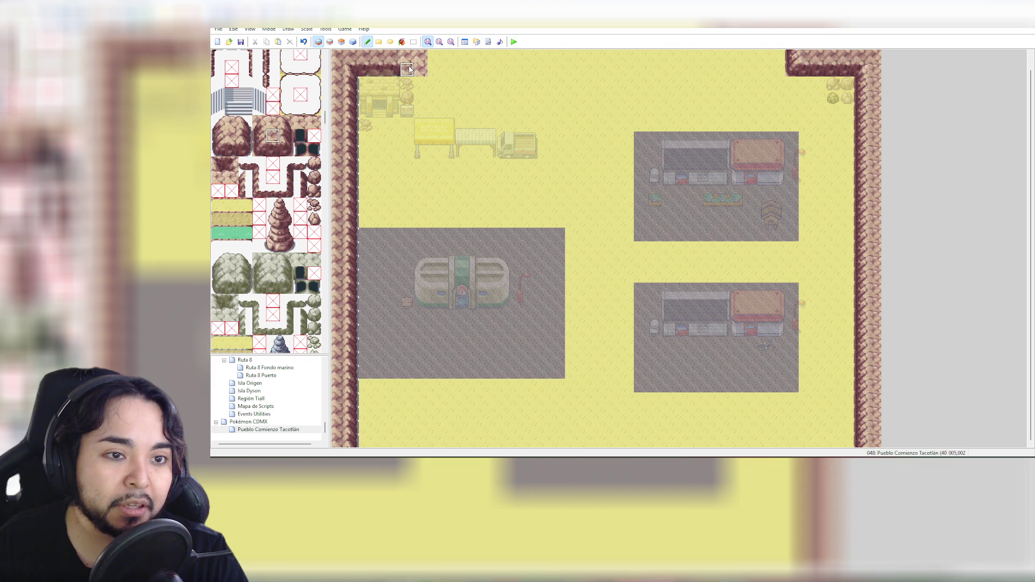
{"action": "key", "text": "ctrl+z"}
{"action": "left_click_drag", "start_coordinate": [273, 136], "coordinate": [276, 148]}
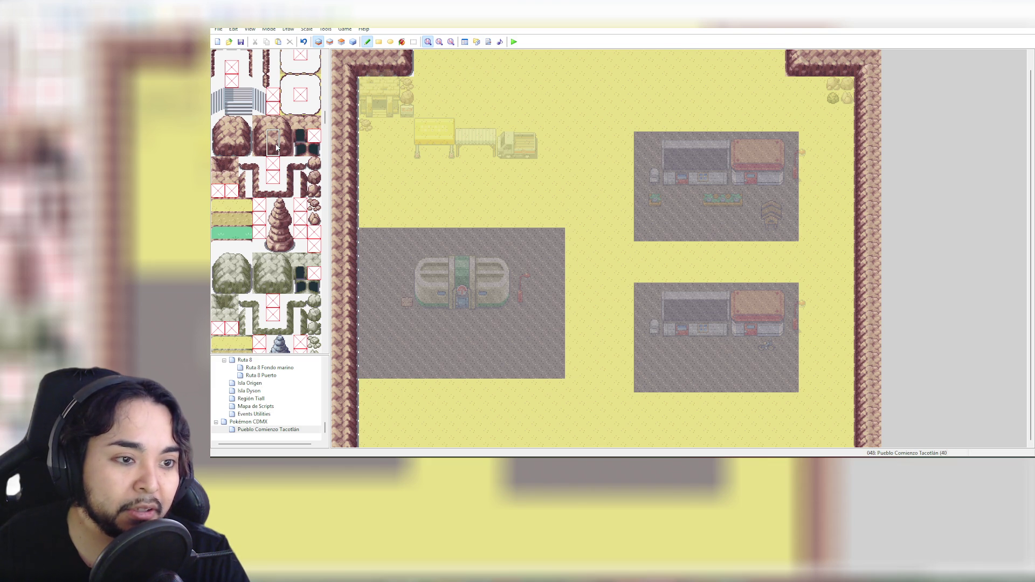
{"action": "left_click", "coordinate": [379, 42]}
{"action": "mouse_move", "coordinate": [417, 57]}
{"action": "left_mouse_down"}
{"action": "mouse_move", "coordinate": [703, 70]}
{"action": "mouse_move", "coordinate": [508, 69]}
{"action": "left_mouse_up"}
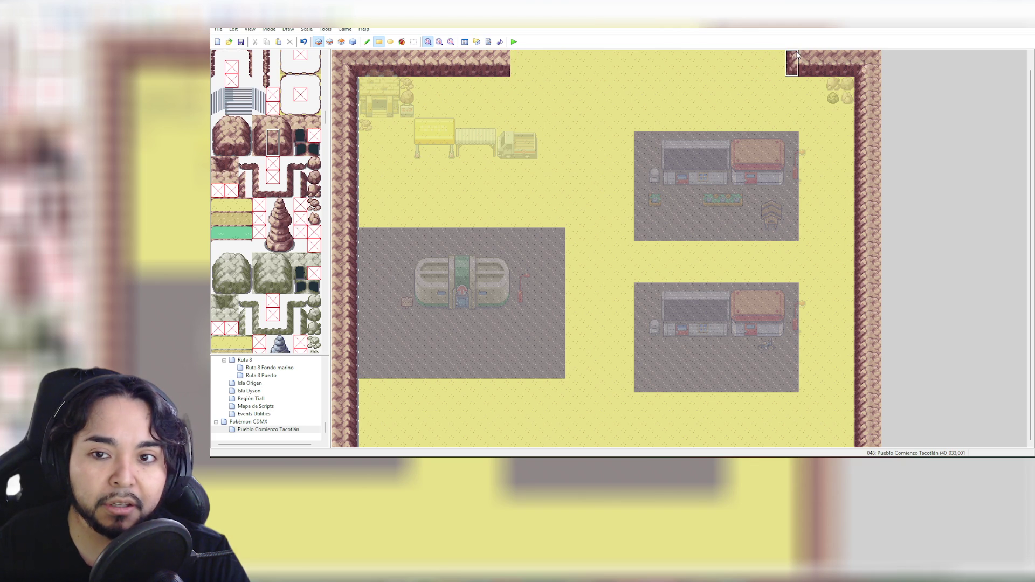
{"action": "left_click_drag", "start_coordinate": [792, 55], "coordinate": [665, 74]}
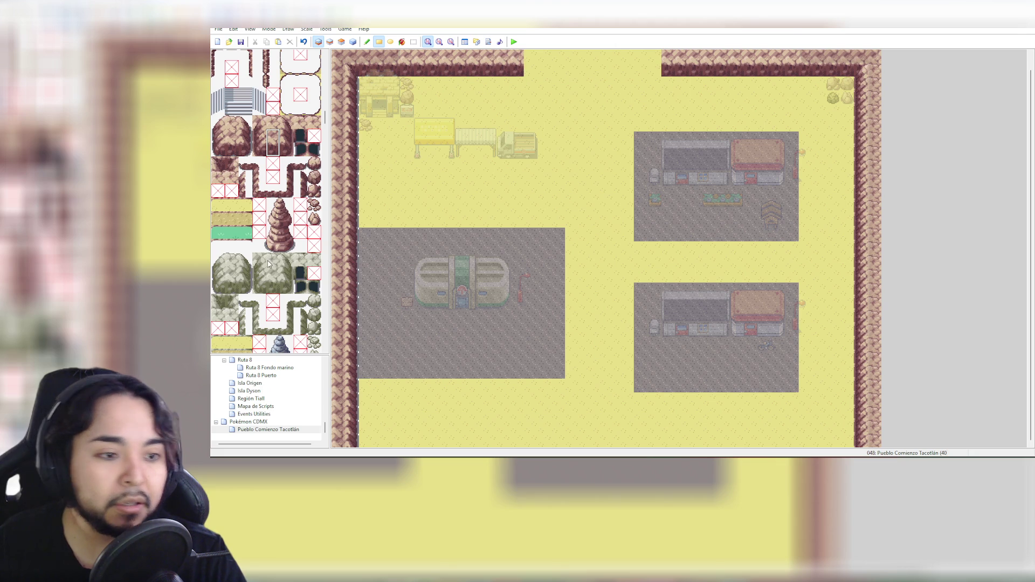
Add another two-tile rock block to the top border and pick the neighbouring rock tile
{"action": "left_click", "coordinate": [283, 135]}
{"action": "left_click_drag", "start_coordinate": [283, 135], "coordinate": [284, 149]}
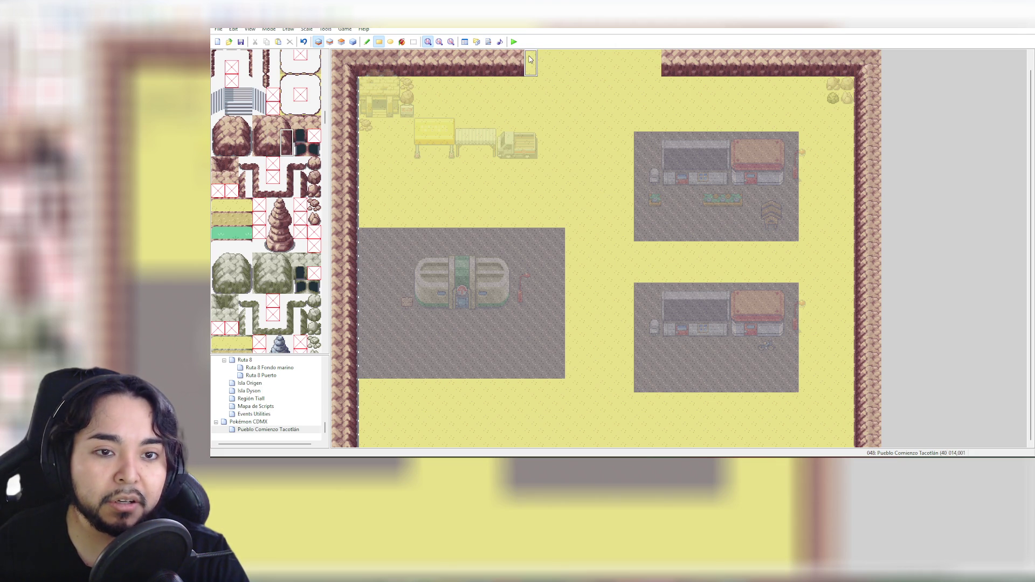
{"action": "left_click", "coordinate": [530, 62]}
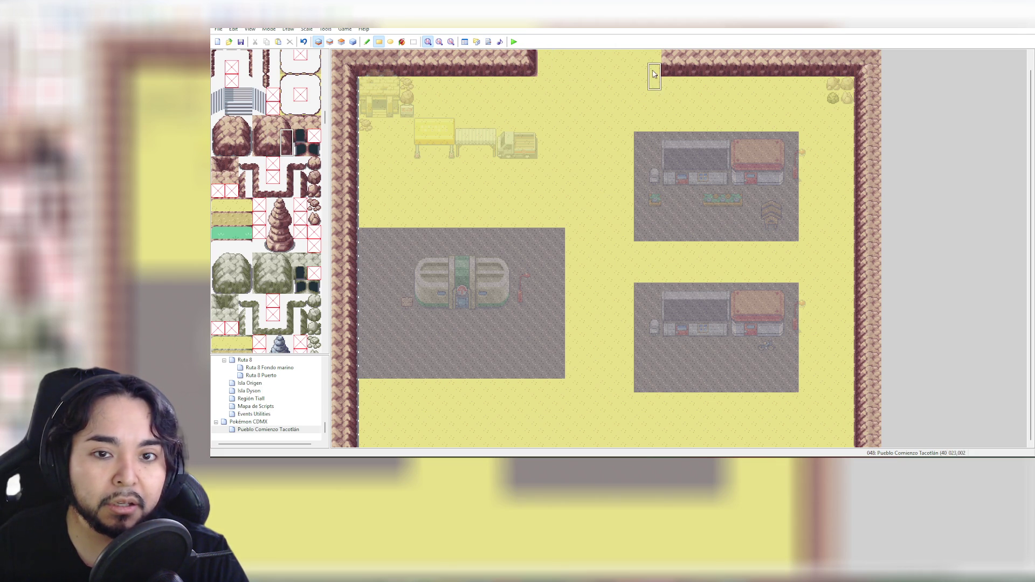
{"action": "left_click", "coordinate": [260, 139]}
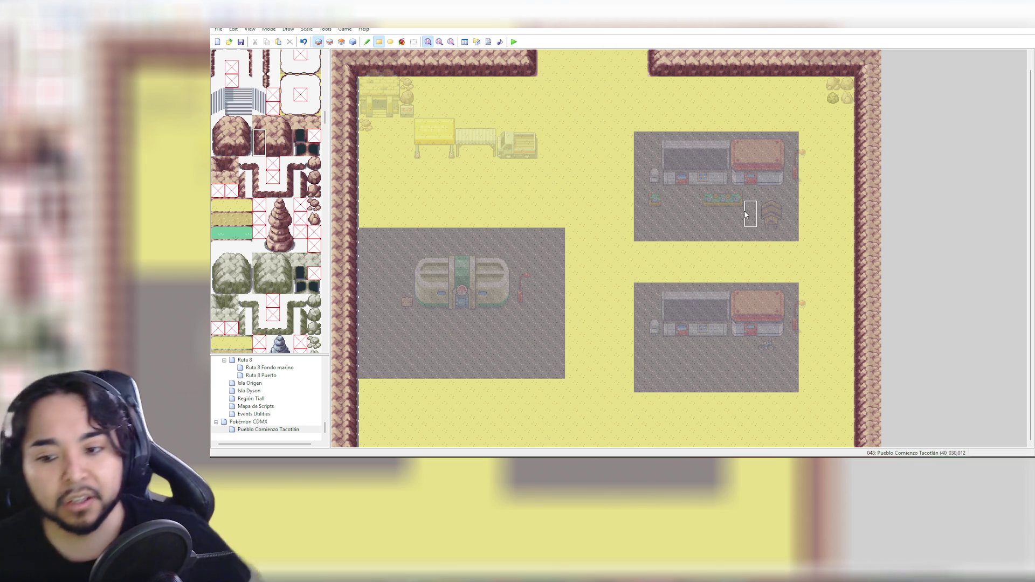
{"action": "middle_click", "coordinate": [715, 159]}
{"action": "middle_click", "coordinate": [815, 293]}
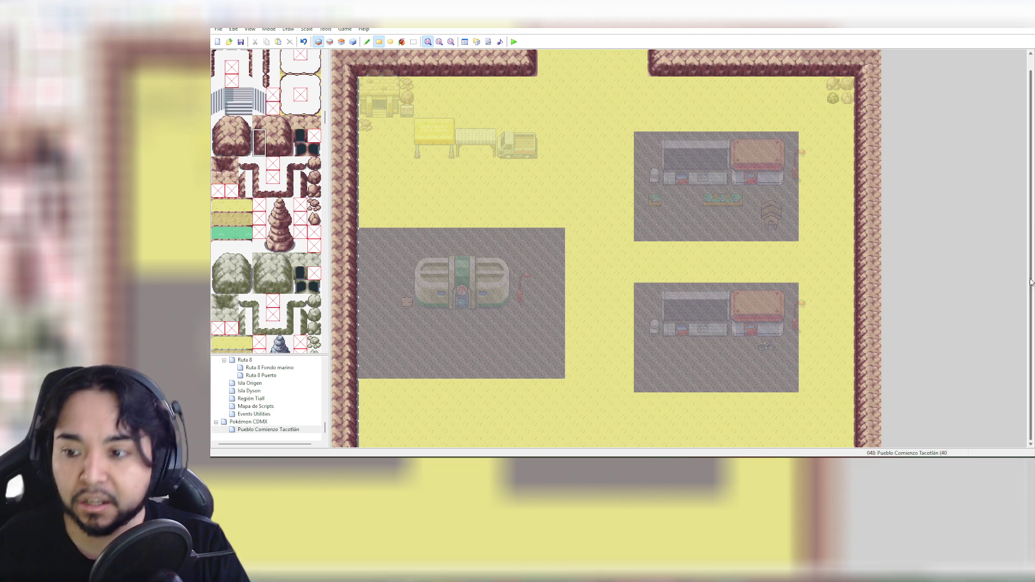
{"action": "scroll", "coordinate": [1032, 278], "scroll_direction": "up", "scroll_amount": 1}
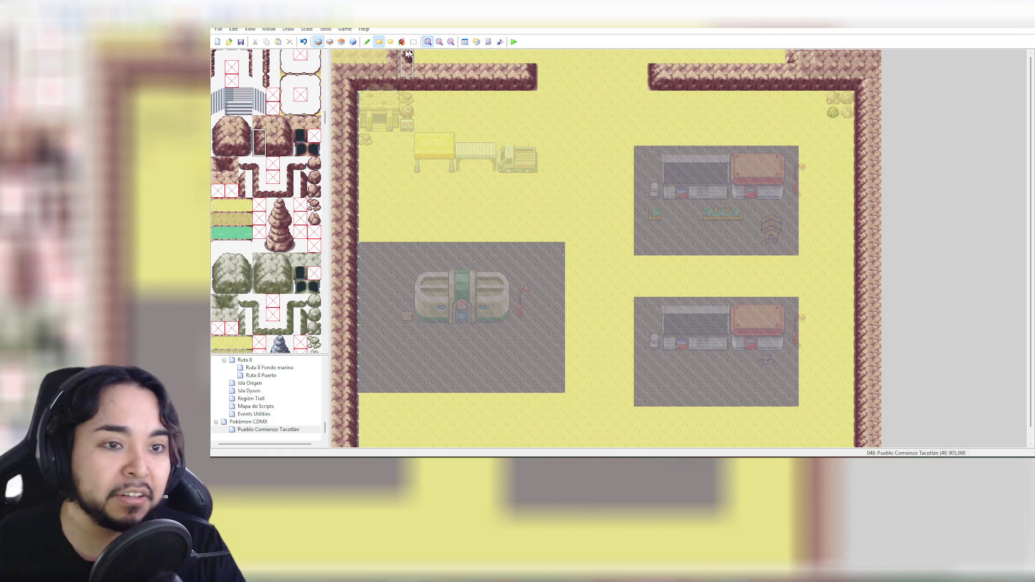
Paint rock rows along the top edge on both sides of the central gap, then show Events
{"action": "left_click", "coordinate": [273, 133]}
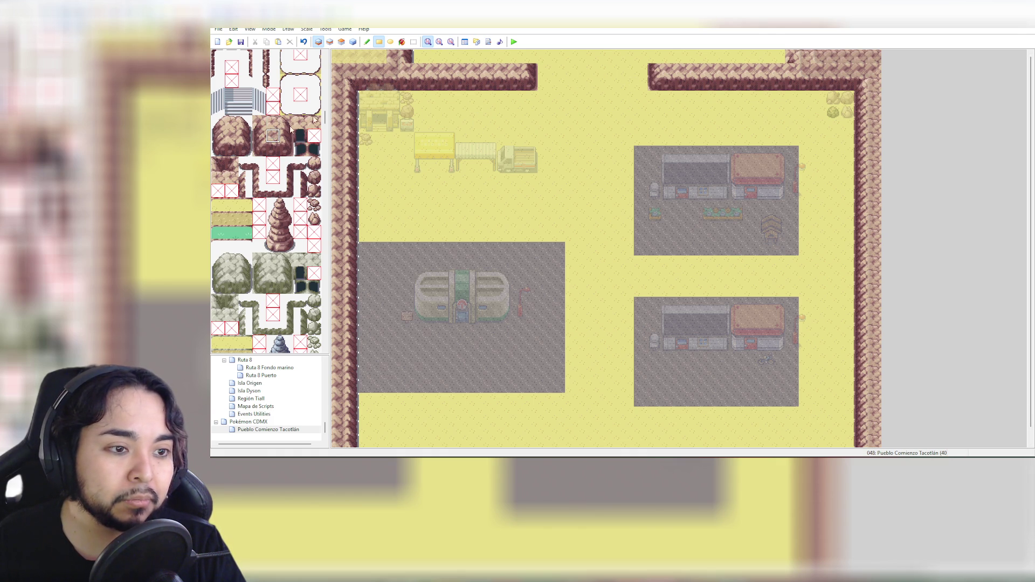
{"action": "left_click_drag", "start_coordinate": [409, 57], "coordinate": [525, 56]}
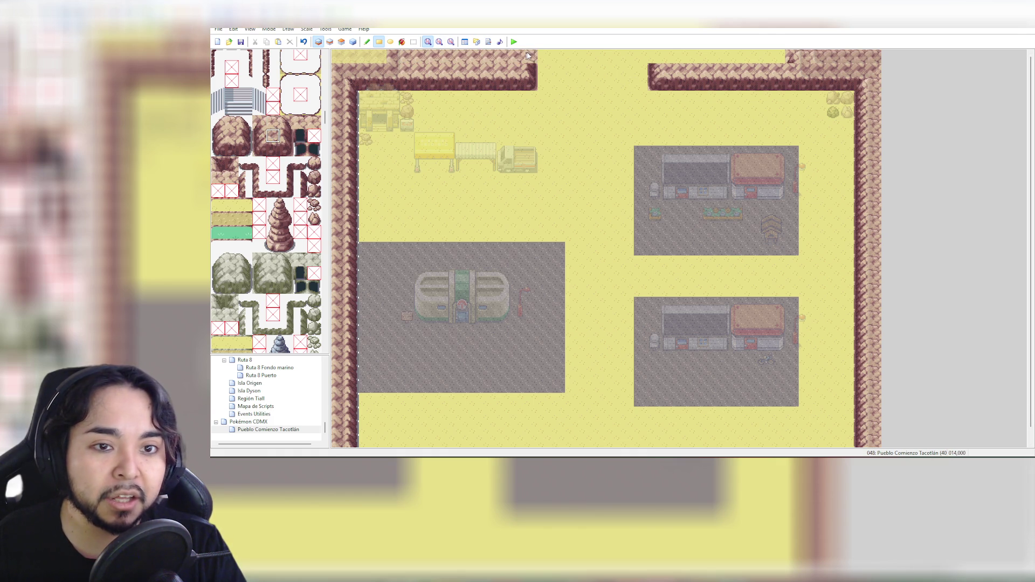
{"action": "right_click", "coordinate": [511, 56]}
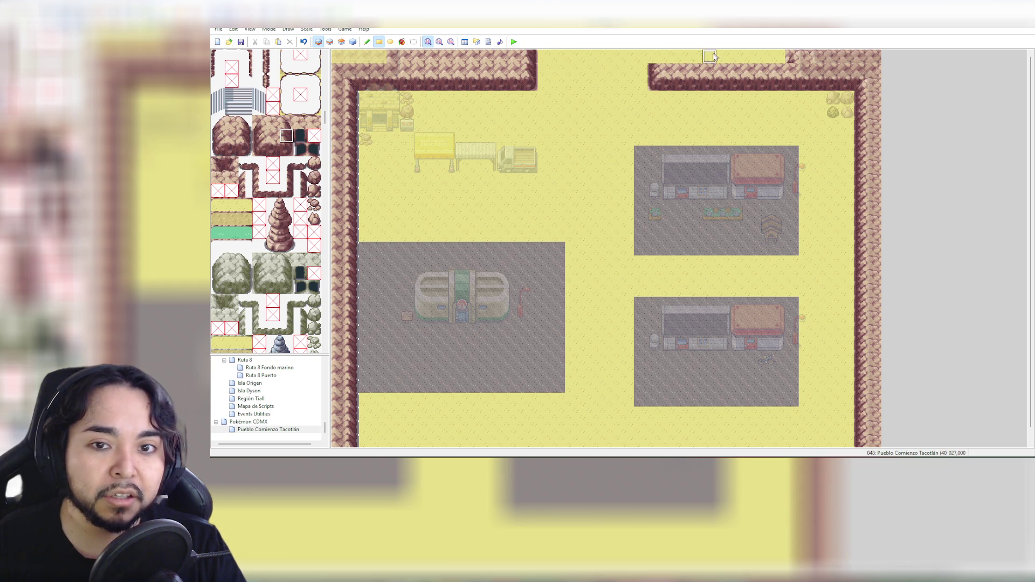
{"action": "right_click", "coordinate": [664, 57]}
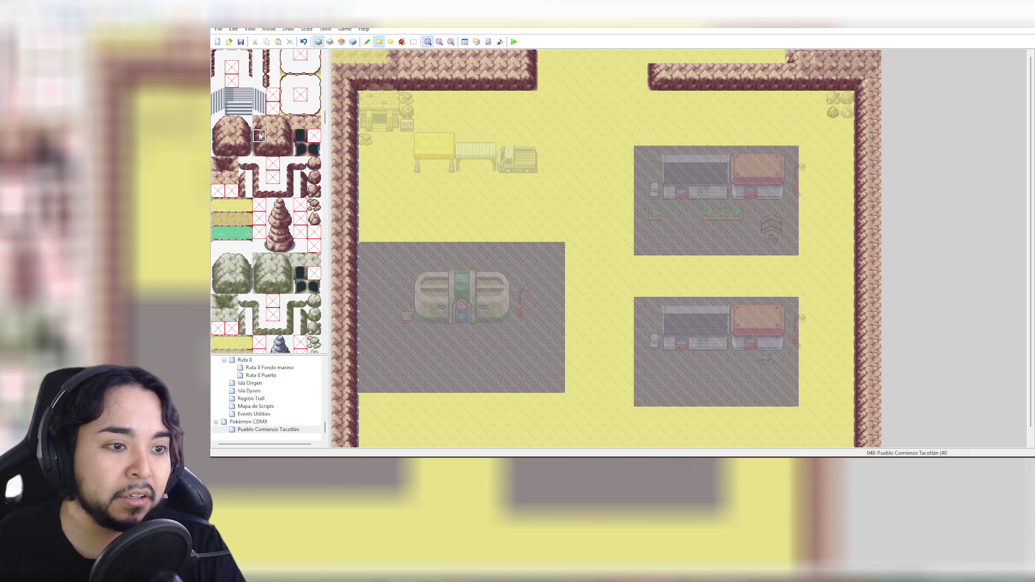
{"action": "left_click", "coordinate": [654, 57]}
{"action": "left_click", "coordinate": [273, 136]}
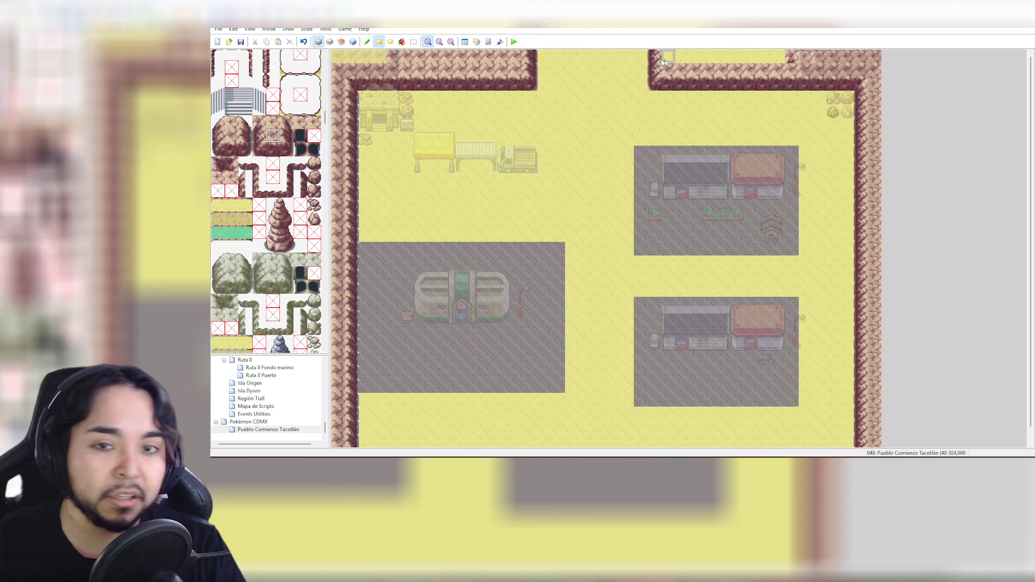
{"action": "left_click_drag", "start_coordinate": [665, 57], "coordinate": [781, 56]}
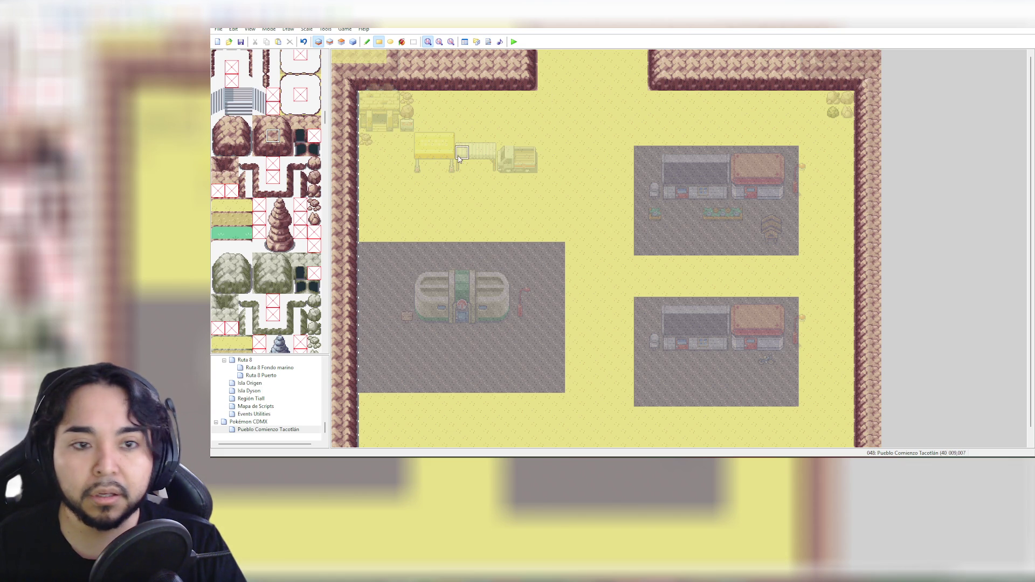
{"action": "left_click_drag", "start_coordinate": [393, 60], "coordinate": [350, 63]}
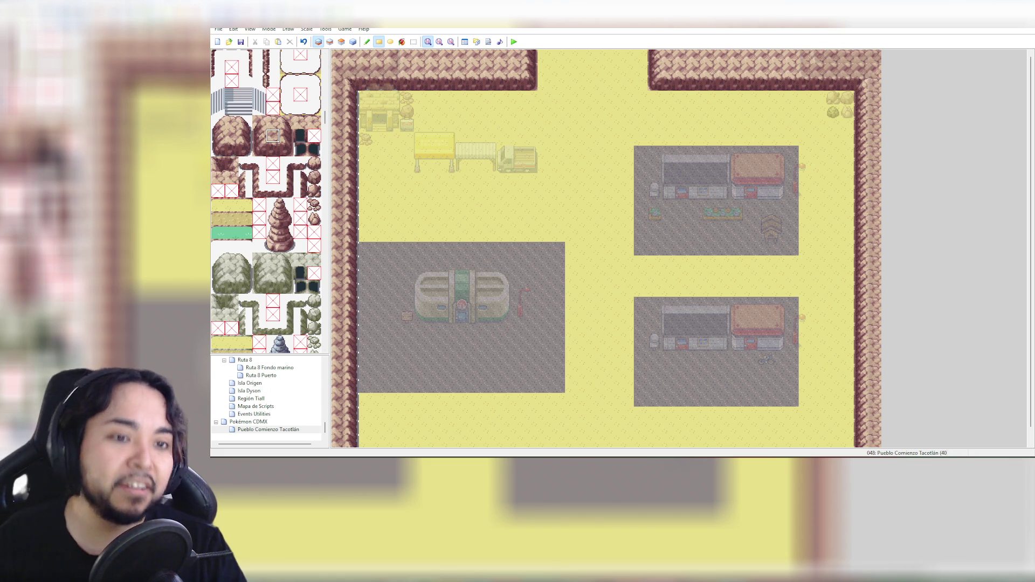
{"action": "left_click", "coordinate": [353, 42]}
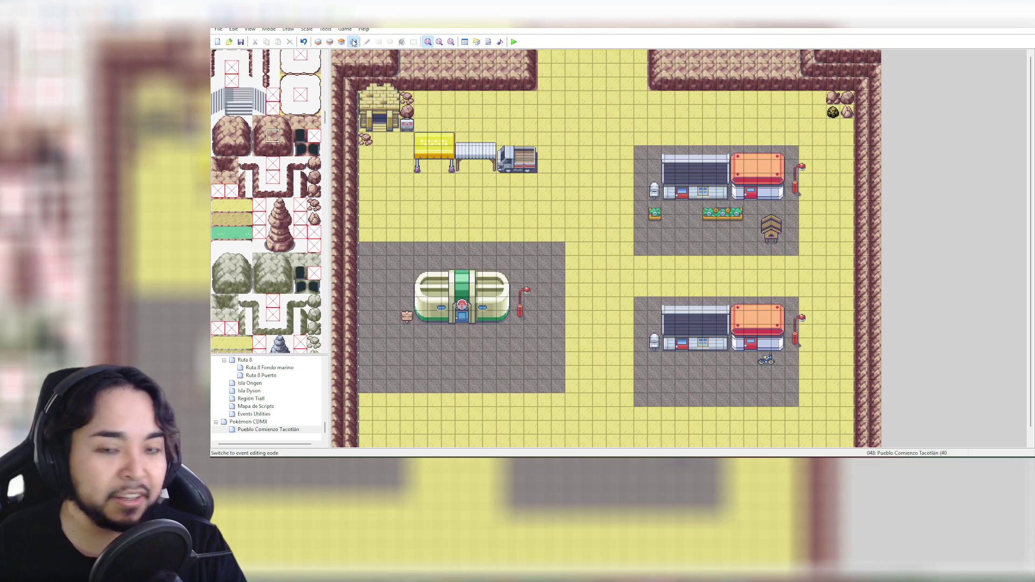
On Layer 2, pencil rock tiles into three gaps in the top-right wall
{"action": "left_click_drag", "start_coordinate": [260, 134], "coordinate": [286, 150]}
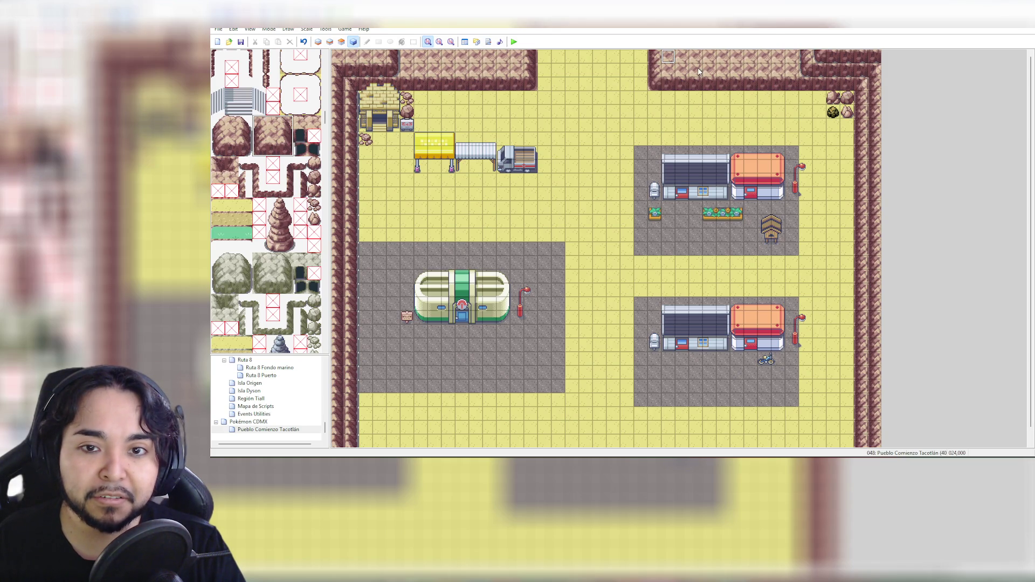
{"action": "left_click", "coordinate": [318, 42]}
{"action": "left_click", "coordinate": [329, 42]}
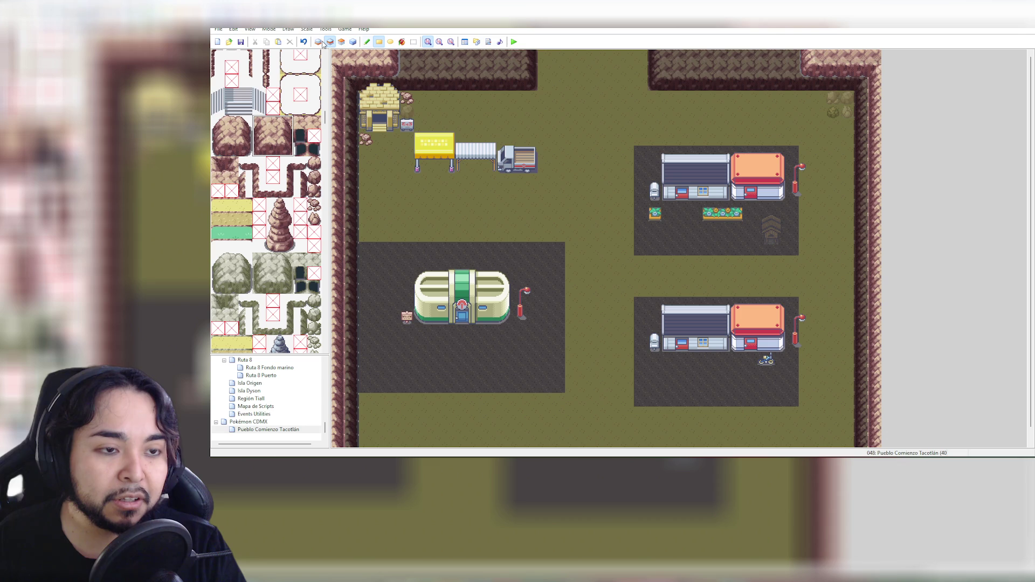
{"action": "left_click", "coordinate": [367, 42]}
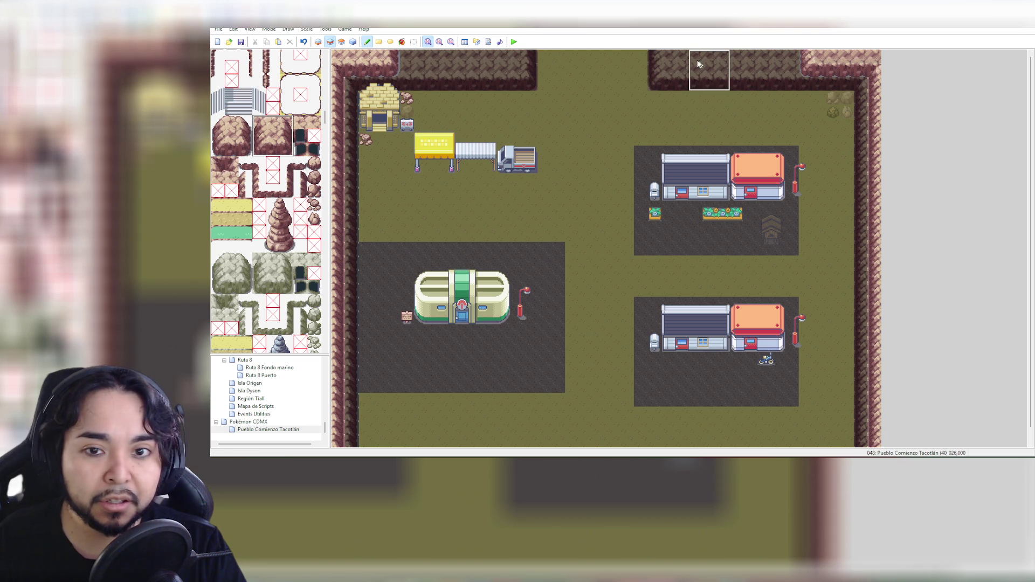
{"action": "left_click", "coordinate": [260, 135]}
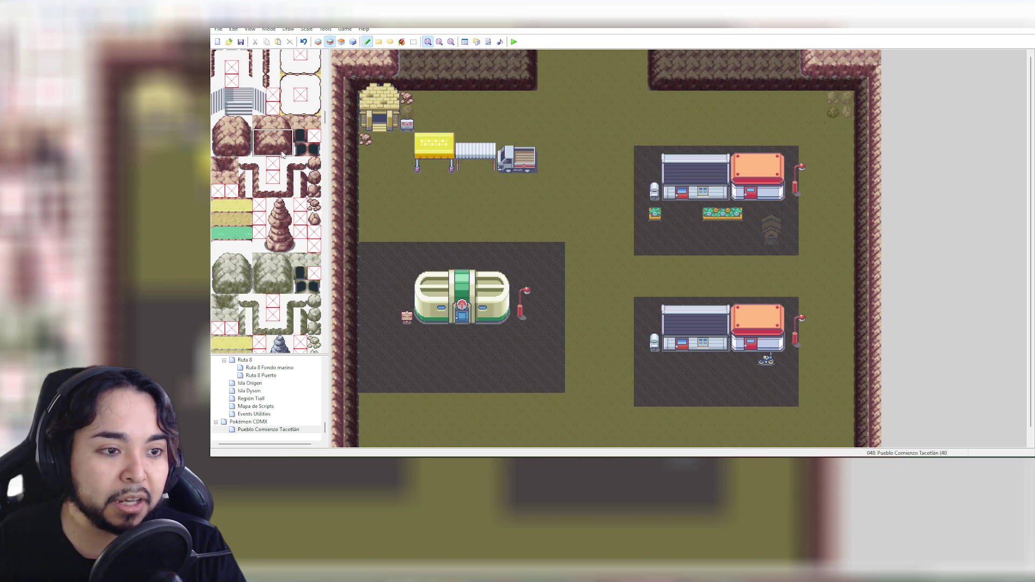
{"action": "left_click", "coordinate": [670, 57]}
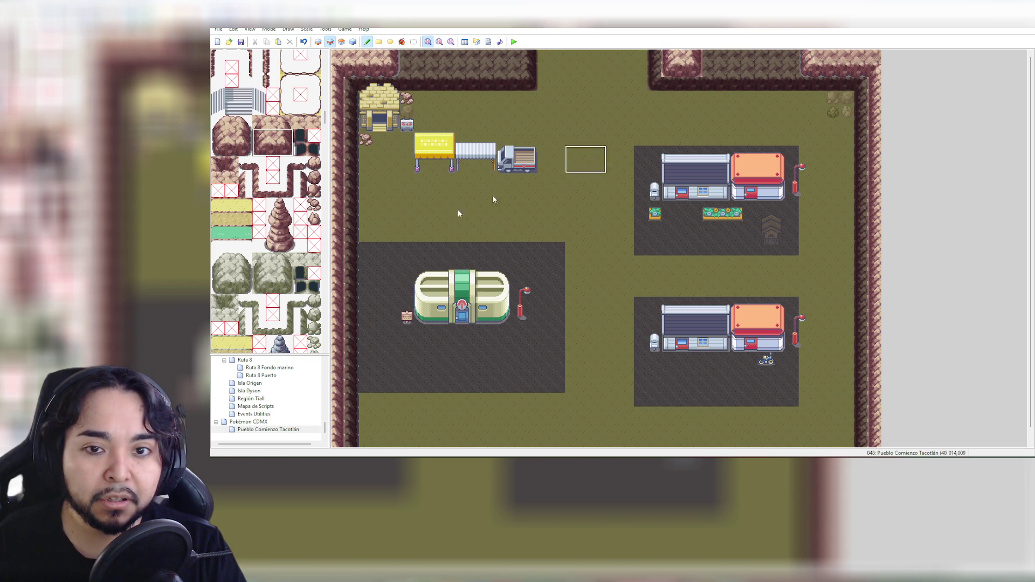
{"action": "left_click", "coordinate": [710, 62]}
{"action": "left_click", "coordinate": [751, 63]}
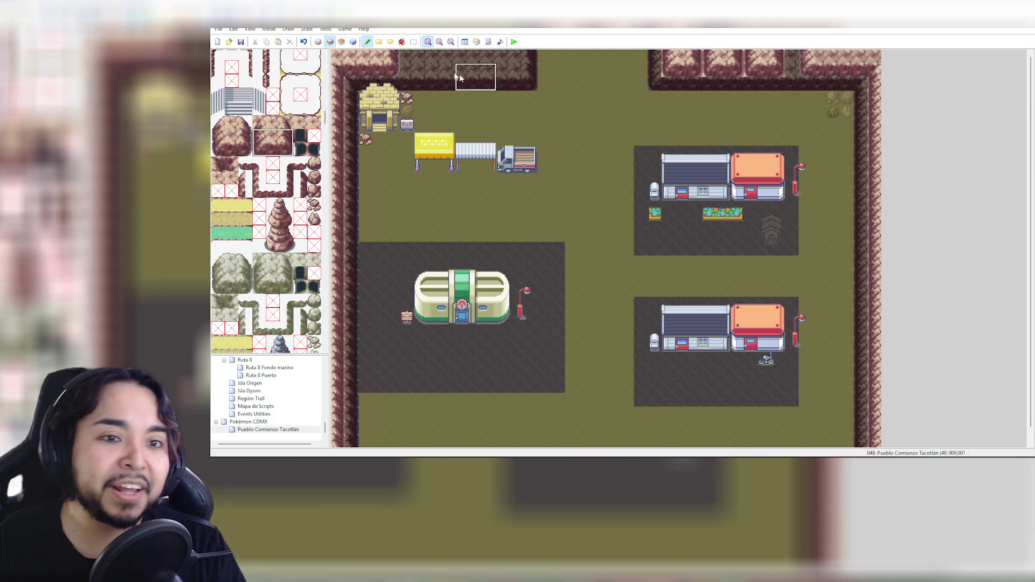
{"action": "left_click", "coordinate": [353, 42]}
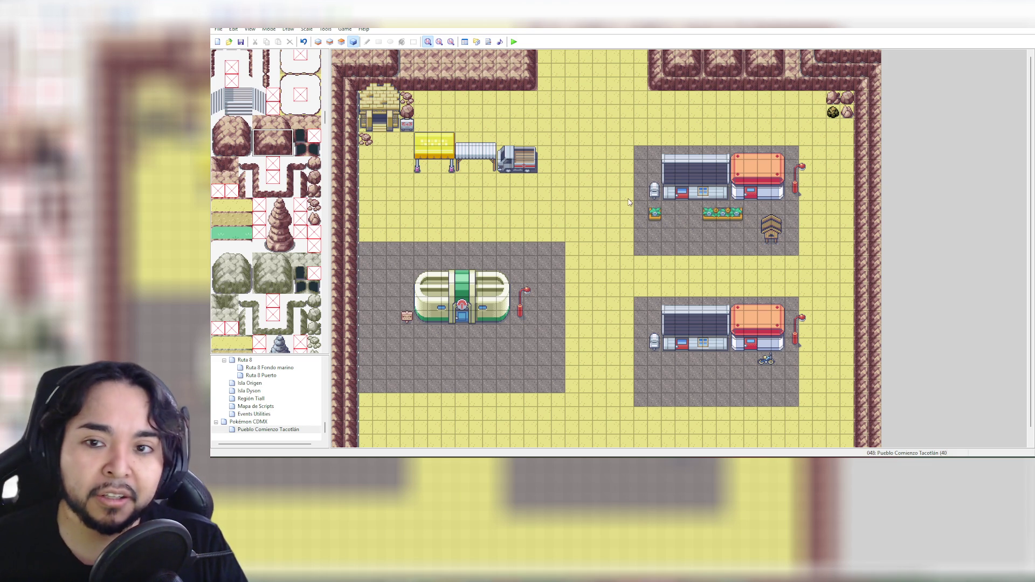
Repaint the top-right cliff tiles with a different rock tile, checking in events view
{"action": "left_click", "coordinate": [318, 179]}
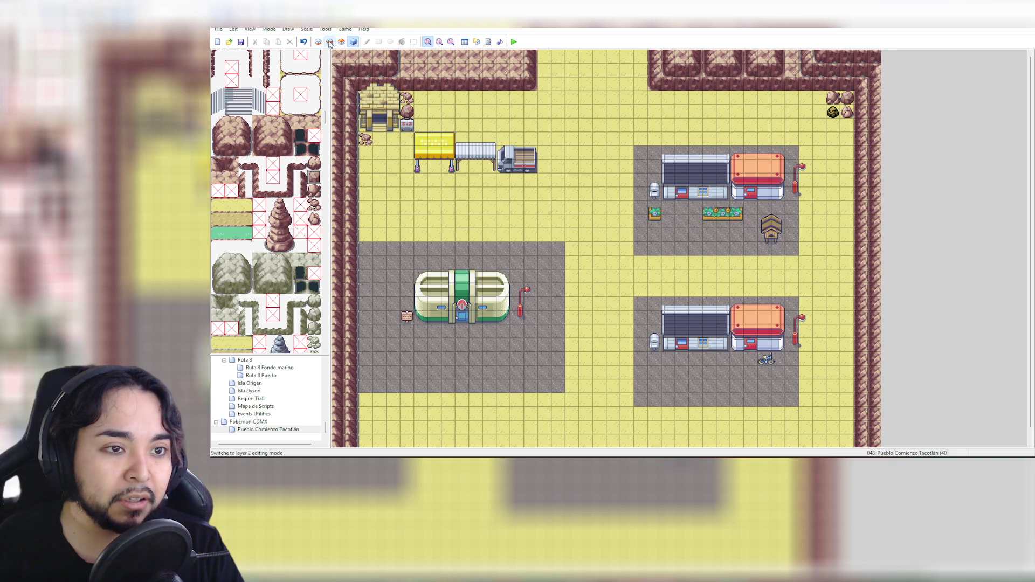
{"action": "left_click", "coordinate": [329, 43]}
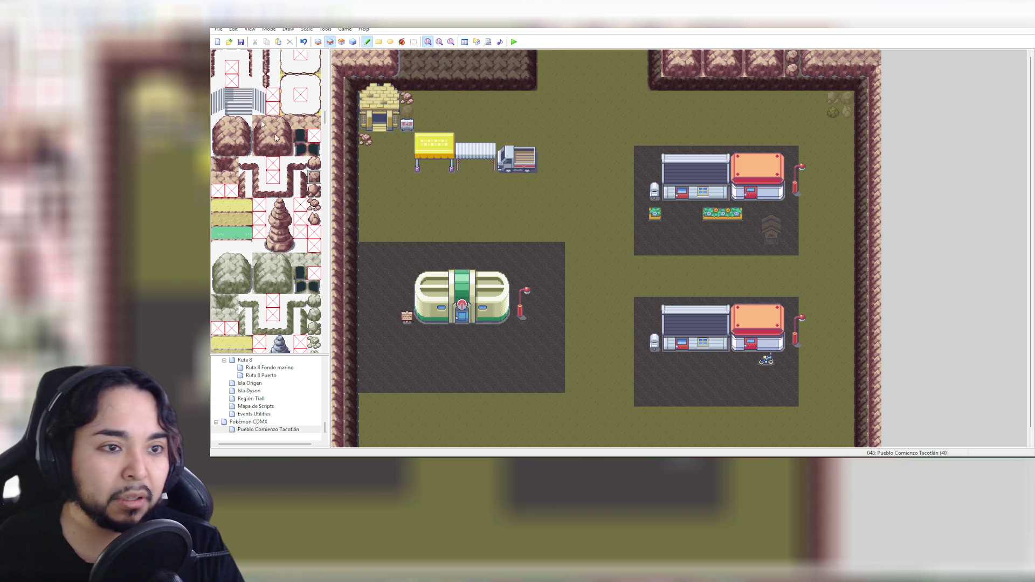
{"action": "left_click", "coordinate": [354, 42]}
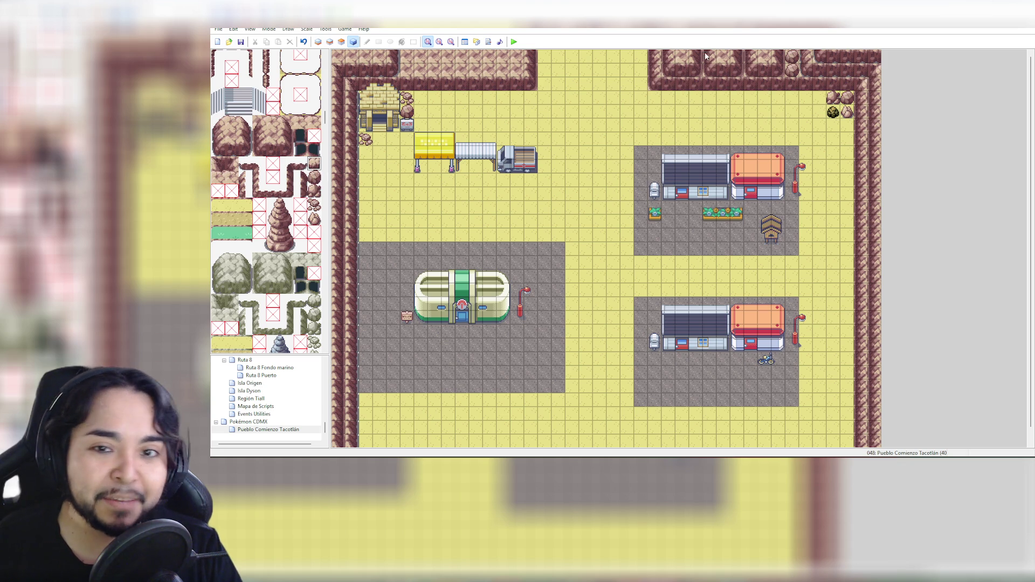
{"action": "left_click", "coordinate": [330, 42]}
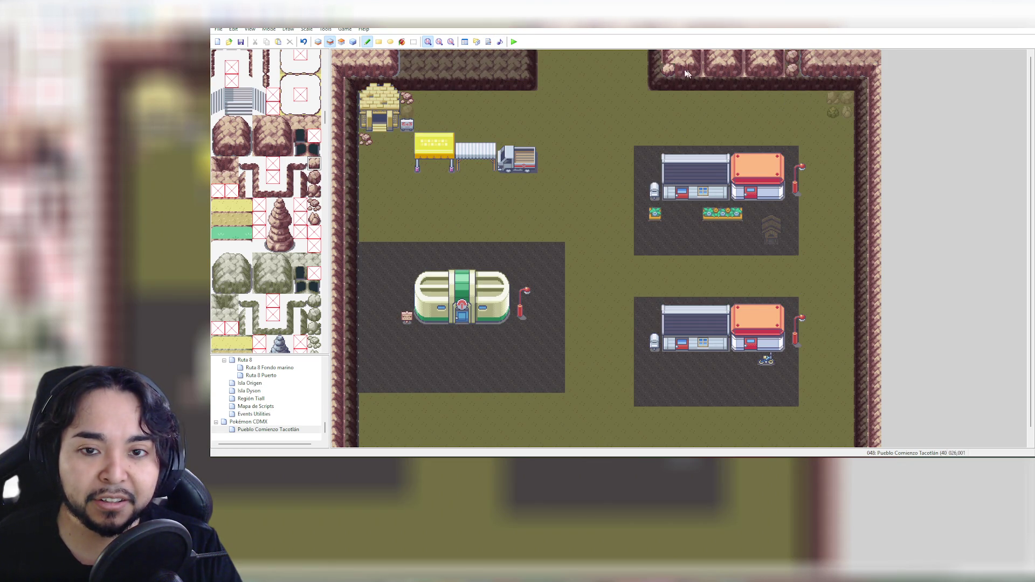
{"action": "left_click", "coordinate": [300, 121]}
{"action": "mouse_move", "coordinate": [684, 58]}
{"action": "left_mouse_down"}
{"action": "mouse_move", "coordinate": [682, 69]}
{"action": "mouse_move", "coordinate": [696, 70]}
{"action": "mouse_move", "coordinate": [682, 57]}
{"action": "left_mouse_up"}
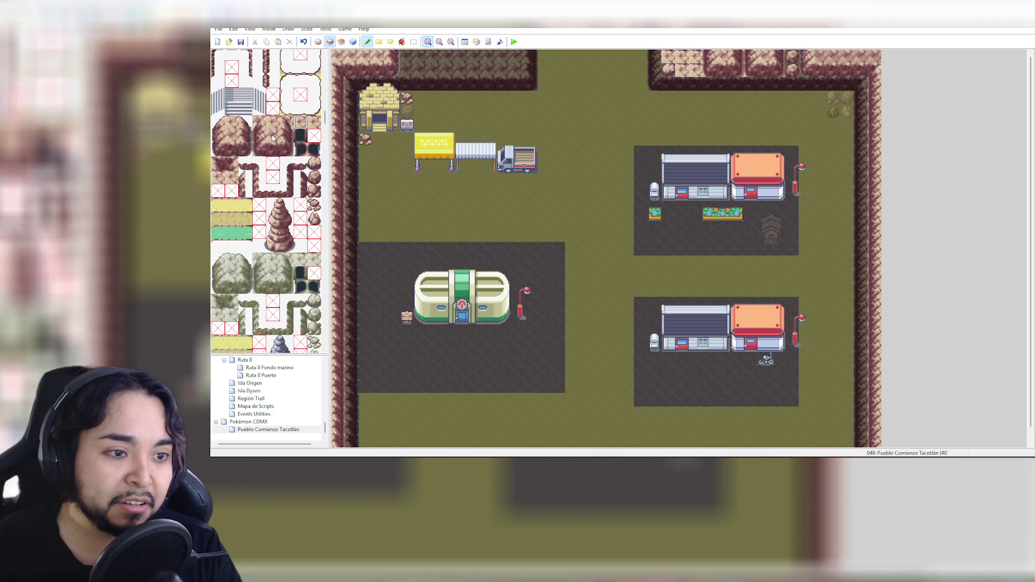
{"action": "left_click", "coordinate": [353, 42]}
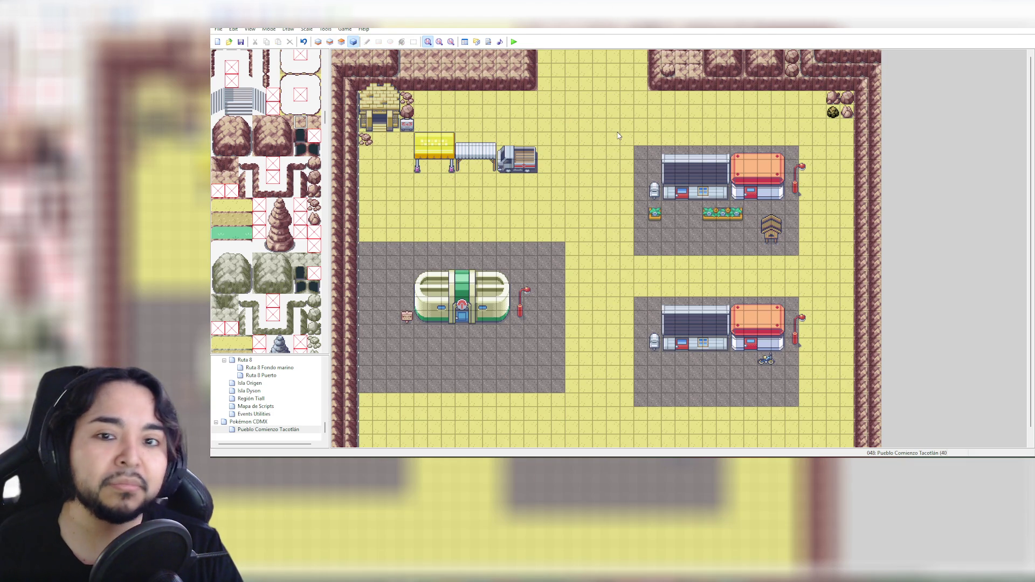
{"action": "left_click", "coordinate": [314, 204]}
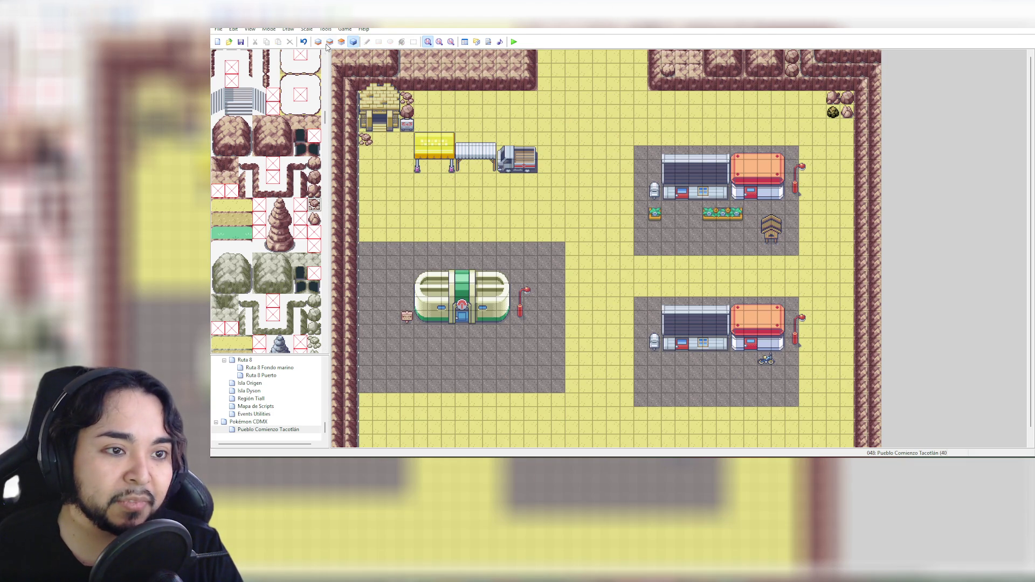
On Layer 2, paint rock tiles along the top cliff right of the opening
{"action": "left_click", "coordinate": [329, 41]}
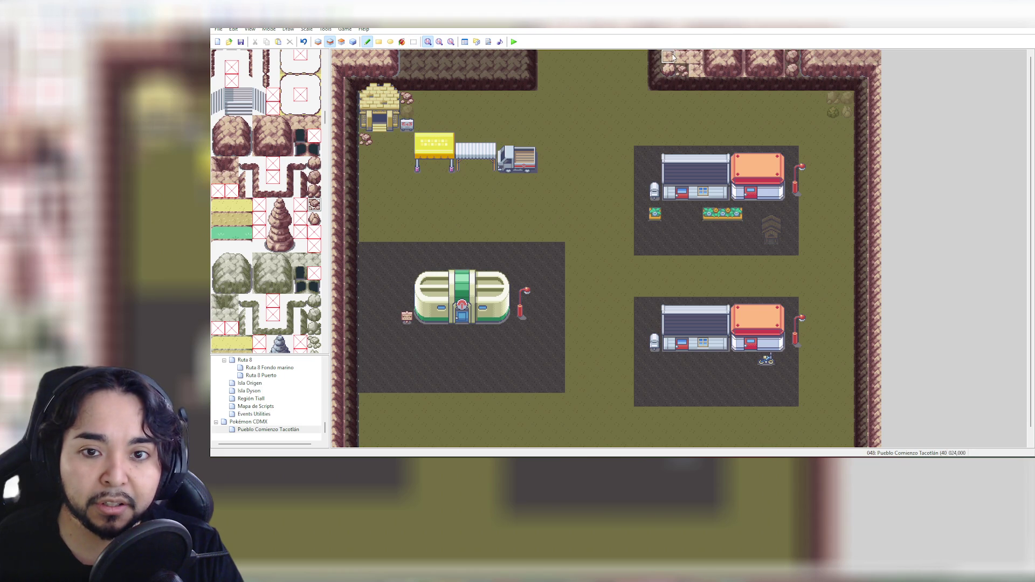
{"action": "left_click_drag", "start_coordinate": [671, 57], "coordinate": [695, 67]}
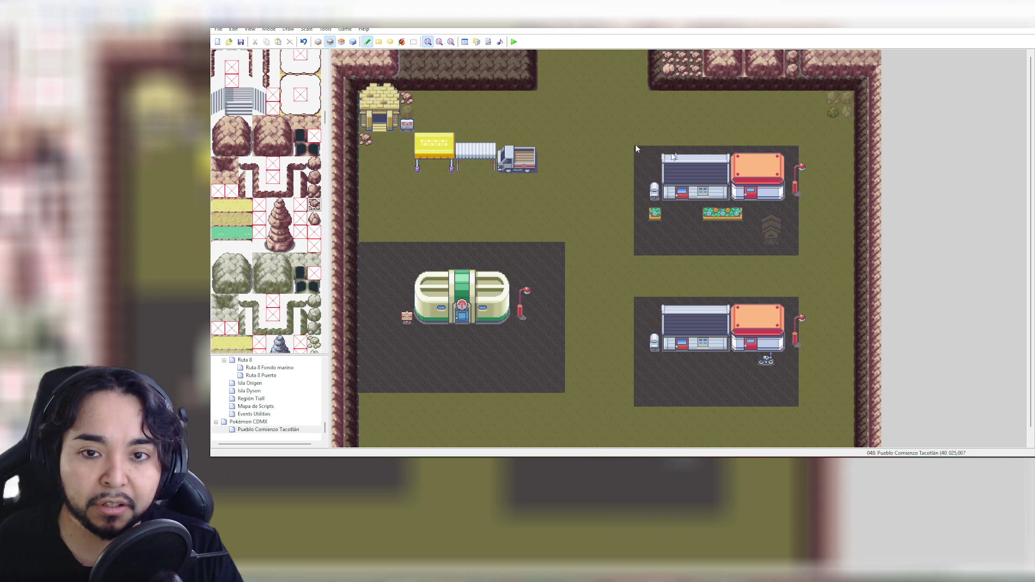
{"action": "left_click_drag", "start_coordinate": [693, 77], "coordinate": [666, 54]}
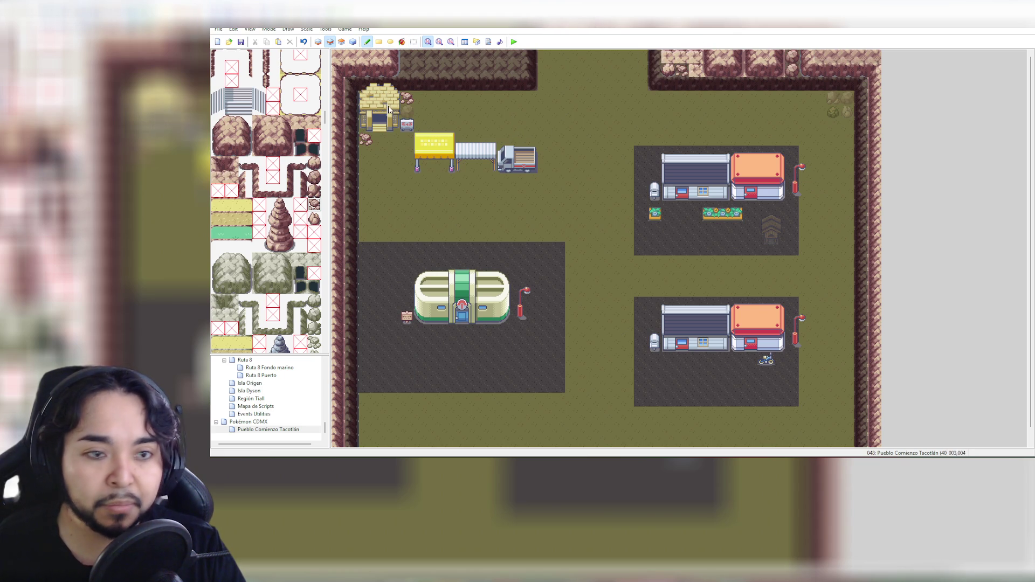
{"action": "left_click", "coordinate": [314, 176]}
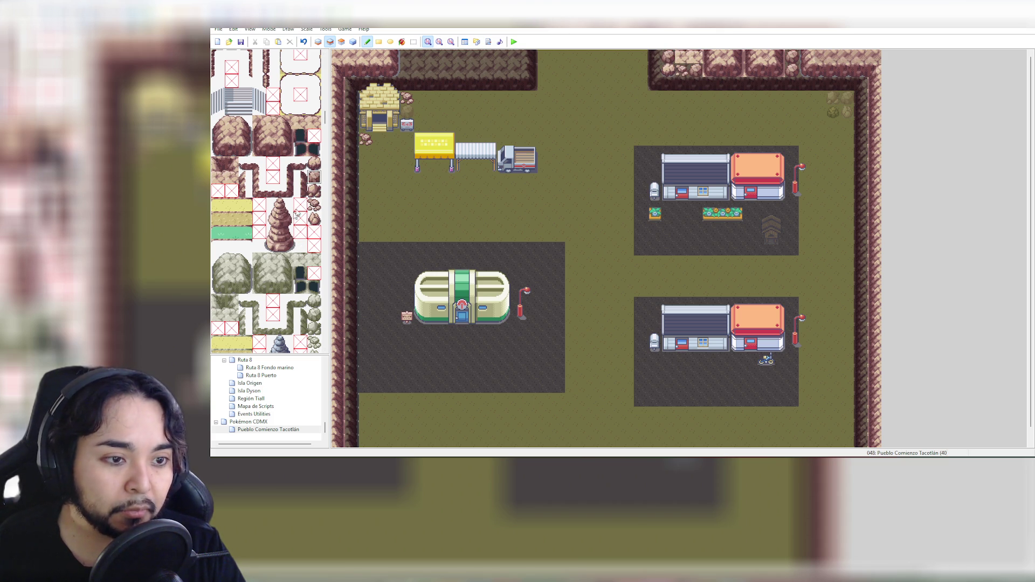
{"action": "left_click", "coordinate": [314, 219]}
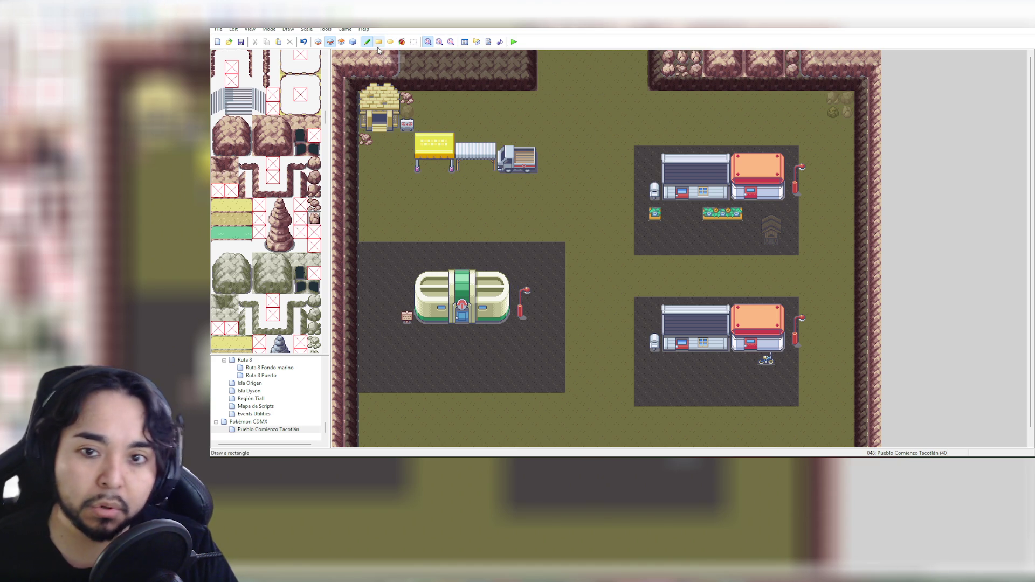
{"action": "left_click", "coordinate": [353, 41]}
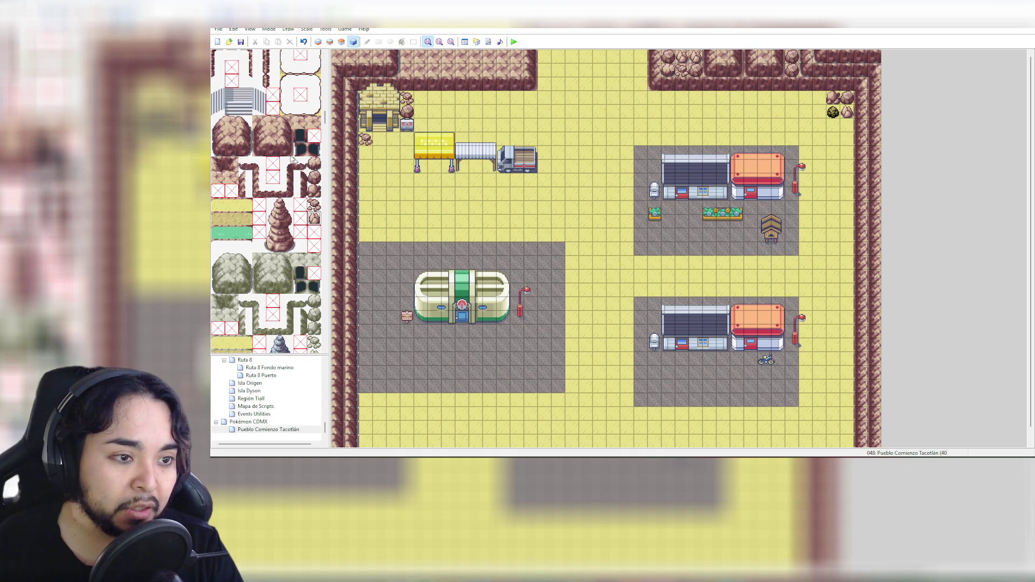
Paint a two-tile rock wall over the top dirt strip left of the opening
{"action": "left_click_drag", "start_coordinate": [263, 125], "coordinate": [270, 149]}
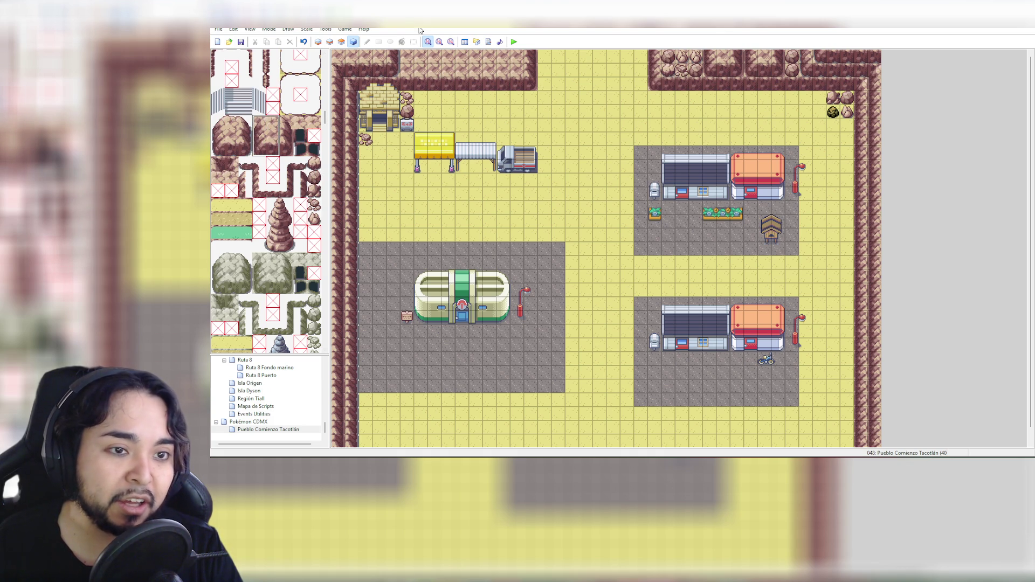
{"action": "left_click", "coordinate": [329, 42]}
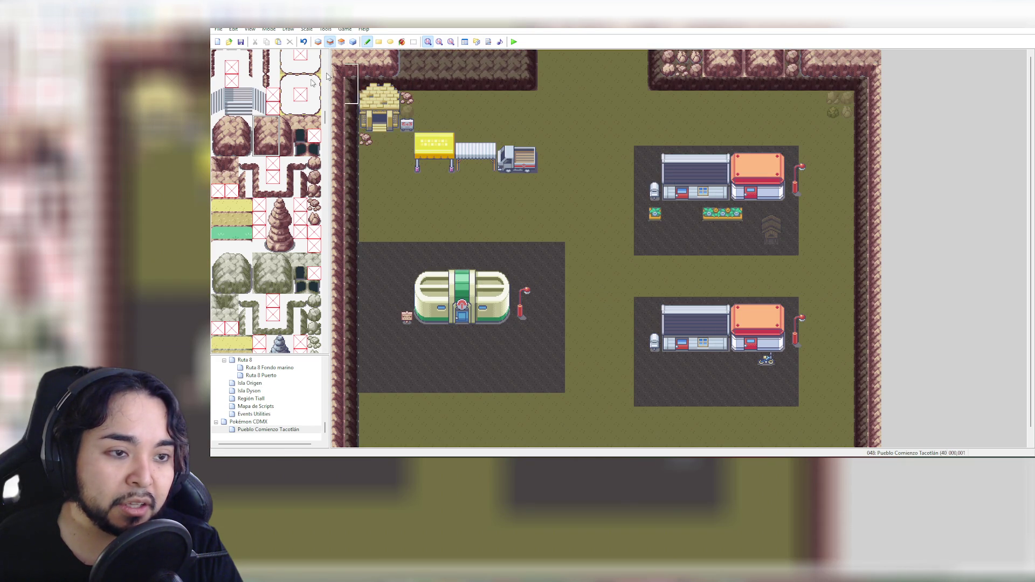
{"action": "left_click_drag", "start_coordinate": [260, 134], "coordinate": [270, 146]}
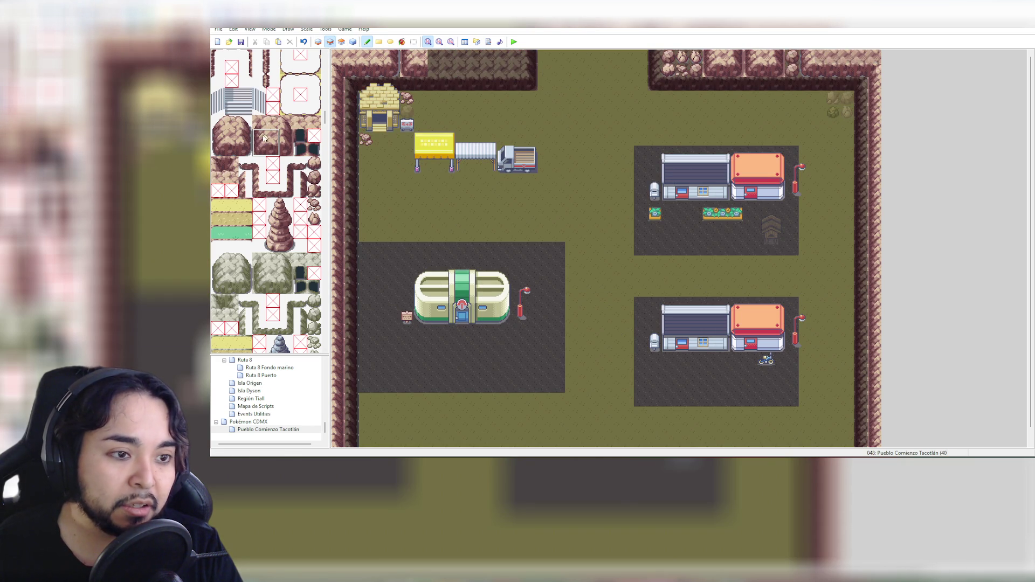
{"action": "left_click_drag", "start_coordinate": [272, 135], "coordinate": [276, 146]}
{"action": "left_click_drag", "start_coordinate": [434, 64], "coordinate": [463, 64]}
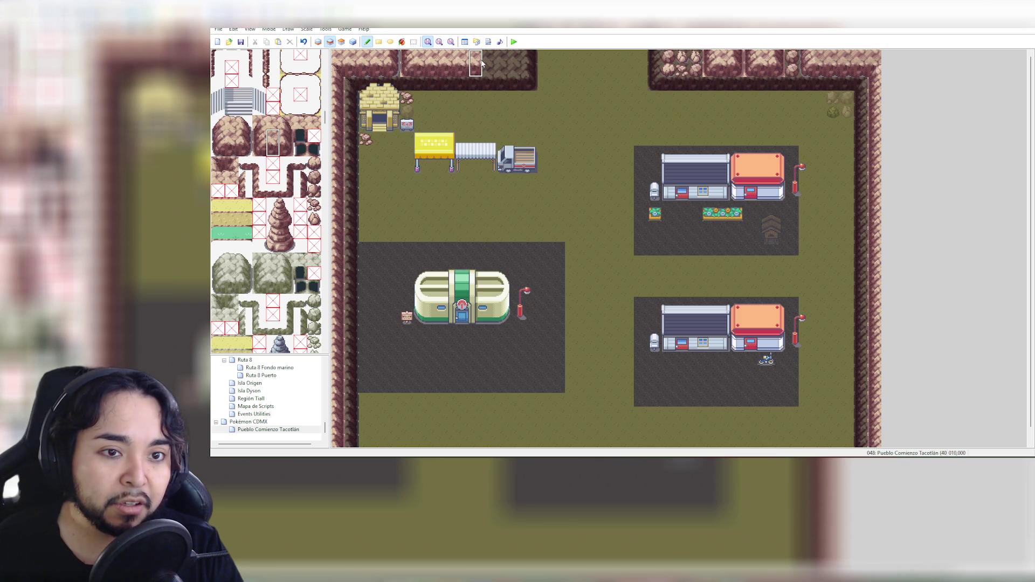
Patch individual rock tiles along the top edge near the opening, then check movement permissions
{"action": "left_click", "coordinate": [287, 138]}
{"action": "left_click_drag", "start_coordinate": [287, 144], "coordinate": [286, 151]}
{"action": "left_click", "coordinate": [517, 77]}
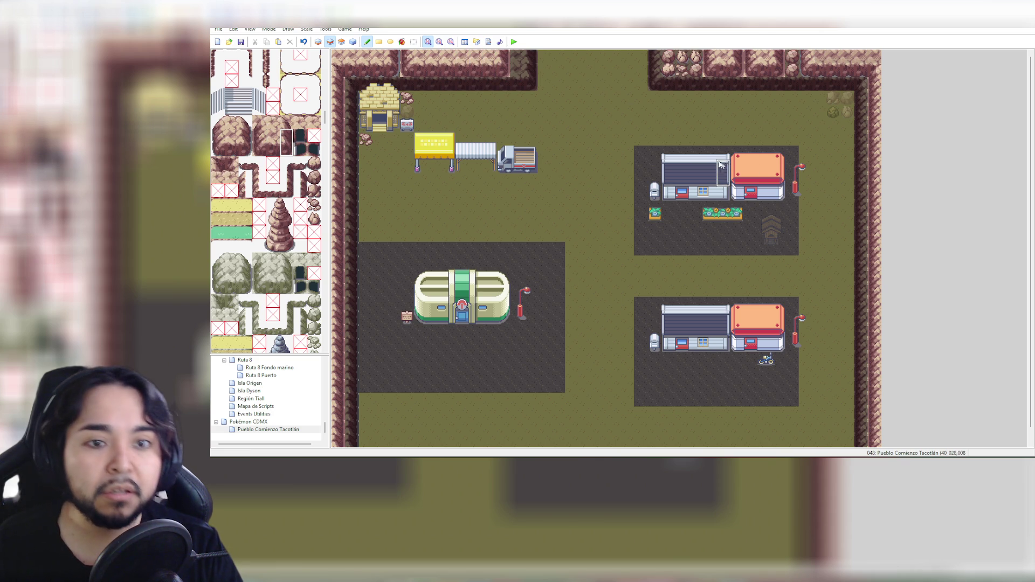
{"action": "left_click", "coordinate": [314, 163]}
{"action": "left_click", "coordinate": [519, 71]}
{"action": "left_click", "coordinate": [314, 192]}
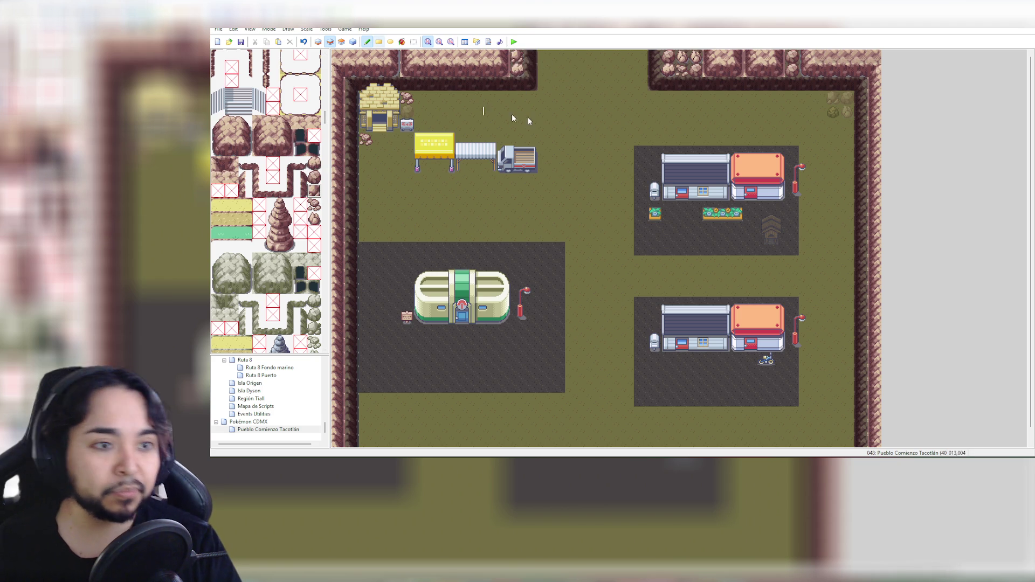
{"action": "left_click", "coordinate": [353, 42]}
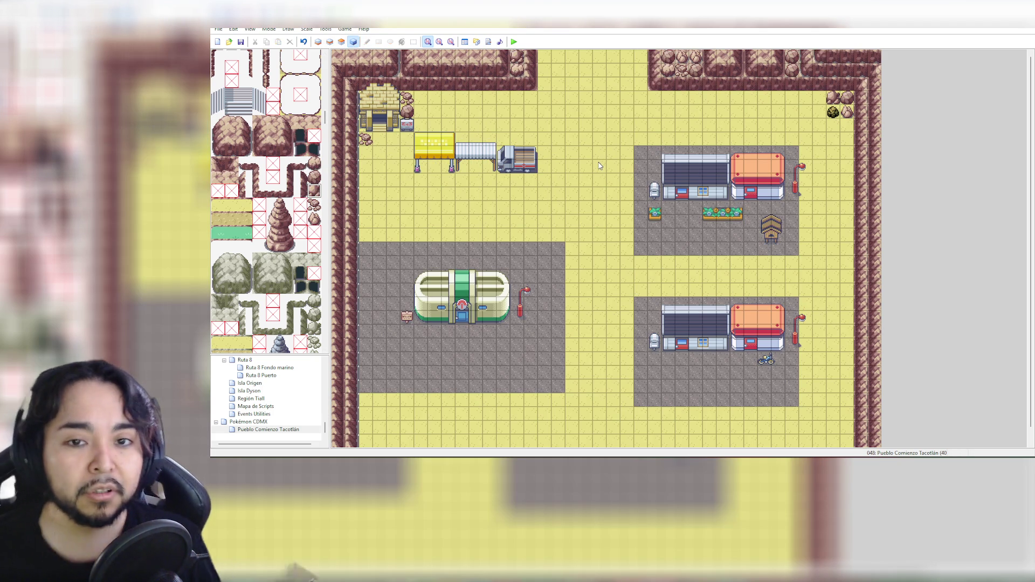
On Layer 1, rectangle-select the upper-right house block and nudge it up and right
{"action": "left_click", "coordinate": [439, 41]}
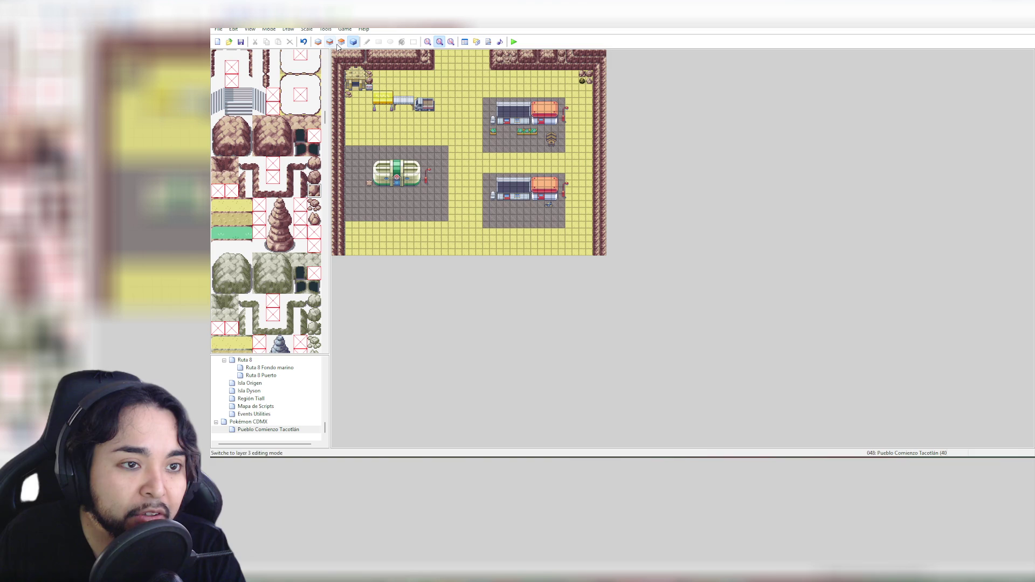
{"action": "left_click", "coordinate": [318, 42]}
{"action": "left_click", "coordinate": [413, 43]}
{"action": "mouse_move", "coordinate": [476, 91]}
{"action": "left_mouse_down"}
{"action": "mouse_move", "coordinate": [572, 160]}
{"action": "mouse_move", "coordinate": [537, 120]}
{"action": "left_mouse_up"}
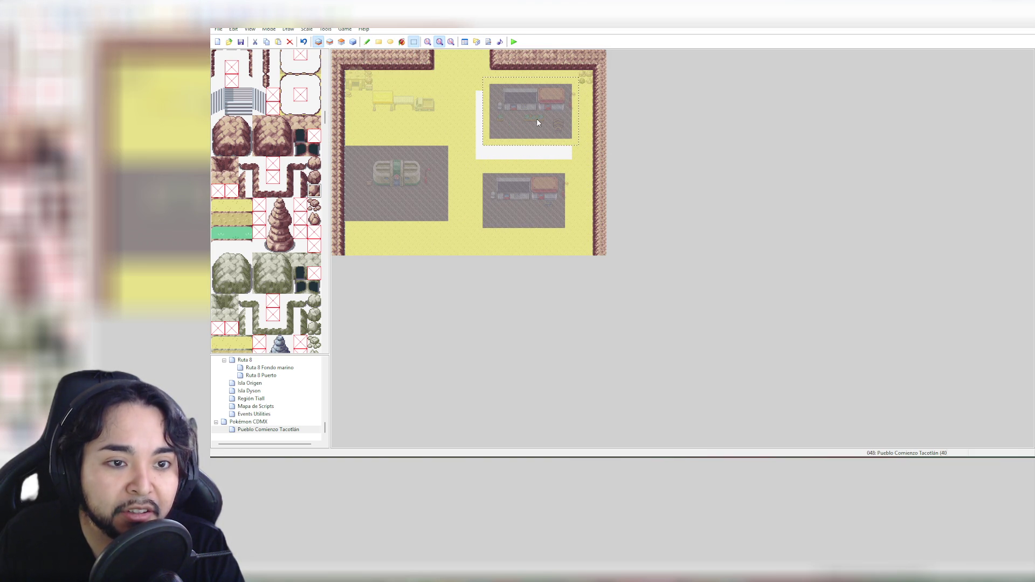
{"action": "left_click_drag", "start_coordinate": [535, 122], "coordinate": [539, 118]}
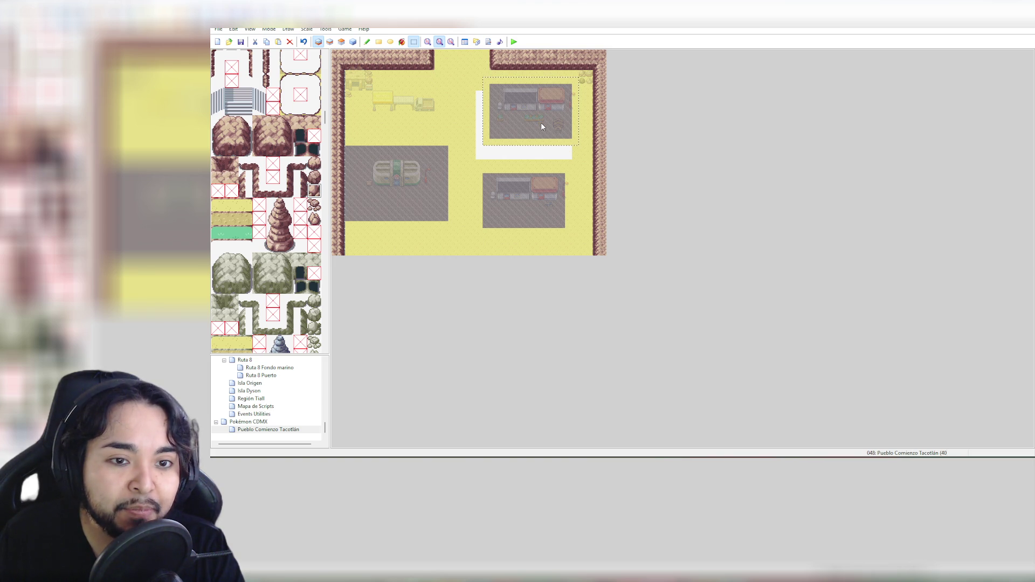
{"action": "left_click", "coordinate": [477, 168]}
{"action": "mouse_move", "coordinate": [472, 162]}
{"action": "left_mouse_down"}
{"action": "mouse_move", "coordinate": [569, 233]}
{"action": "mouse_move", "coordinate": [521, 221]}
{"action": "left_mouse_up"}
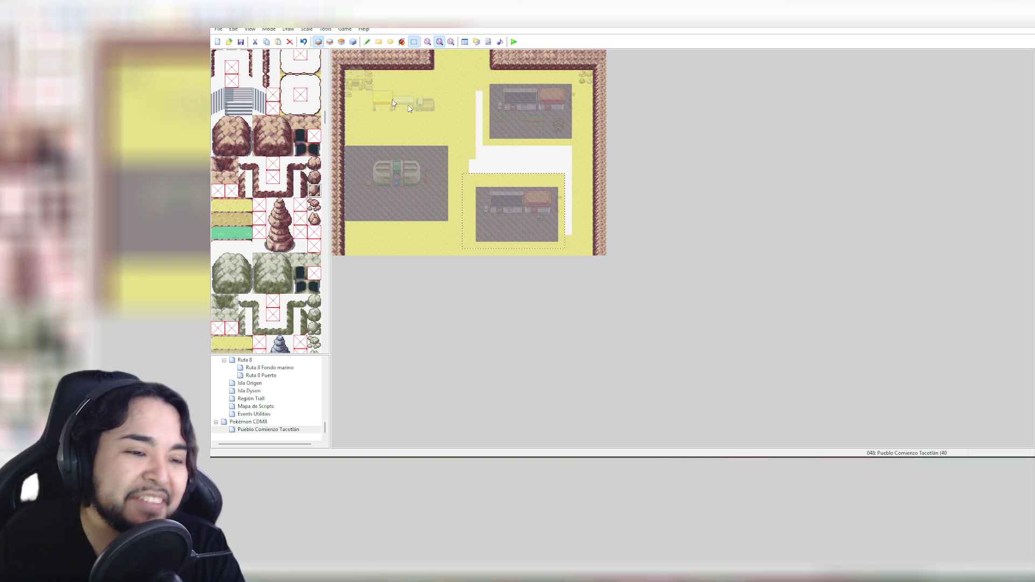
Flood-fill the blank strips left by the moved house blocks with ground tiles
{"action": "left_click", "coordinate": [491, 154]}
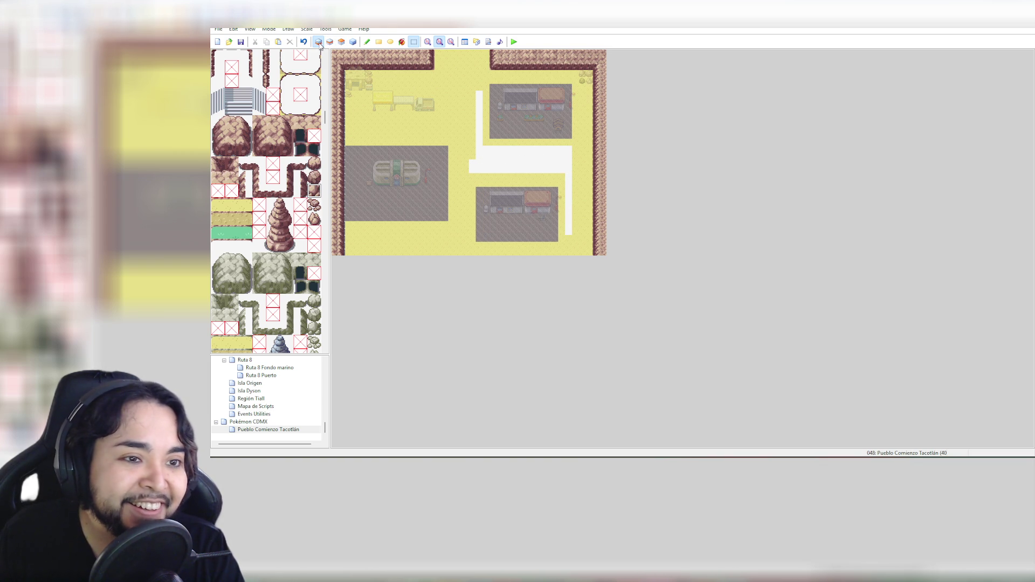
{"action": "right_click", "coordinate": [456, 111]}
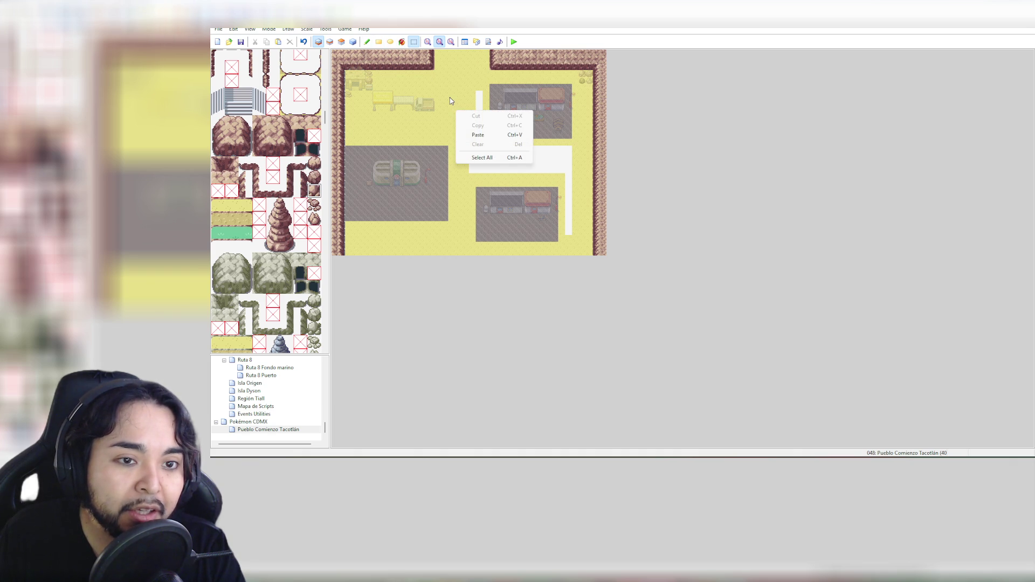
{"action": "key", "text": "Escape"}
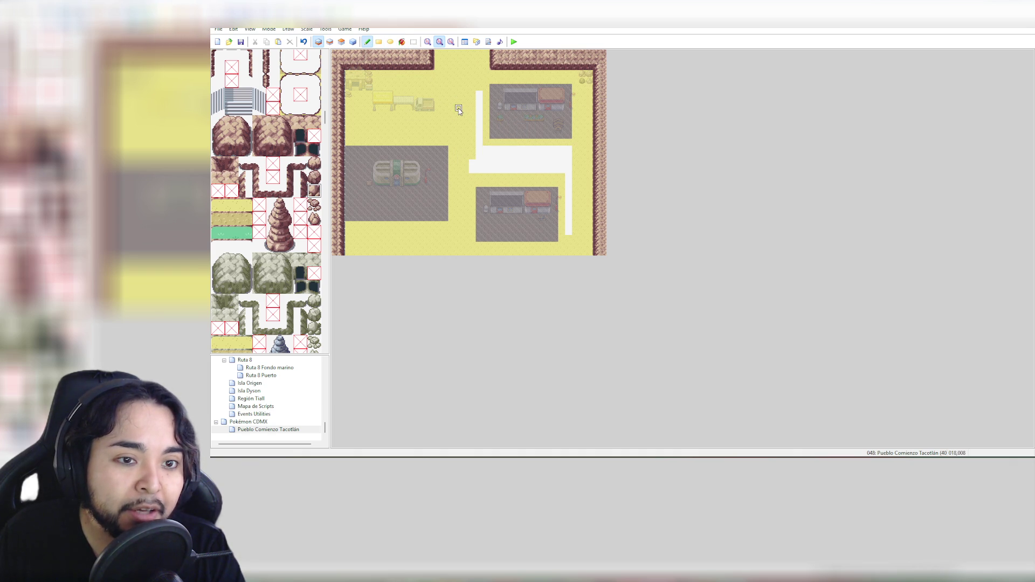
{"action": "left_click", "coordinate": [402, 41]}
{"action": "left_click", "coordinate": [505, 160]}
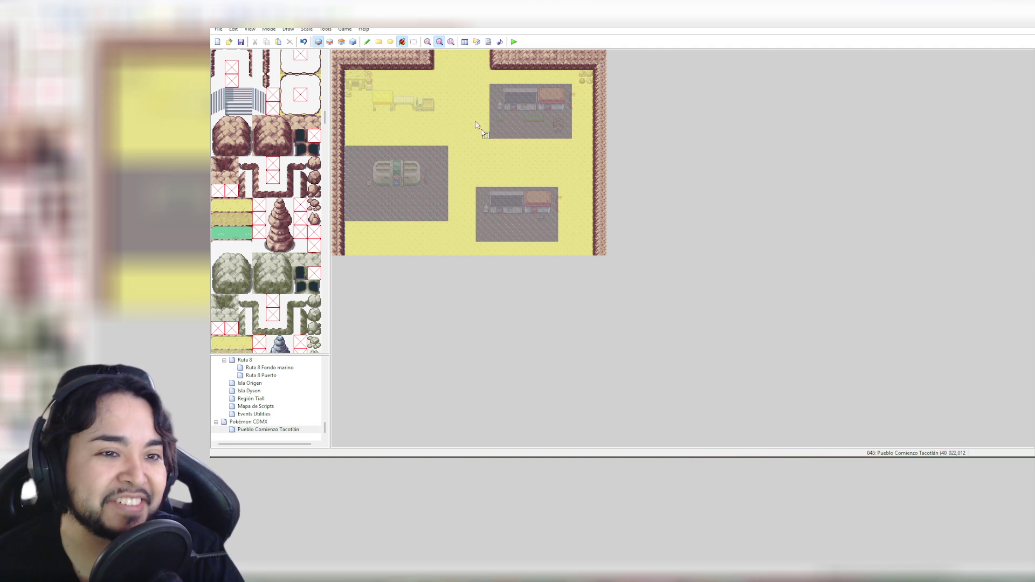
{"action": "left_click", "coordinate": [413, 42]}
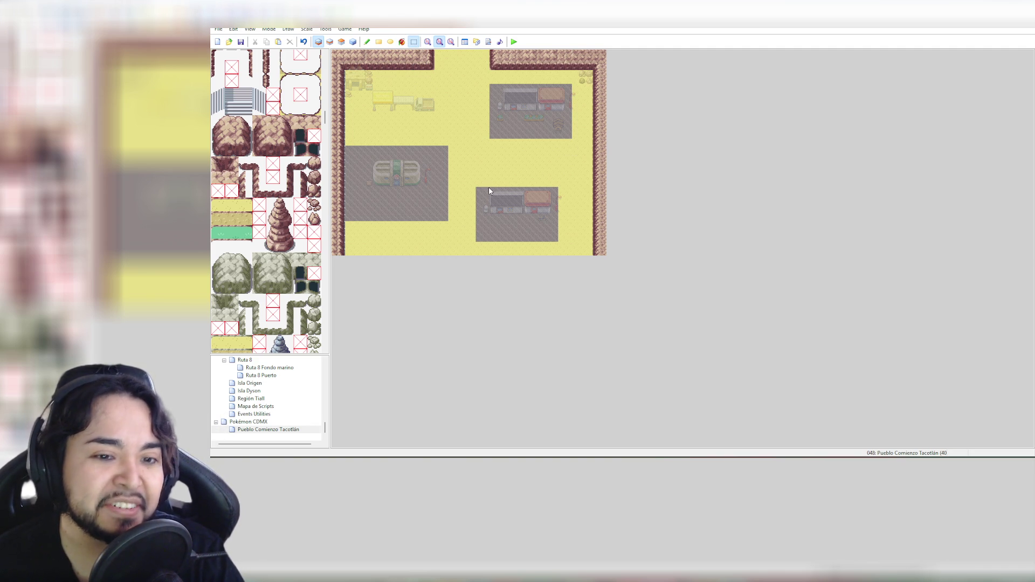
Raise the lower-right house block and flood-fill the blank strip beneath it with sand
{"action": "left_click_drag", "start_coordinate": [476, 182], "coordinate": [555, 241]}
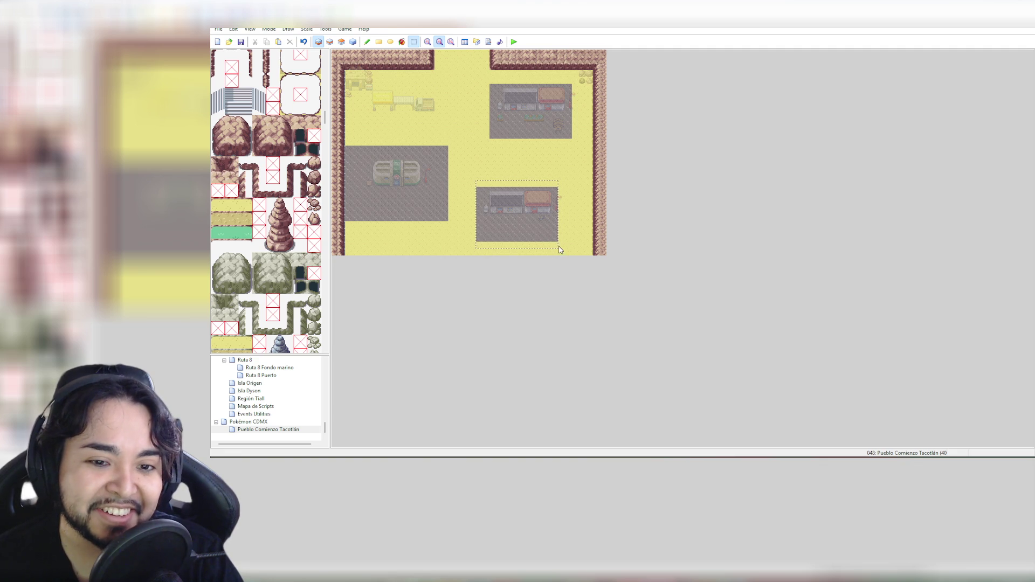
{"action": "left_click_drag", "start_coordinate": [532, 228], "coordinate": [535, 209]}
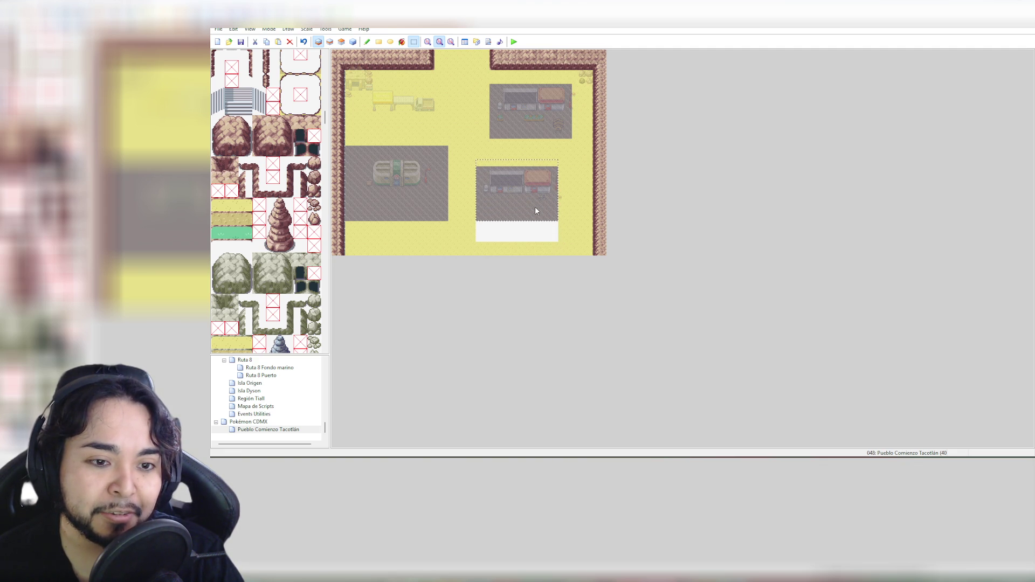
{"action": "left_click", "coordinate": [402, 42]}
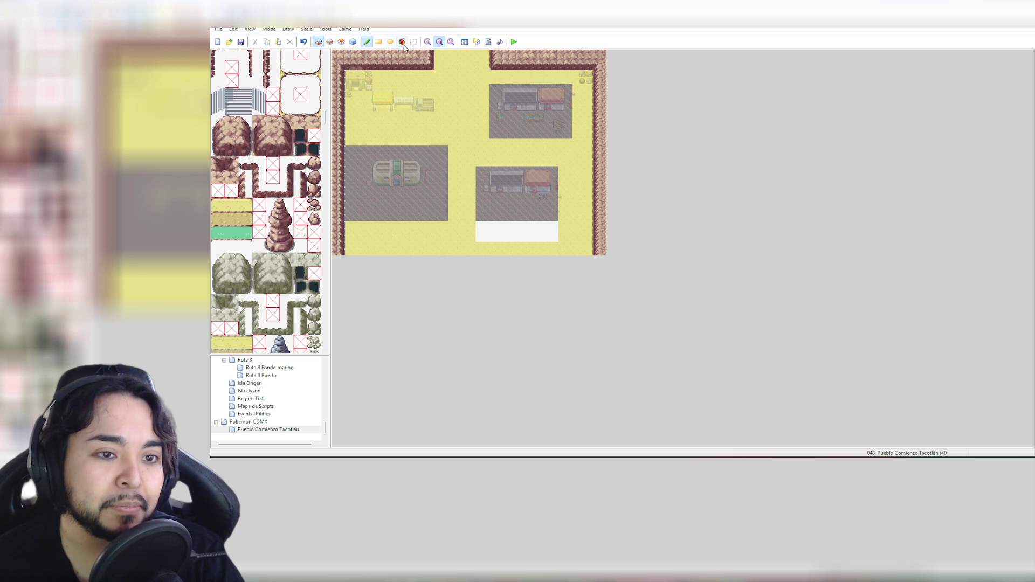
{"action": "left_click", "coordinate": [513, 229]}
{"action": "left_click", "coordinate": [367, 41]}
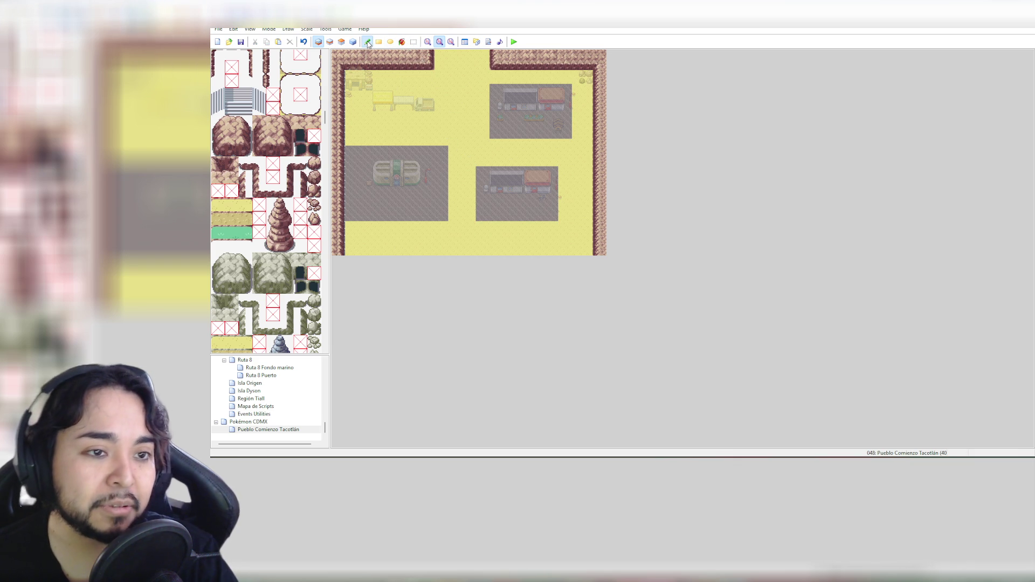
{"action": "left_click", "coordinate": [428, 41]}
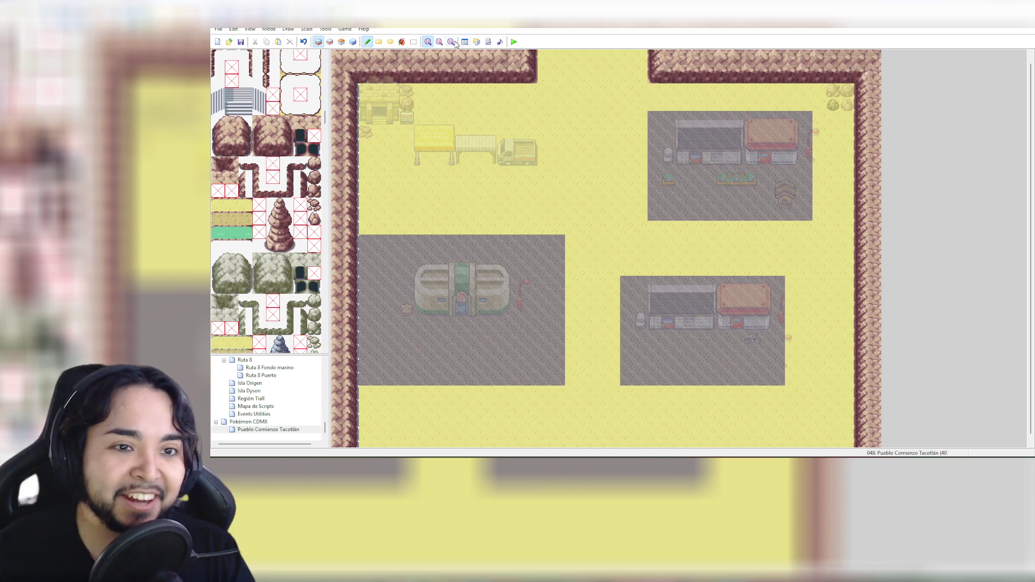
View the map at 1:4, return to 1:1, and show it in the Events view
{"action": "left_click", "coordinate": [451, 42]}
{"action": "left_click", "coordinate": [428, 41]}
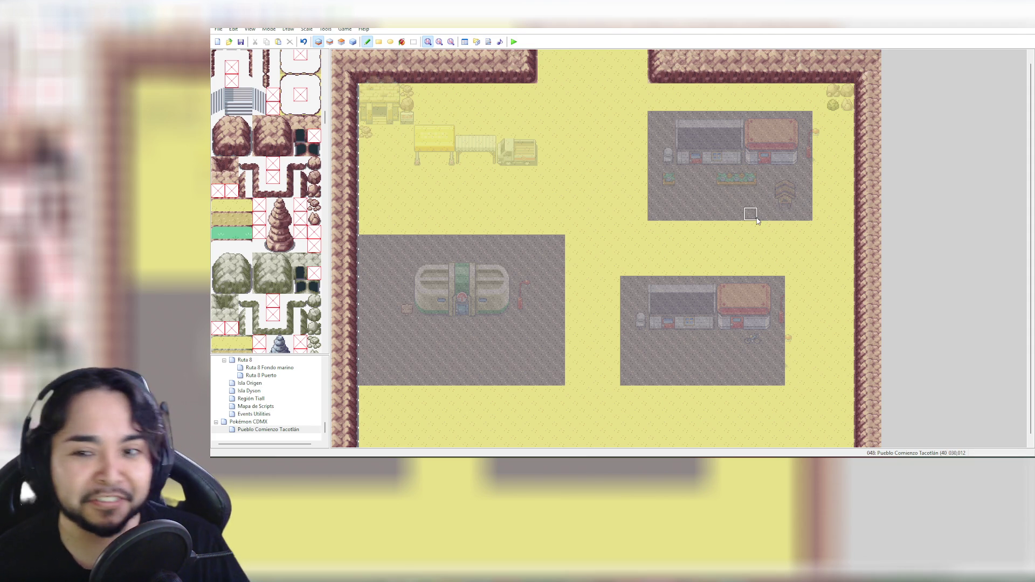
{"action": "left_click", "coordinate": [353, 42]}
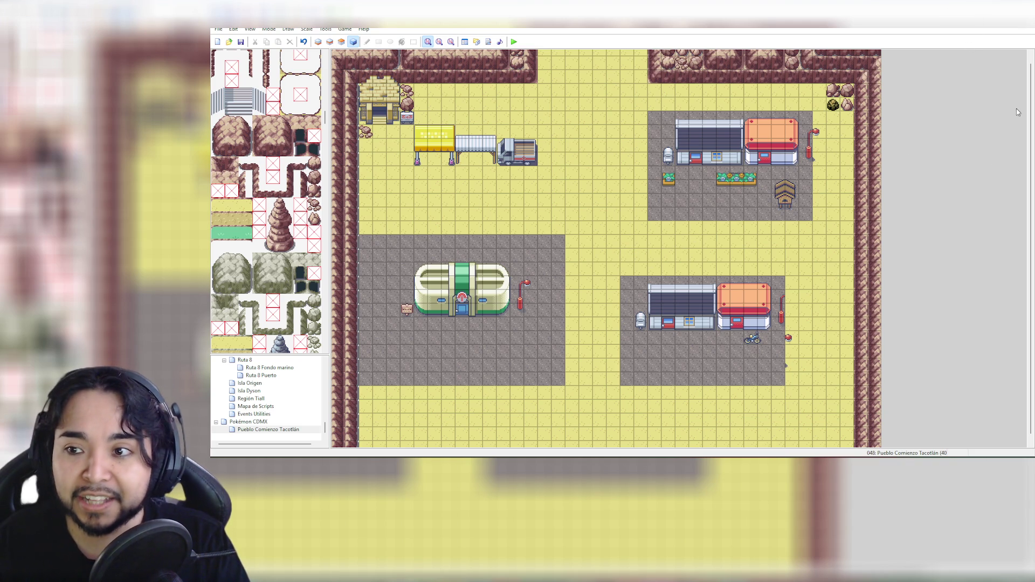
{"action": "scroll", "coordinate": [1032, 212], "scroll_direction": "down", "scroll_amount": 1}
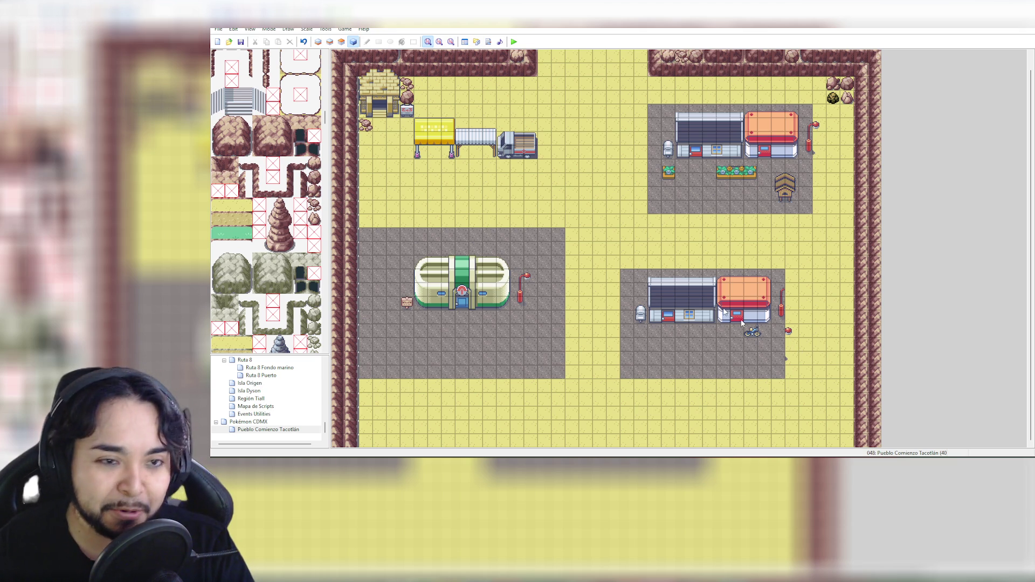
{"action": "left_click", "coordinate": [318, 41]}
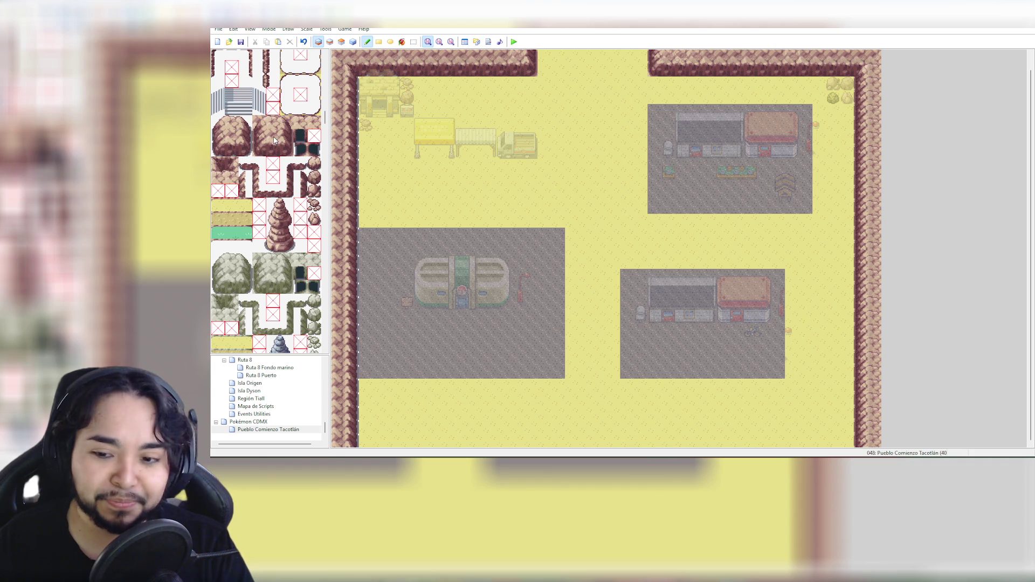
Paint rock border tiles across the bottom row's right half on layers 1 and 2, then review in Events view
{"action": "mouse_move", "coordinate": [232, 123]}
{"action": "left_mouse_down"}
{"action": "mouse_move", "coordinate": [224, 125]}
{"action": "mouse_move", "coordinate": [234, 124]}
{"action": "left_mouse_up"}
{"action": "left_click", "coordinate": [241, 121]}
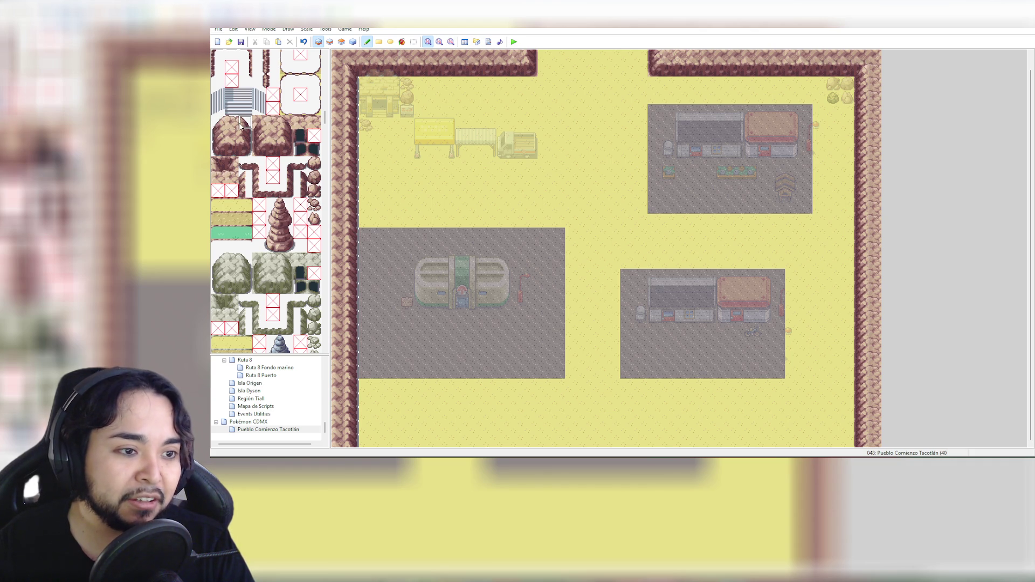
{"action": "left_click", "coordinate": [232, 124]}
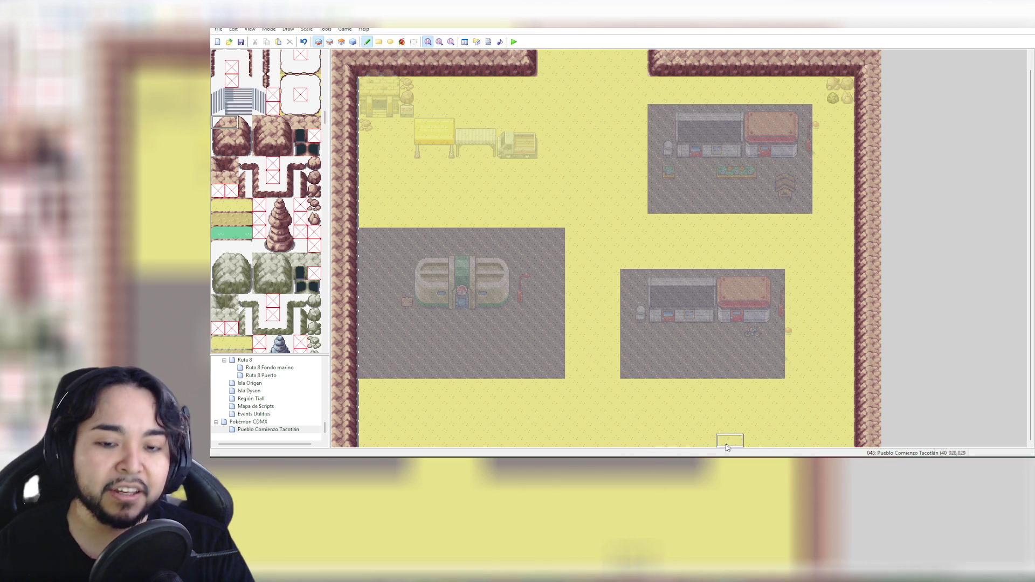
{"action": "left_click", "coordinate": [662, 445]}
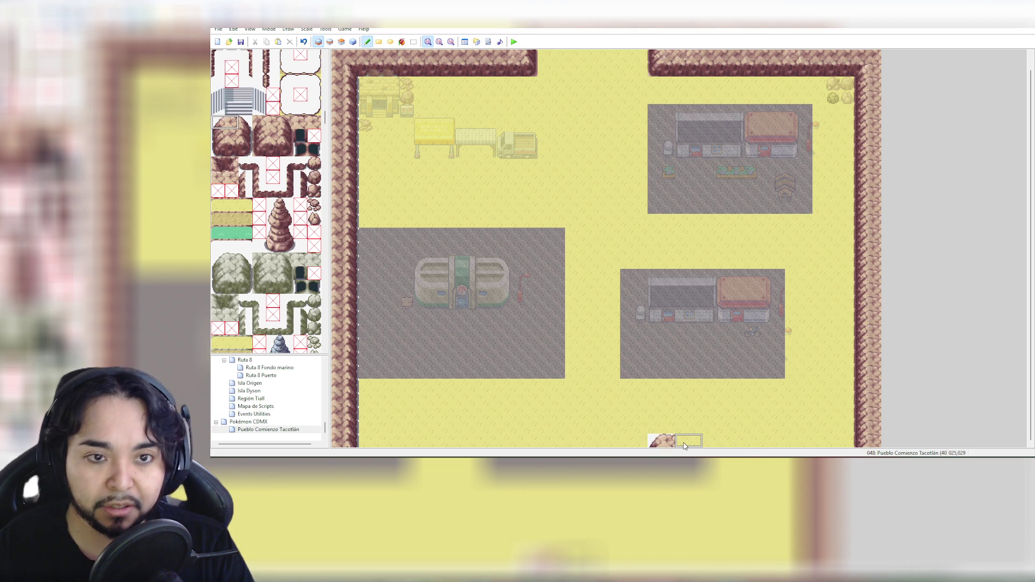
{"action": "left_click", "coordinate": [329, 41]}
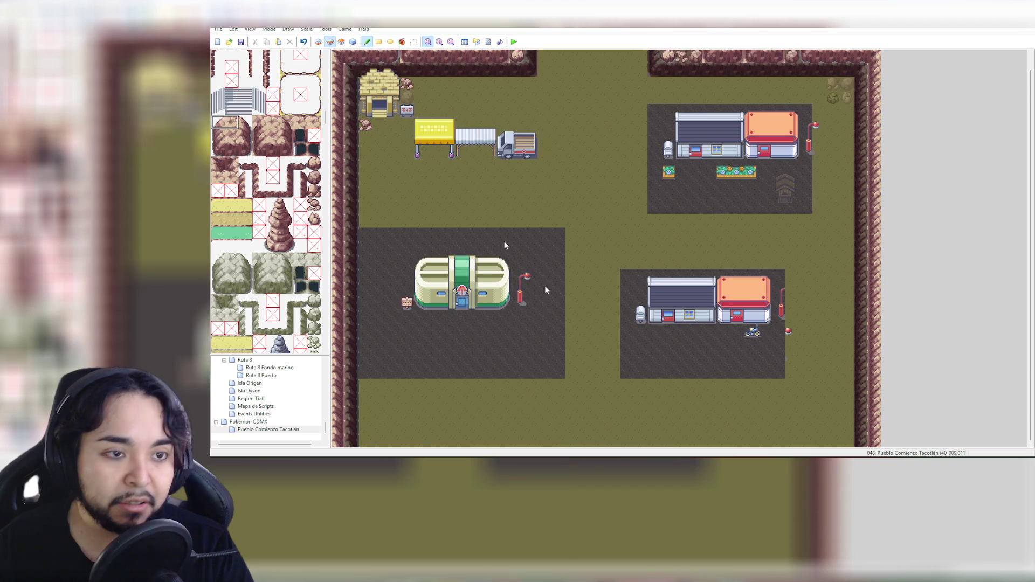
{"action": "left_click", "coordinate": [662, 441]}
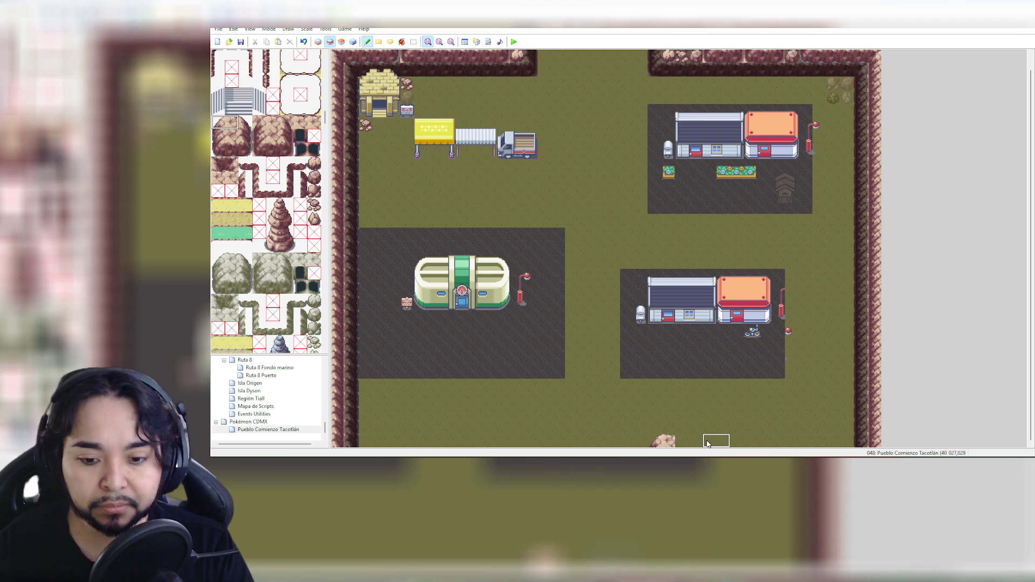
{"action": "left_click", "coordinate": [232, 122]}
{"action": "left_click_drag", "start_coordinate": [671, 441], "coordinate": [875, 450]}
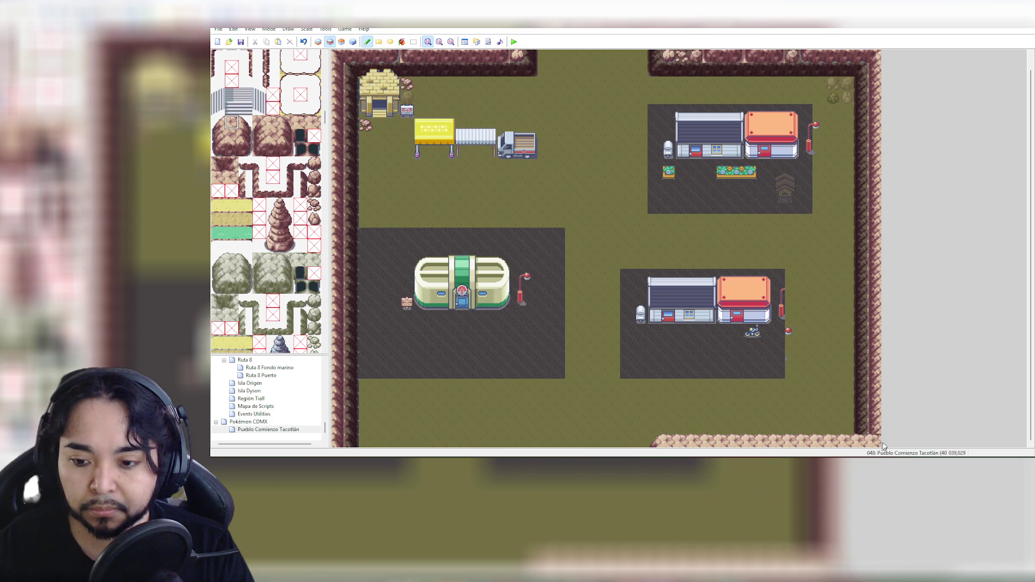
{"action": "left_click", "coordinate": [353, 42]}
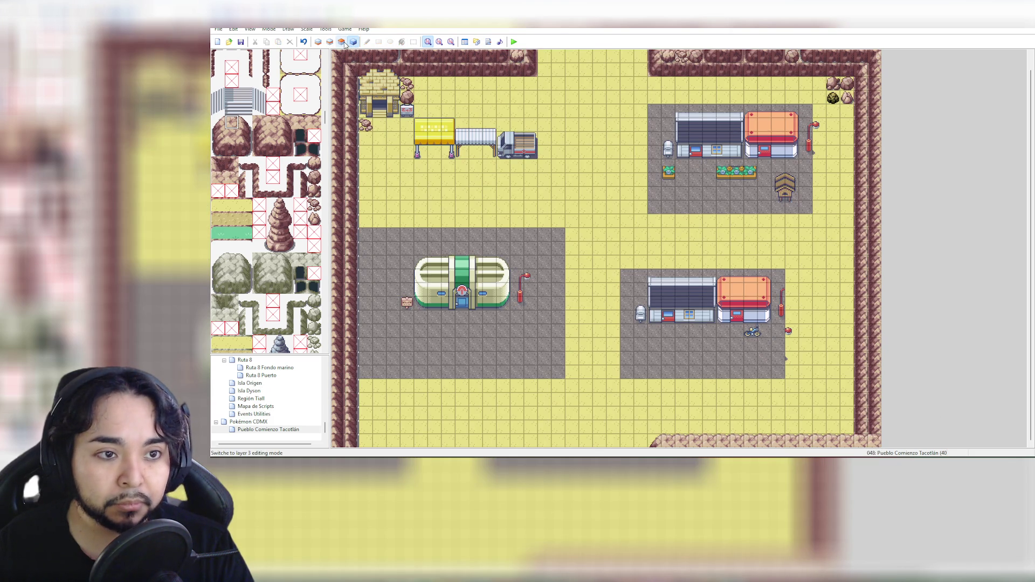
Try a lighter two-tile rock piece at the bottom-right corner, undo it, and pick another rock tile
{"action": "left_click", "coordinate": [342, 42]}
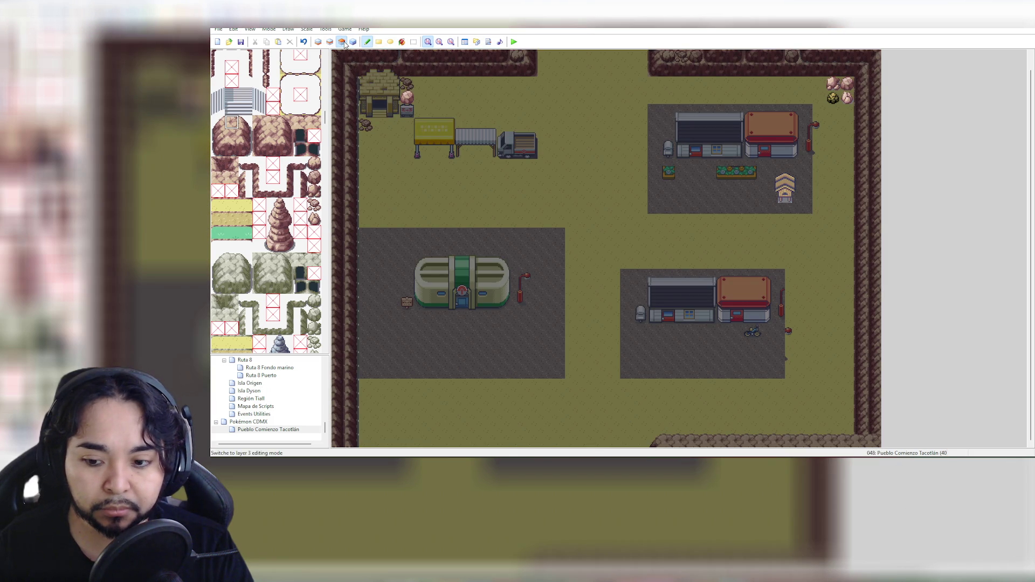
{"action": "left_click", "coordinate": [330, 42]}
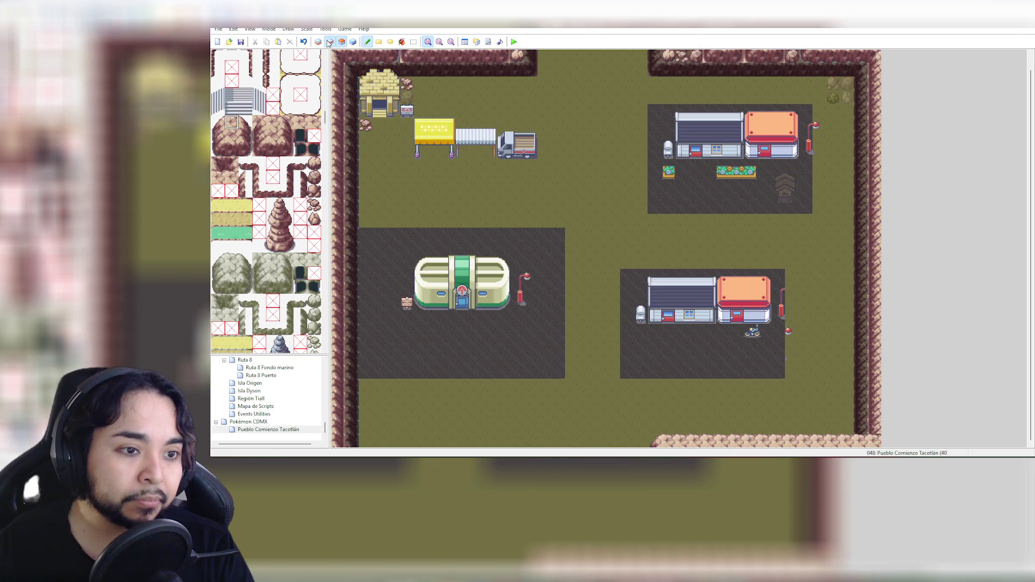
{"action": "left_click", "coordinate": [232, 171]}
{"action": "left_click", "coordinate": [233, 166]}
{"action": "left_click_drag", "start_coordinate": [234, 168], "coordinate": [234, 178]}
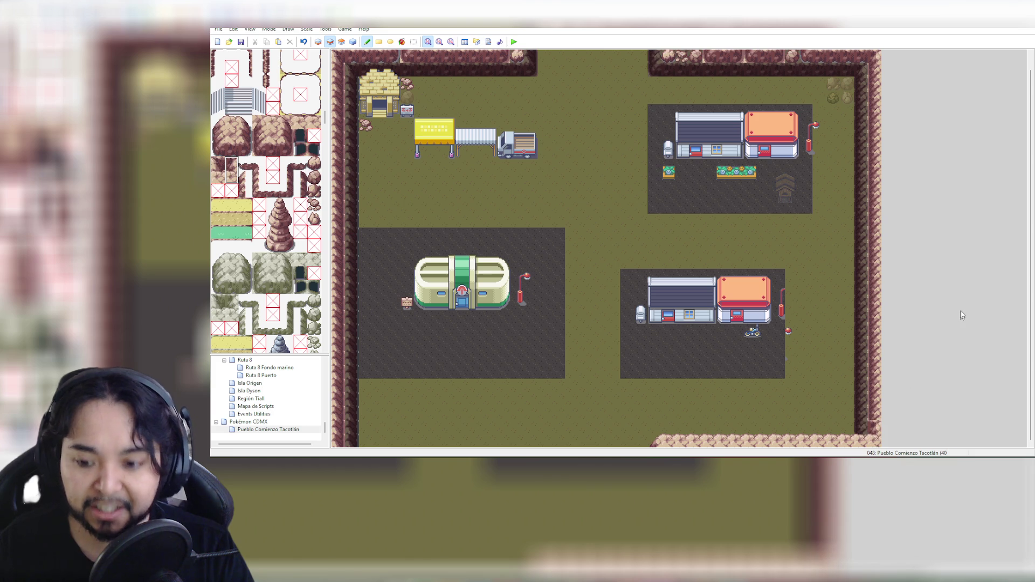
{"action": "left_click", "coordinate": [873, 423]}
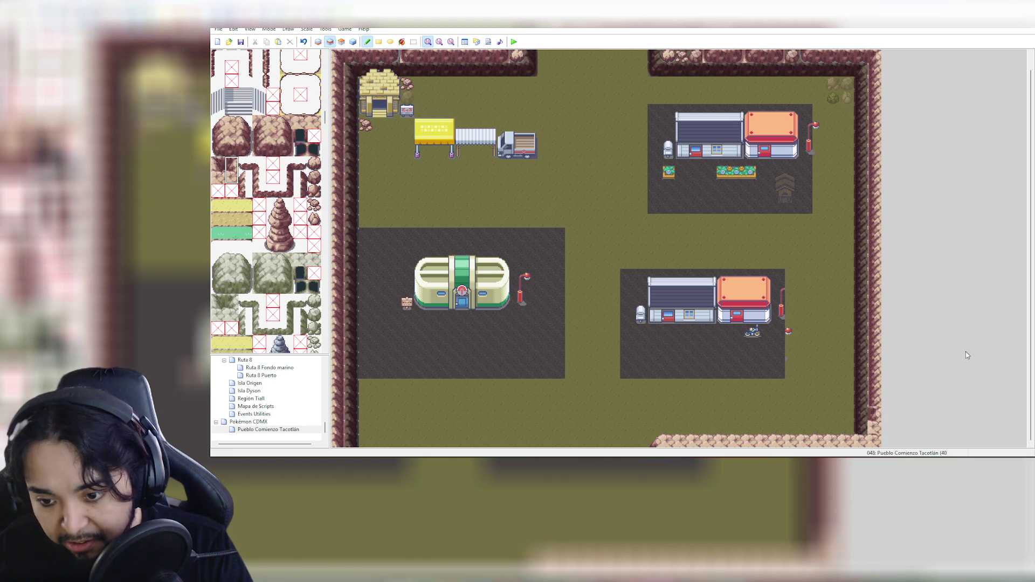
{"action": "key", "text": "ctrl+z"}
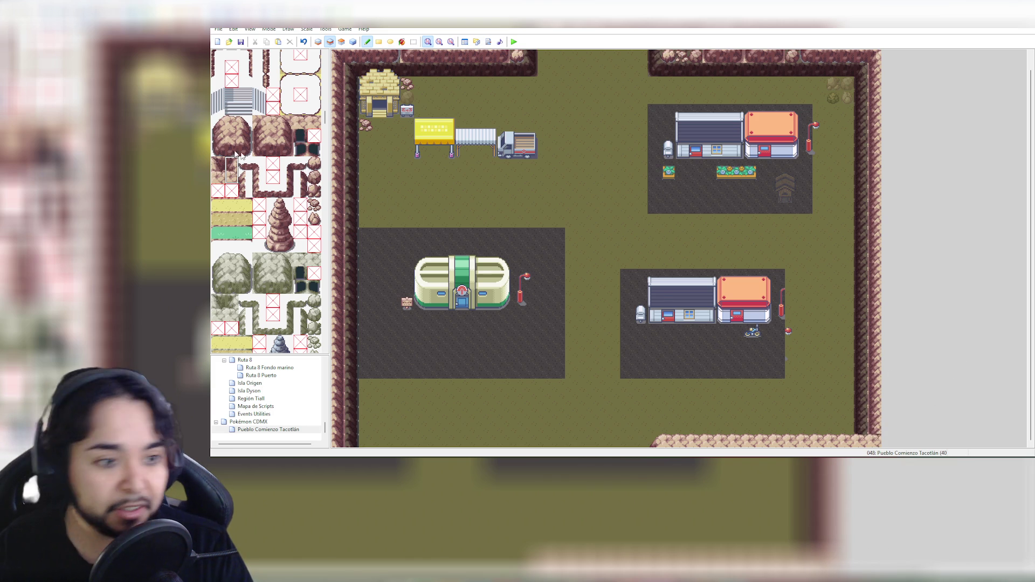
{"action": "left_click", "coordinate": [231, 177]}
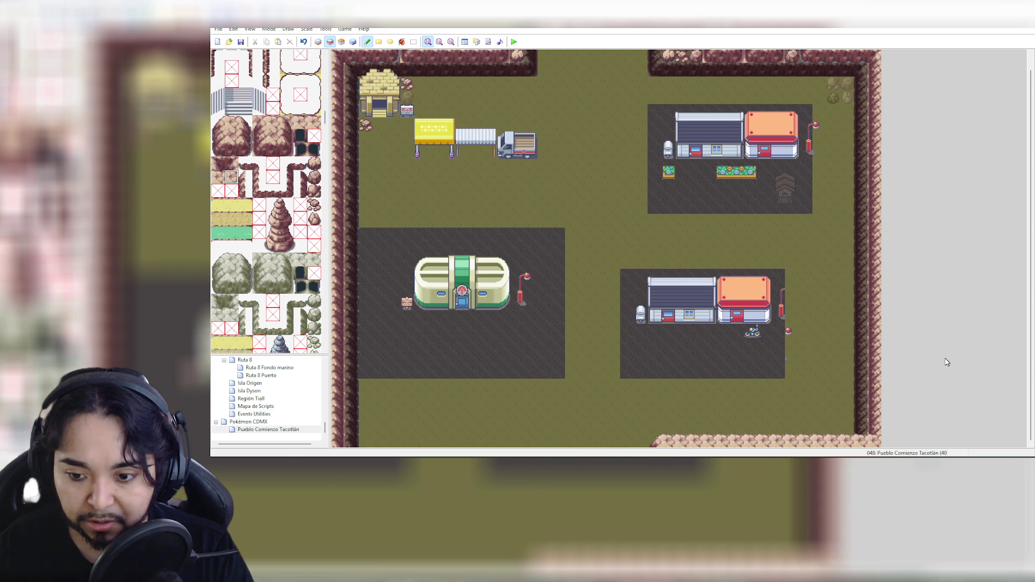
{"action": "left_click", "coordinate": [232, 163]}
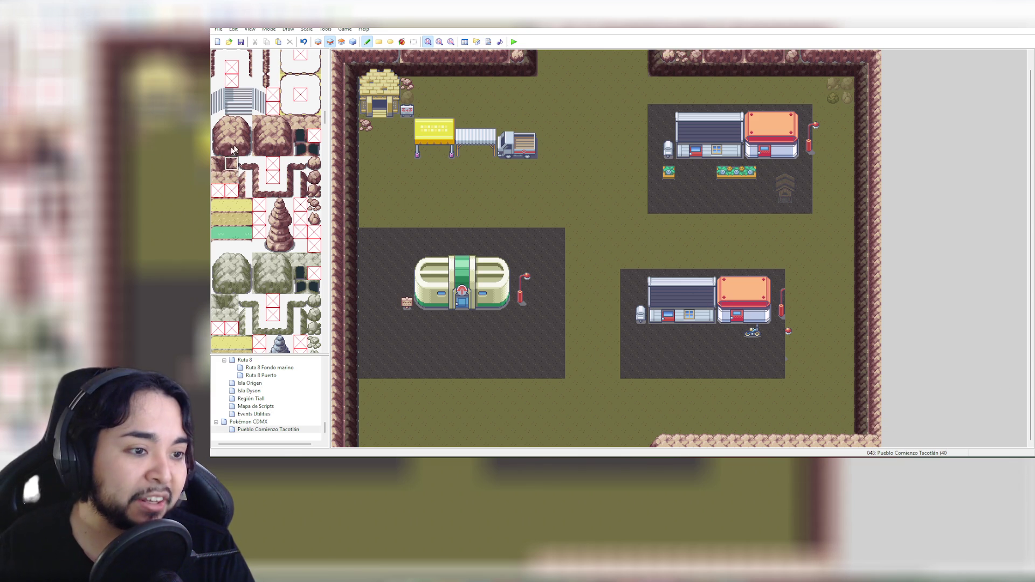
{"action": "left_click", "coordinate": [218, 175]}
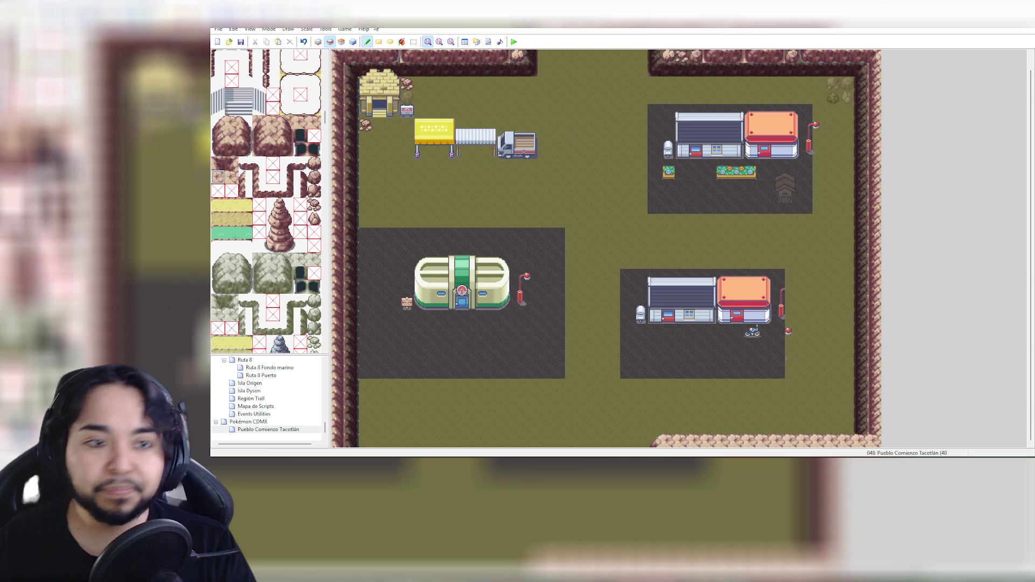
{"action": "left_click", "coordinate": [318, 41]}
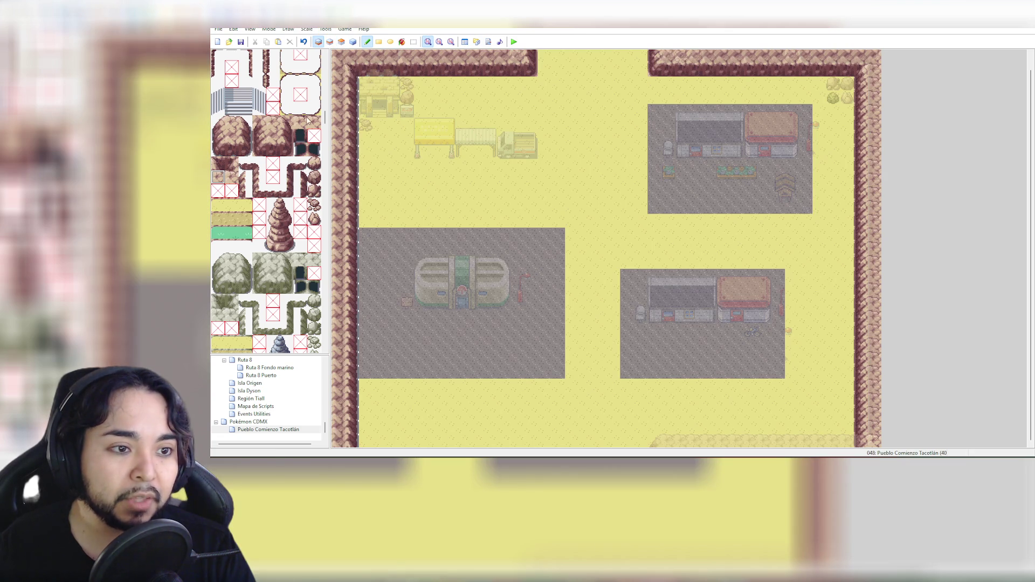
Stamp a rounded 2×2 rock block at the left end of the bottom-right border
{"action": "left_click", "coordinate": [232, 123]}
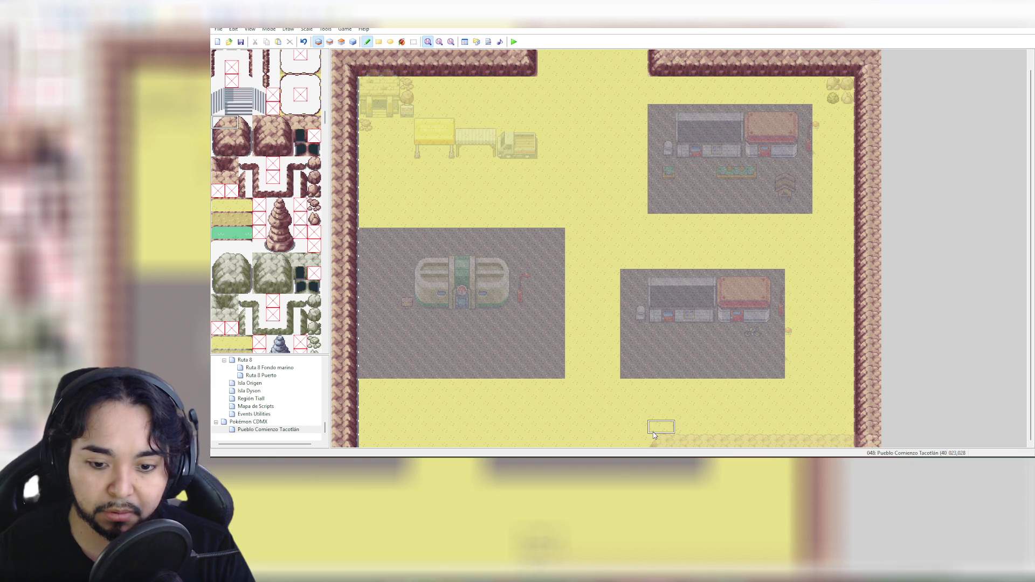
{"action": "left_click_drag", "start_coordinate": [214, 123], "coordinate": [226, 136]}
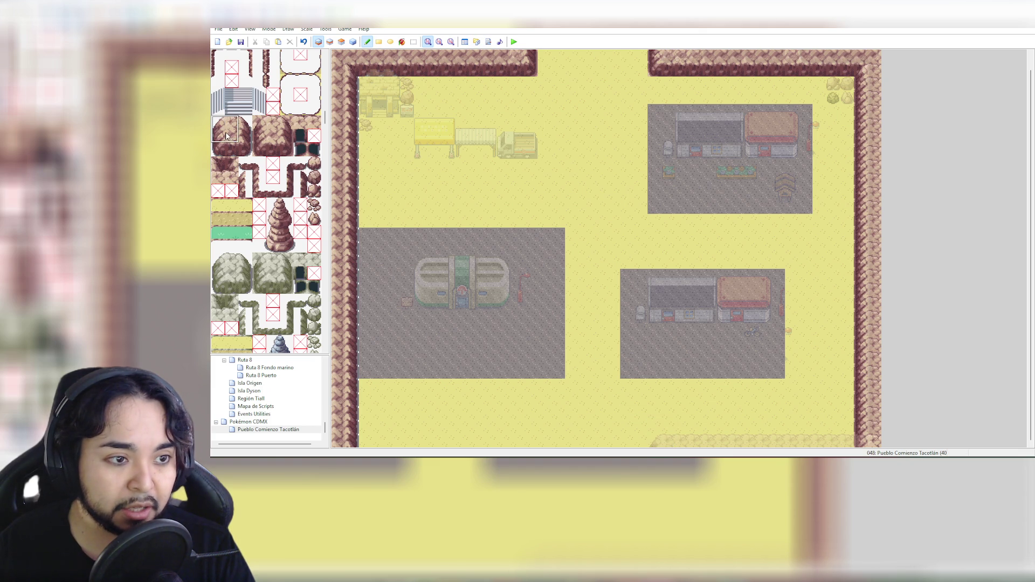
{"action": "left_click", "coordinate": [659, 432]}
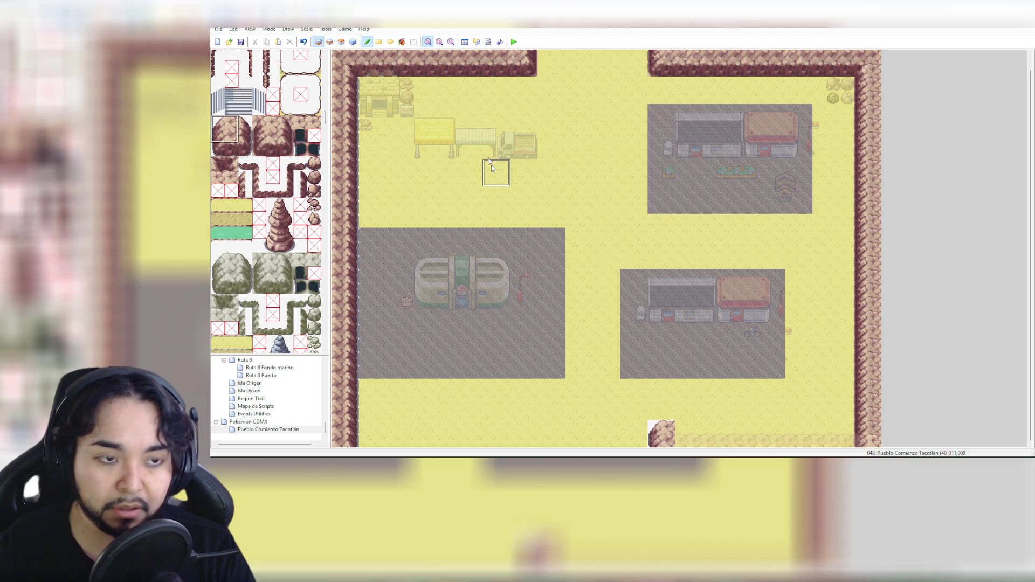
{"action": "left_click", "coordinate": [353, 42]}
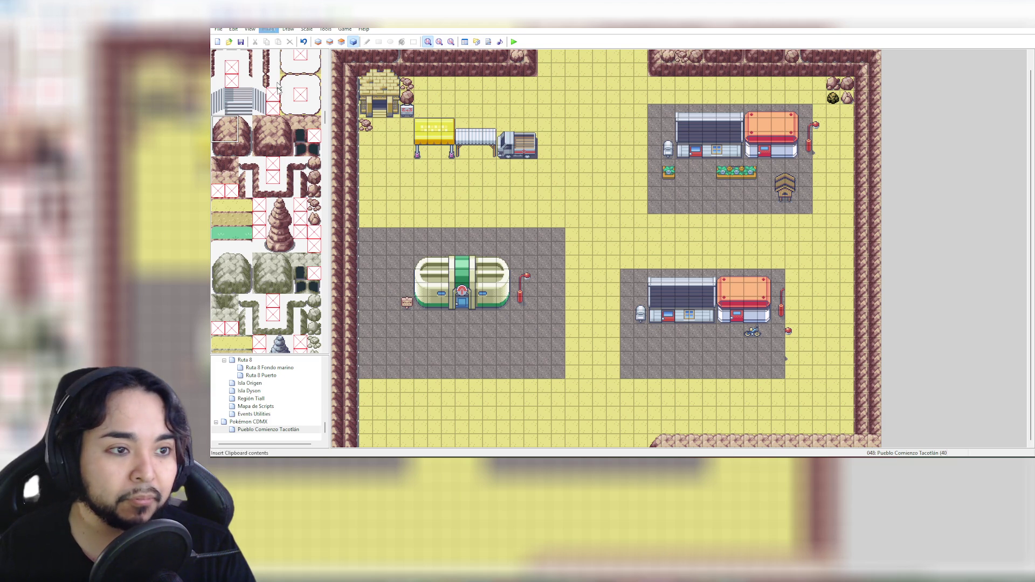
On layer 2, paint a row of rock tiles along the bottom border out to the right corner
{"action": "left_click", "coordinate": [331, 42]}
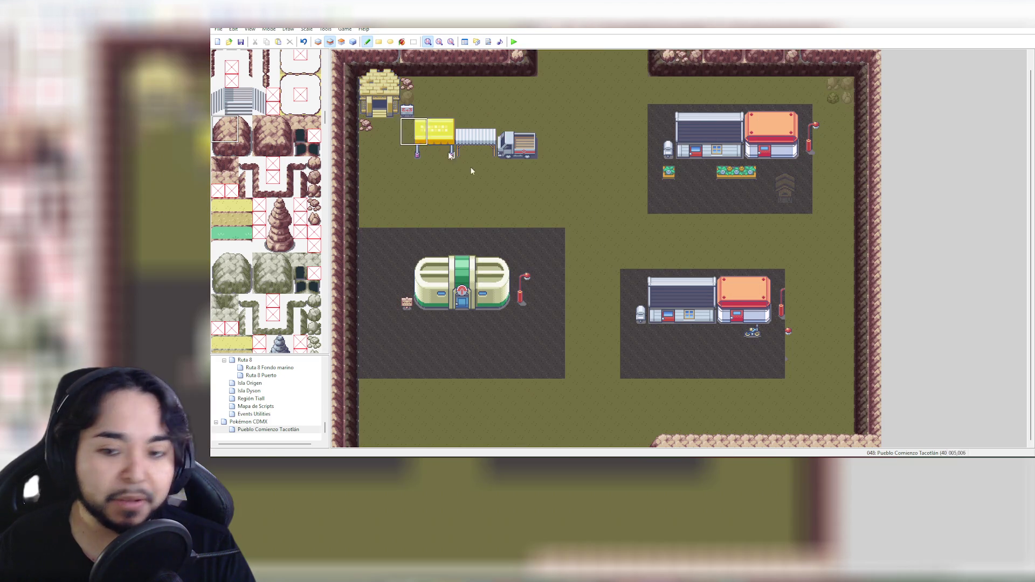
{"action": "left_click", "coordinate": [229, 125]}
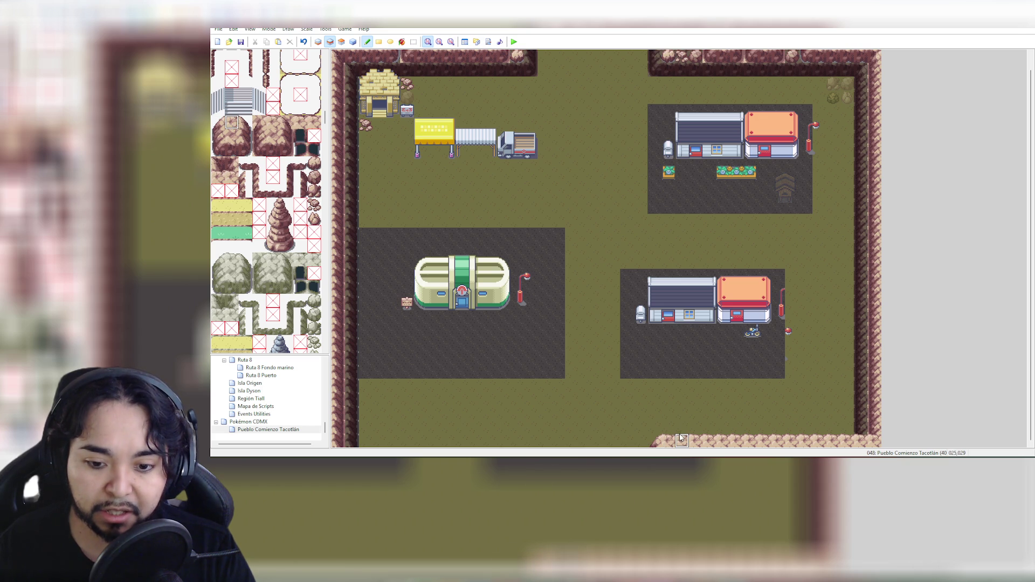
{"action": "left_click_drag", "start_coordinate": [231, 126], "coordinate": [221, 123]}
{"action": "left_click", "coordinate": [222, 129]}
{"action": "left_click", "coordinate": [689, 432]}
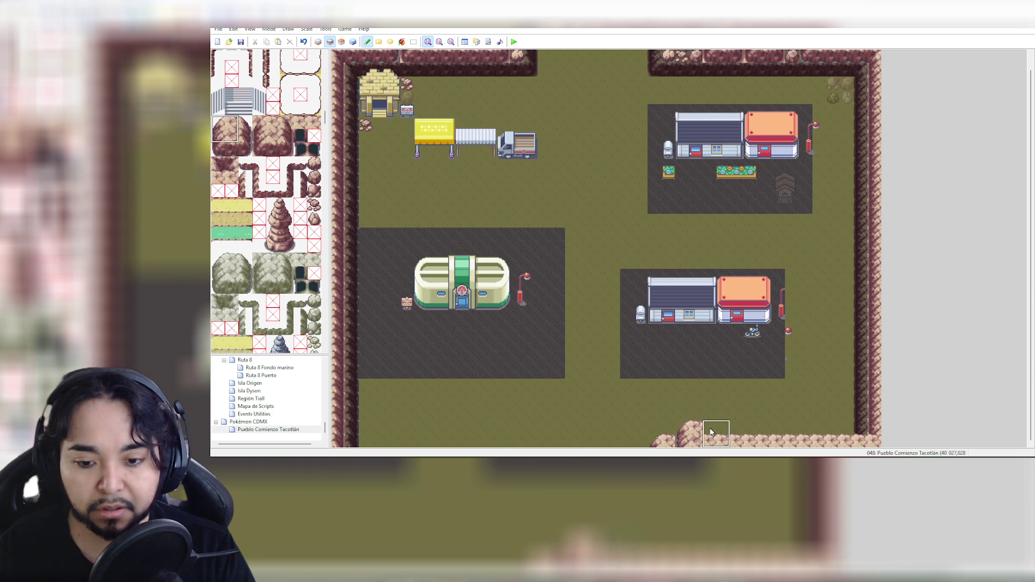
{"action": "left_click", "coordinate": [233, 138]}
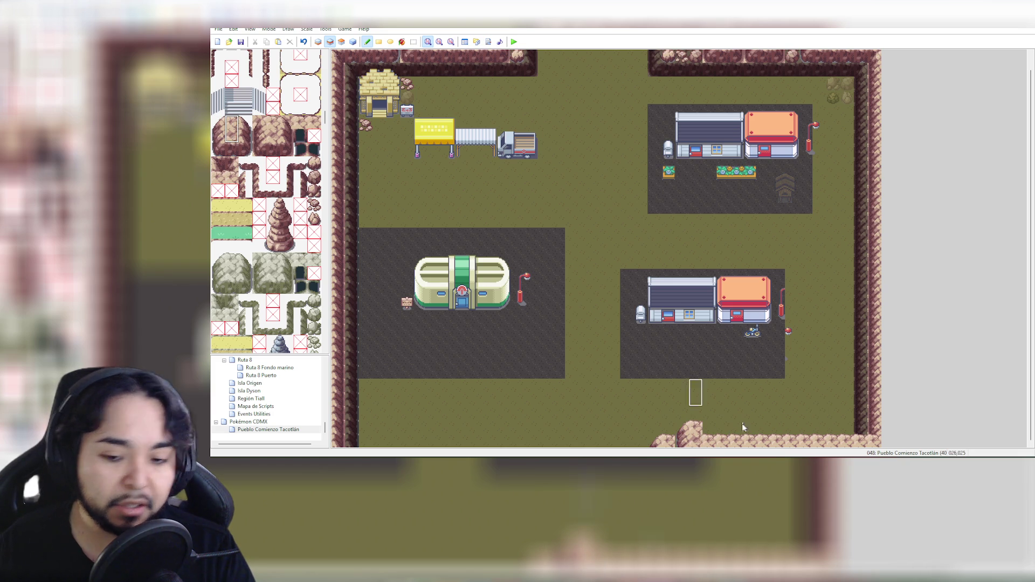
{"action": "left_click_drag", "start_coordinate": [693, 430], "coordinate": [874, 434]}
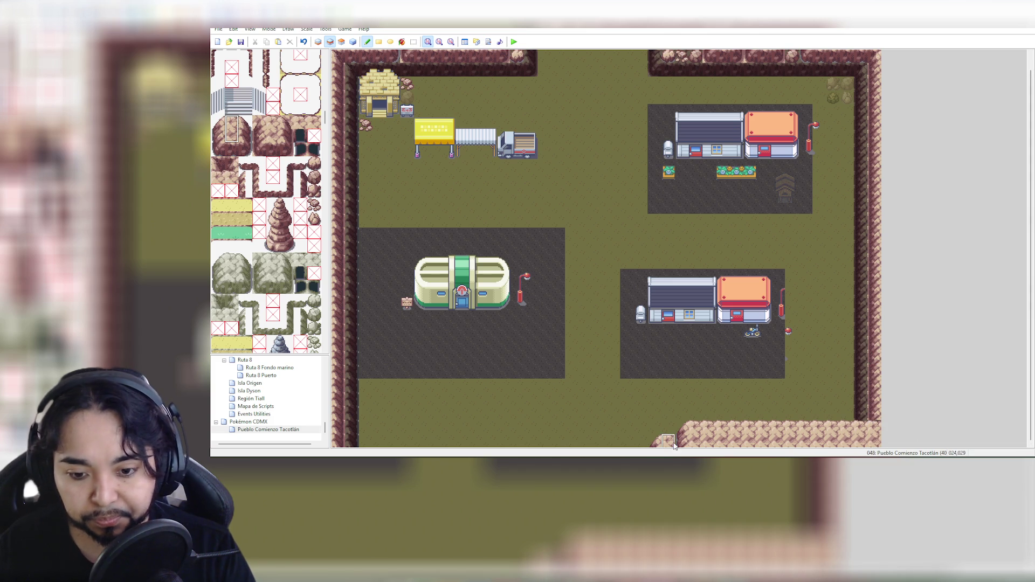
{"action": "left_click", "coordinate": [354, 42]}
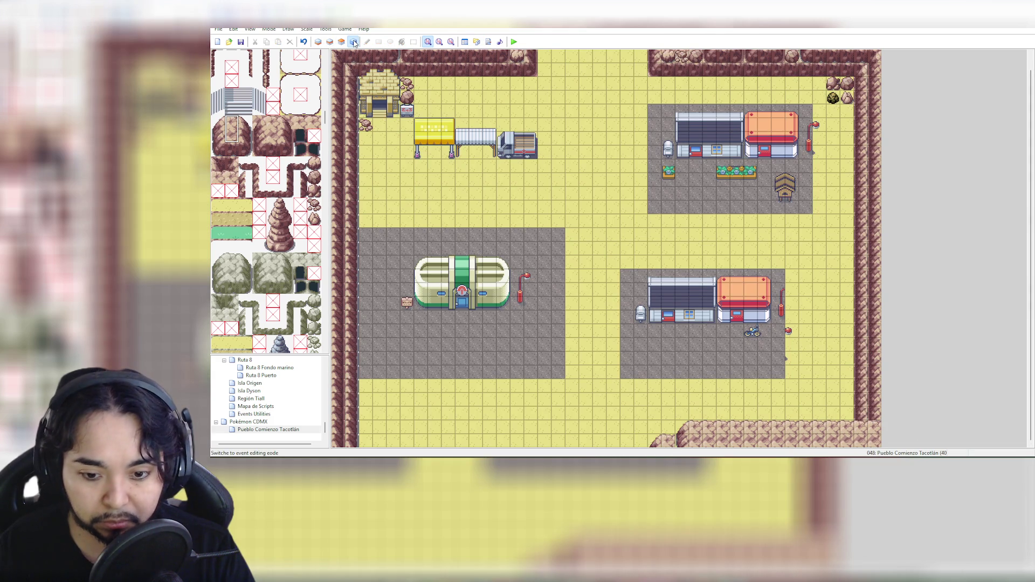
On layer 3, stamp a 2×2 rock block, paint a shorter pink rock row, and add a small corner rock
{"action": "left_click", "coordinate": [319, 43]}
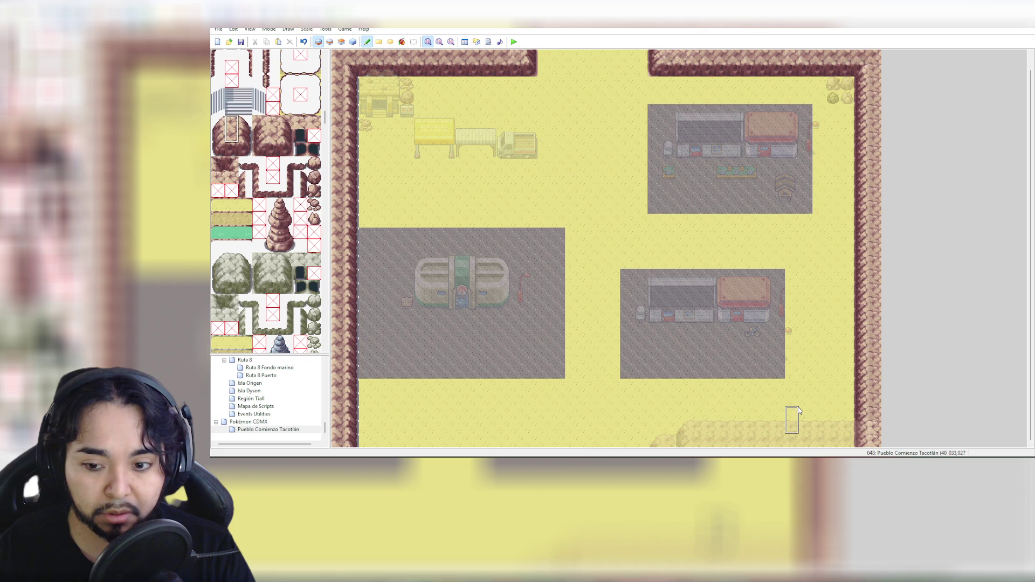
{"action": "left_click", "coordinate": [342, 42]}
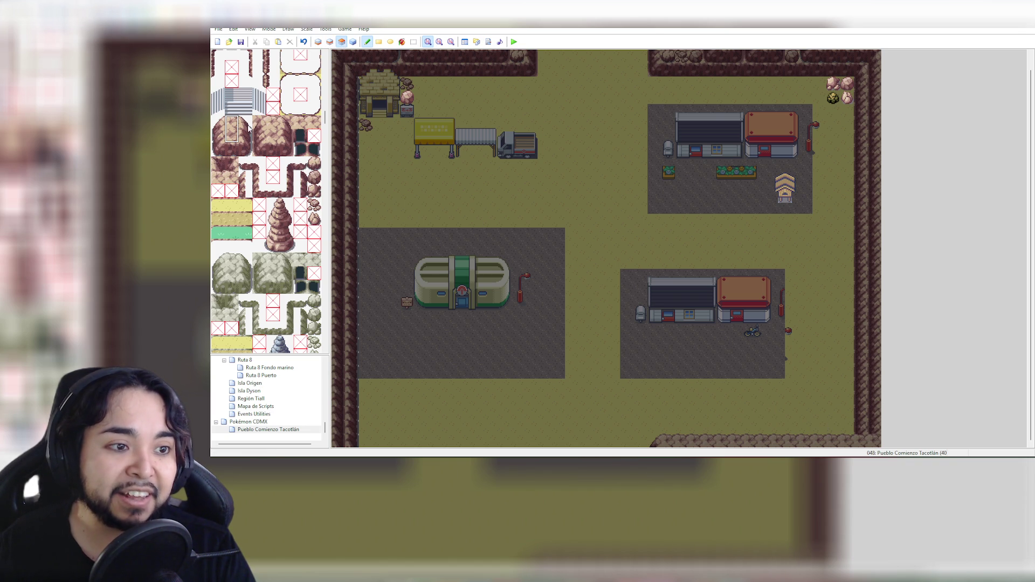
{"action": "left_click_drag", "start_coordinate": [218, 121], "coordinate": [226, 136]}
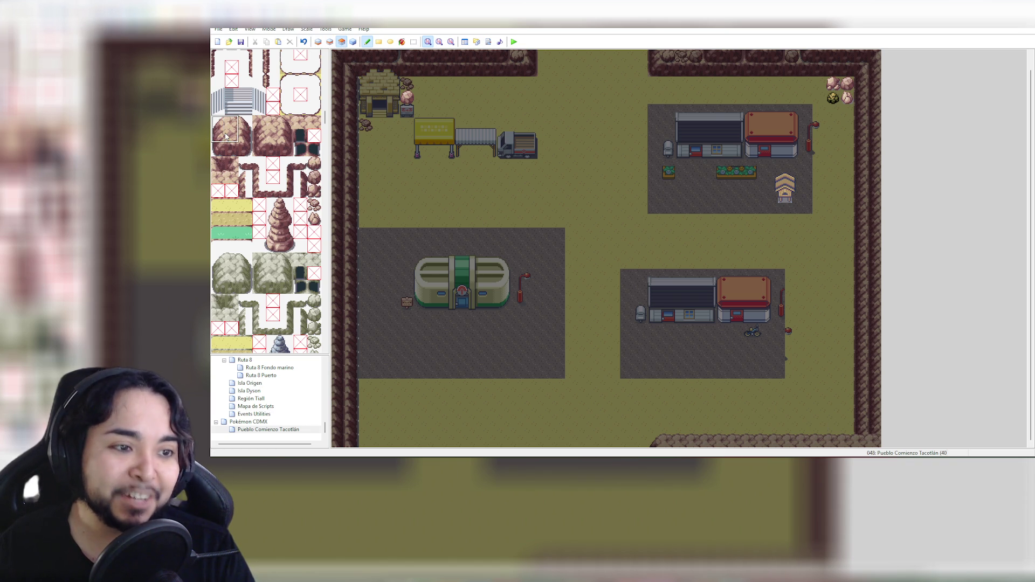
{"action": "left_click", "coordinate": [682, 429]}
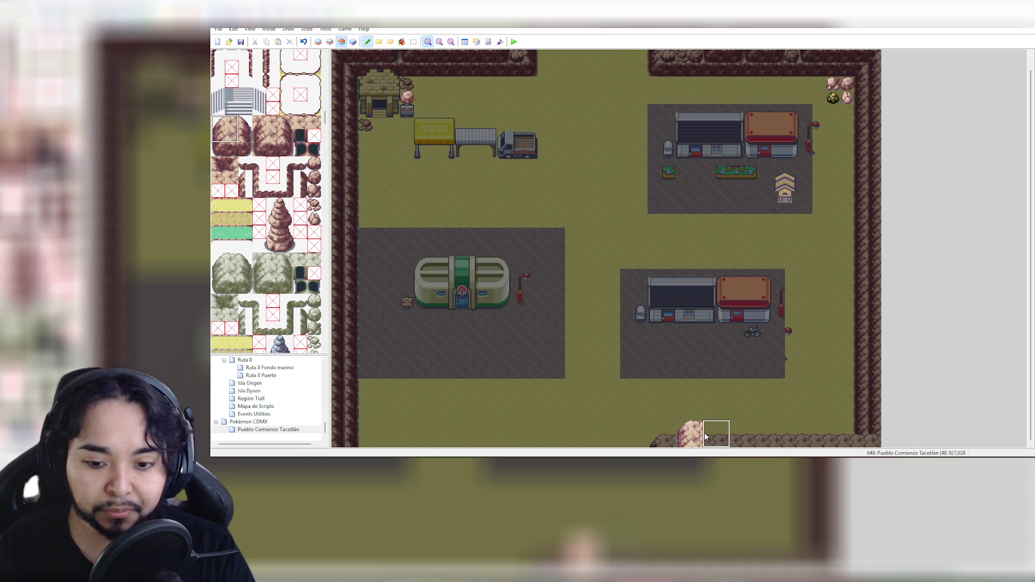
{"action": "left_click_drag", "start_coordinate": [231, 122], "coordinate": [231, 134]}
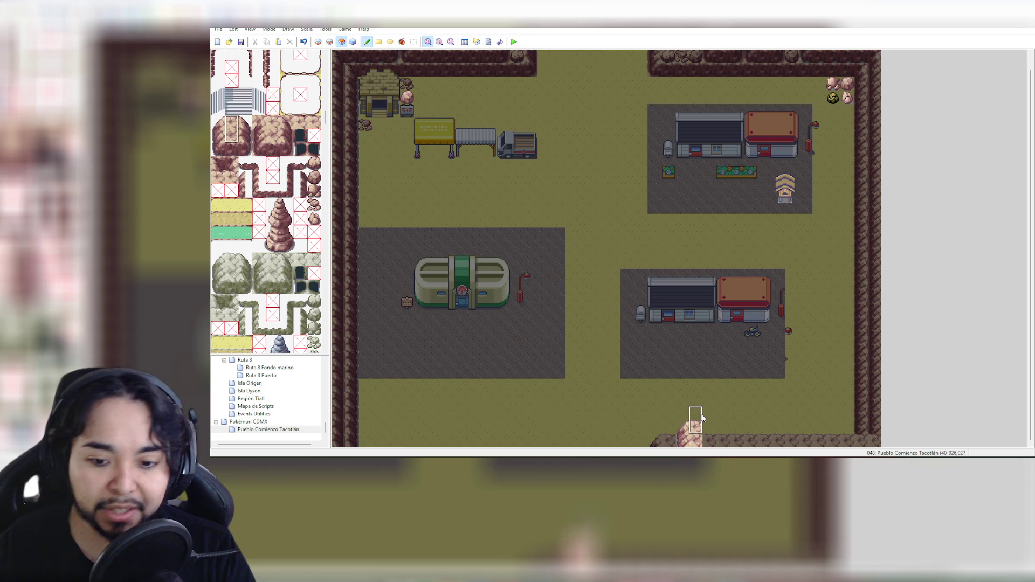
{"action": "left_click_drag", "start_coordinate": [711, 432], "coordinate": [879, 434]}
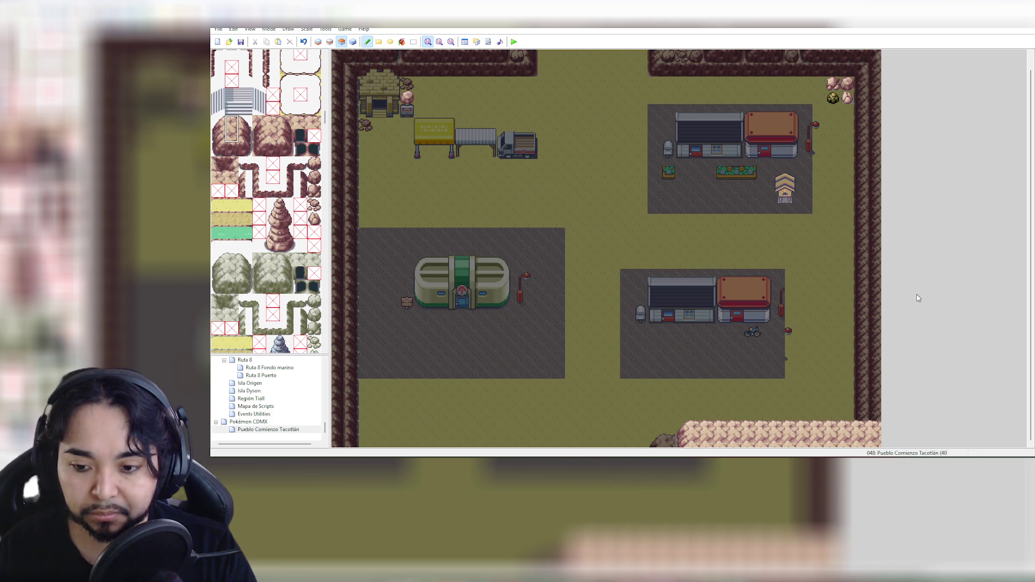
{"action": "key", "text": "ctrl+z"}
{"action": "key", "text": "ctrl+z"}
{"action": "left_click_drag", "start_coordinate": [709, 437], "coordinate": [811, 434]}
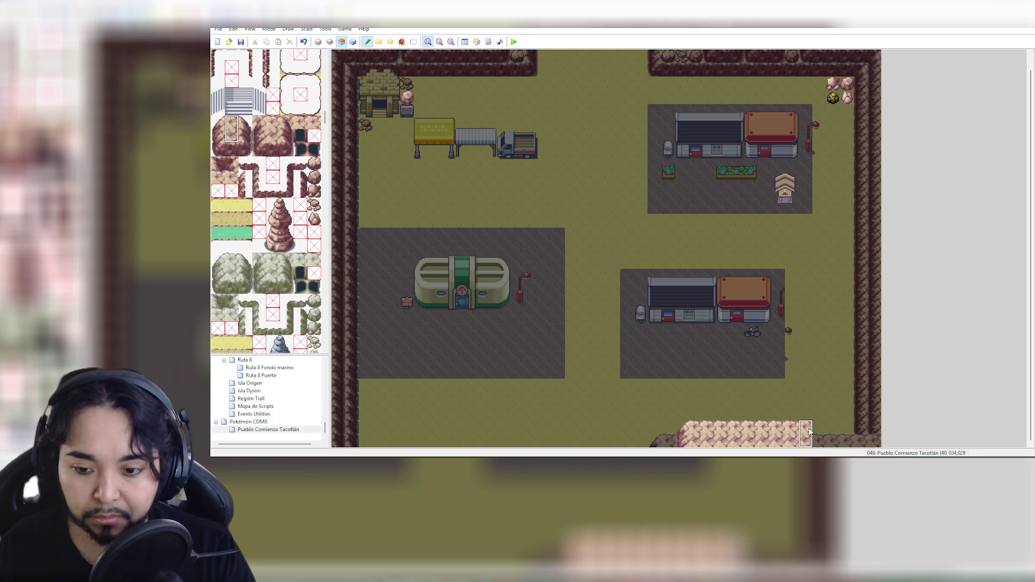
{"action": "left_click", "coordinate": [246, 127]}
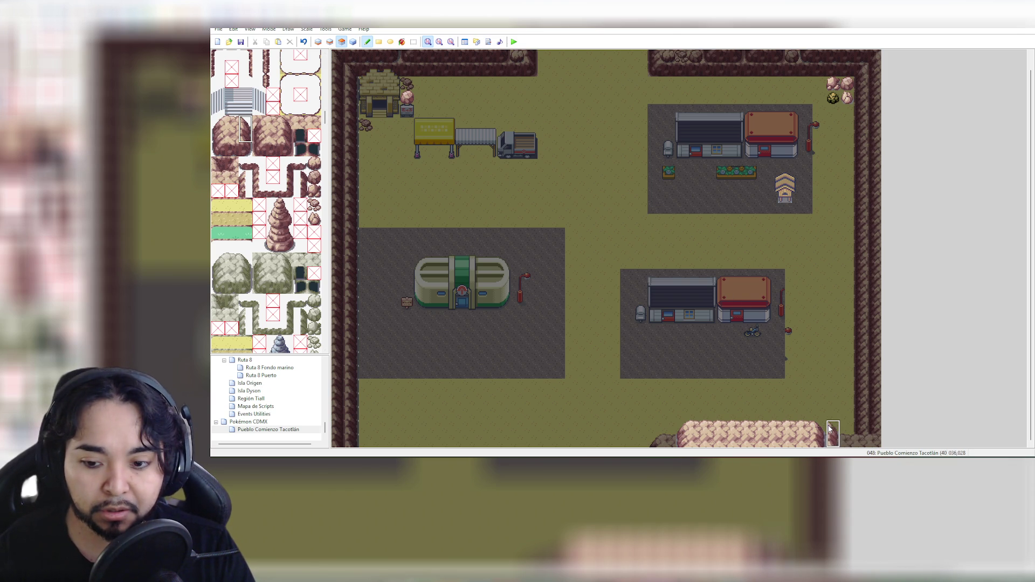
{"action": "left_click", "coordinate": [232, 128]}
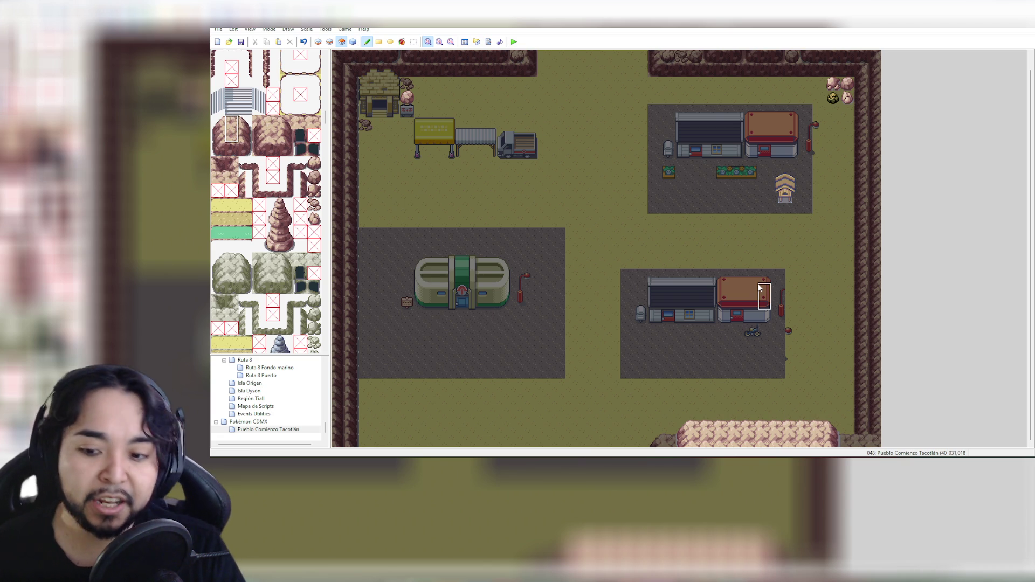
{"action": "left_click", "coordinate": [312, 164]}
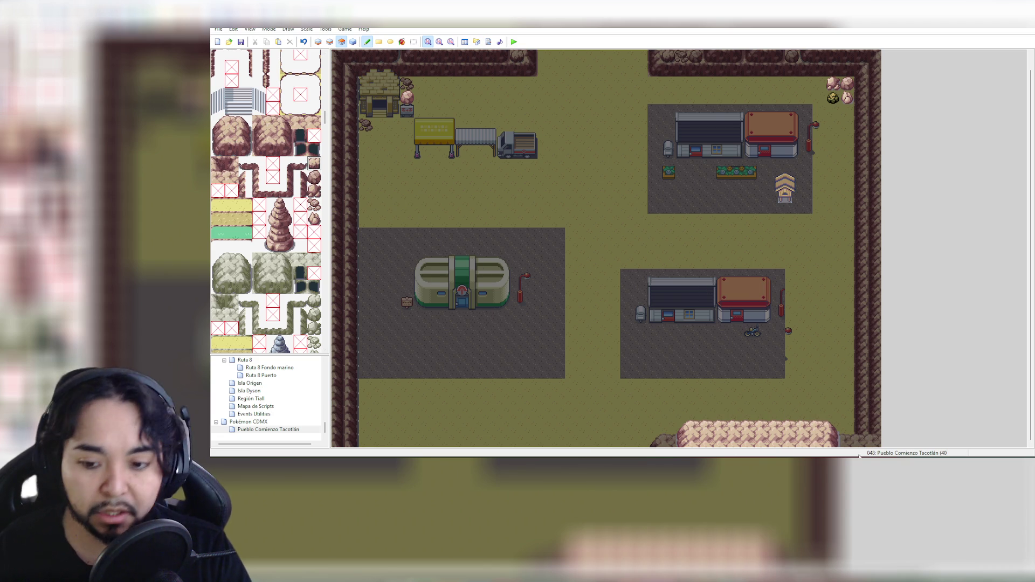
{"action": "left_click", "coordinate": [848, 441]}
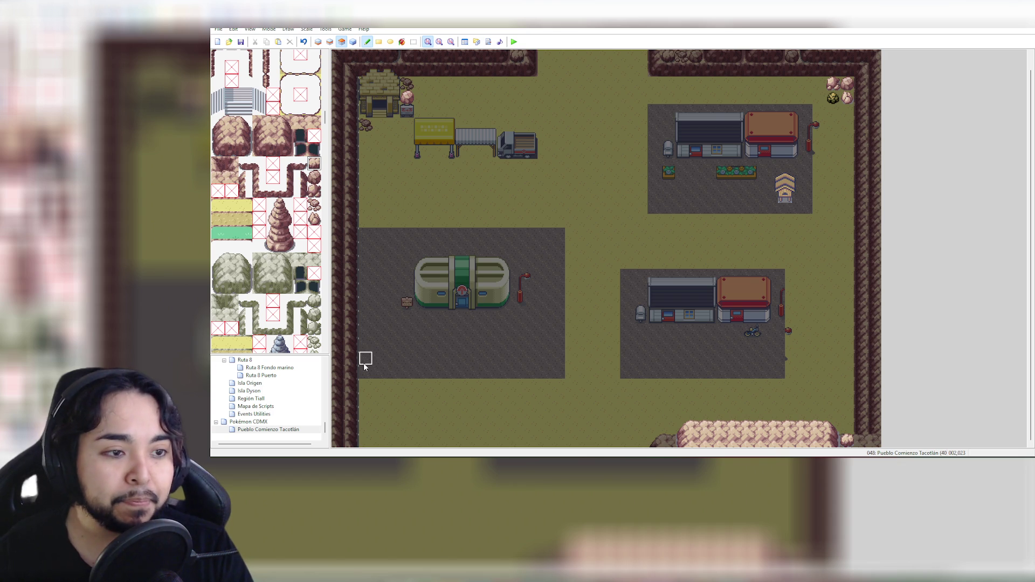
On layer 2, paint a rock-edge row along the bottom-left border, redoing one stroke
{"action": "left_click", "coordinate": [330, 42]}
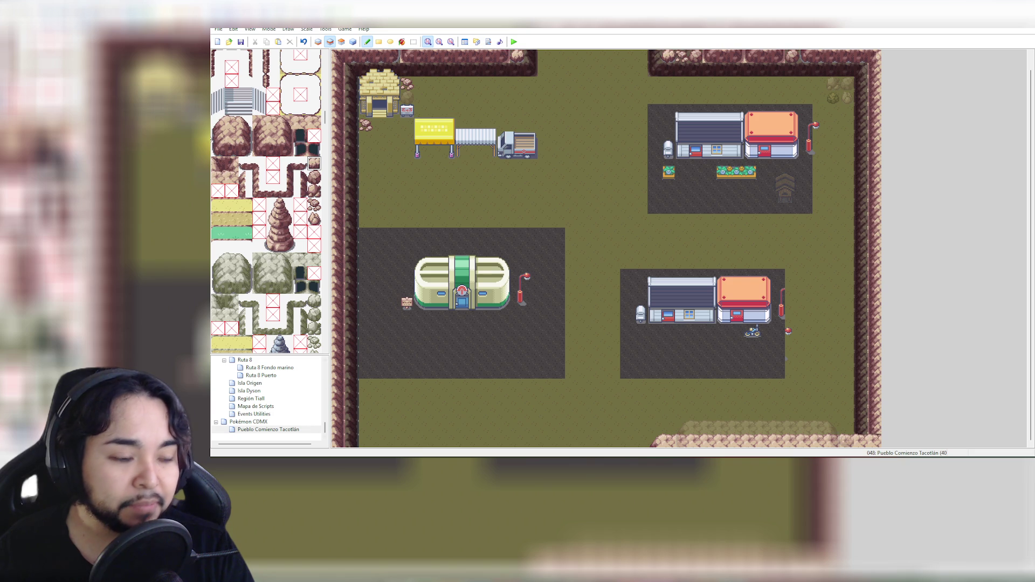
{"action": "left_click_drag", "start_coordinate": [236, 122], "coordinate": [246, 126]}
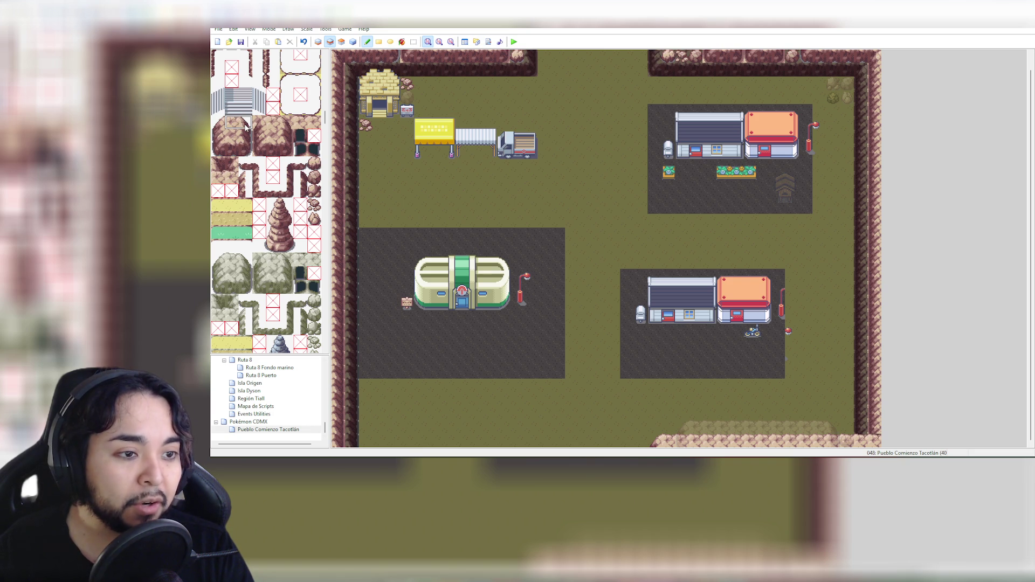
{"action": "left_click", "coordinate": [539, 441]}
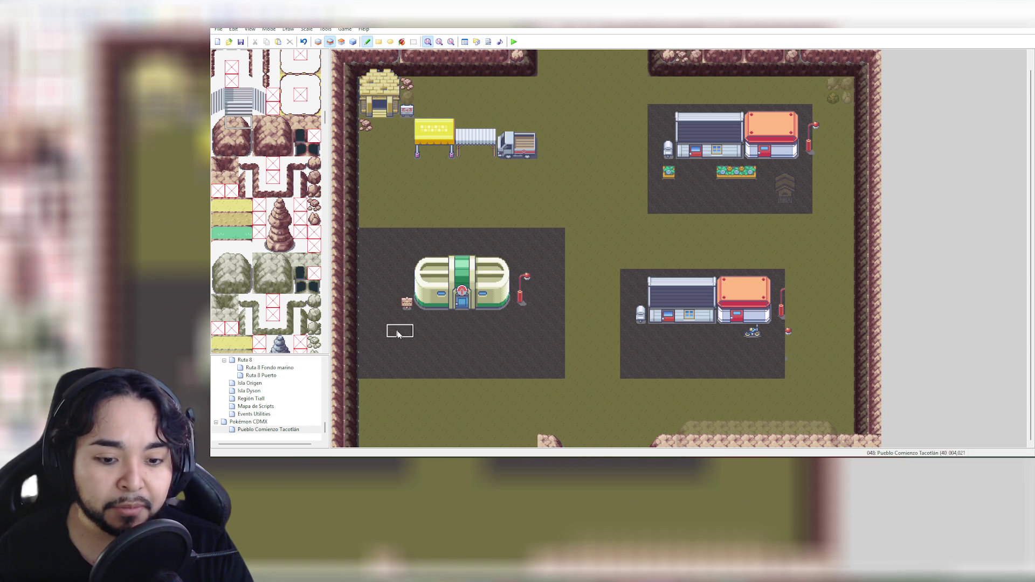
{"action": "left_click", "coordinate": [233, 126]}
{"action": "left_click_drag", "start_coordinate": [540, 441], "coordinate": [335, 441]}
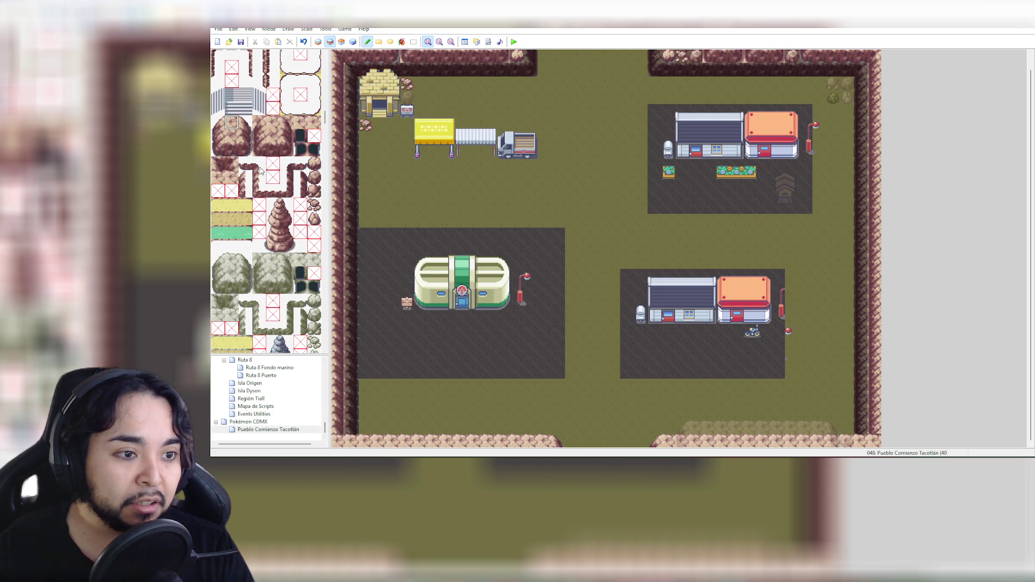
{"action": "key", "text": "ctrl+z"}
{"action": "left_click_drag", "start_coordinate": [349, 441], "coordinate": [534, 441]}
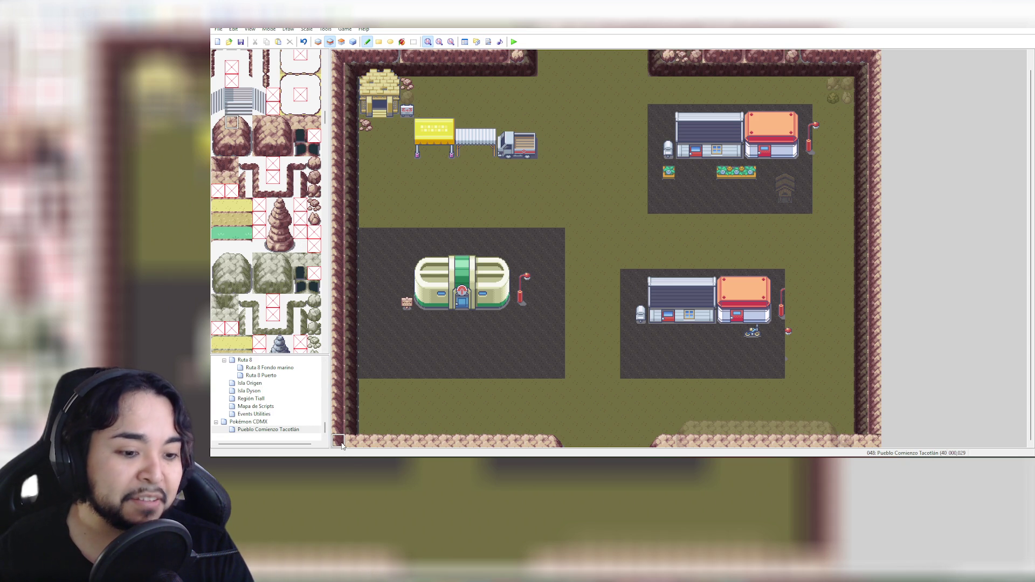
Stamp a 2×2 rock block where the bottom-left wall ends and paint rock tiles beside it
{"action": "left_click", "coordinate": [219, 175]}
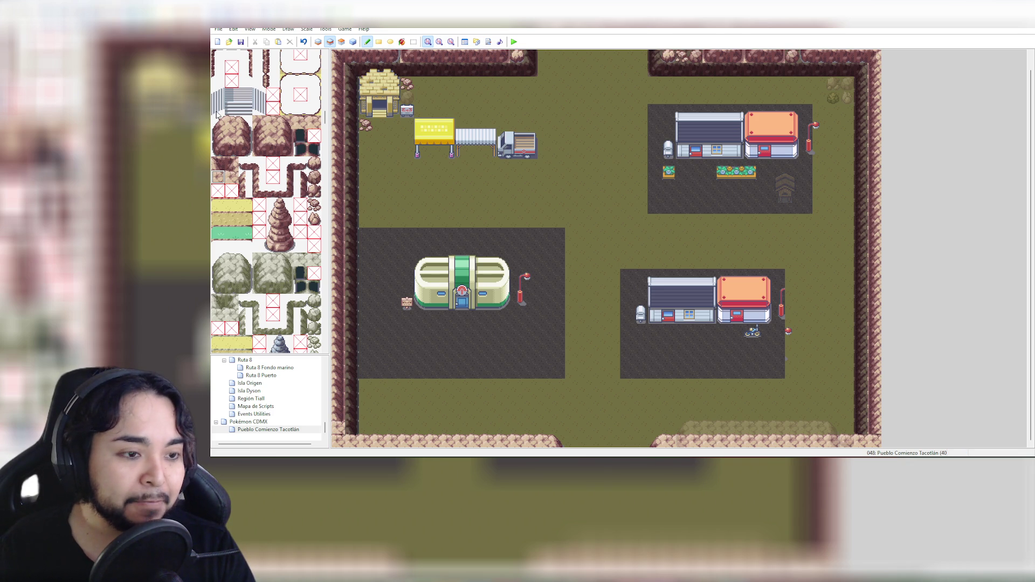
{"action": "left_click", "coordinate": [233, 123]}
{"action": "left_click_drag", "start_coordinate": [233, 129], "coordinate": [246, 137]}
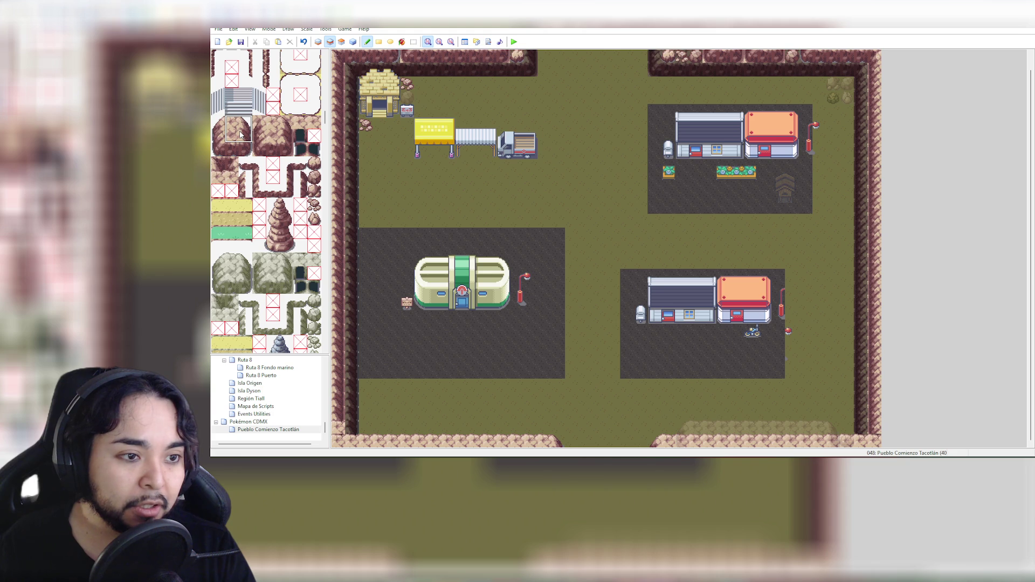
{"action": "left_click", "coordinate": [542, 427]}
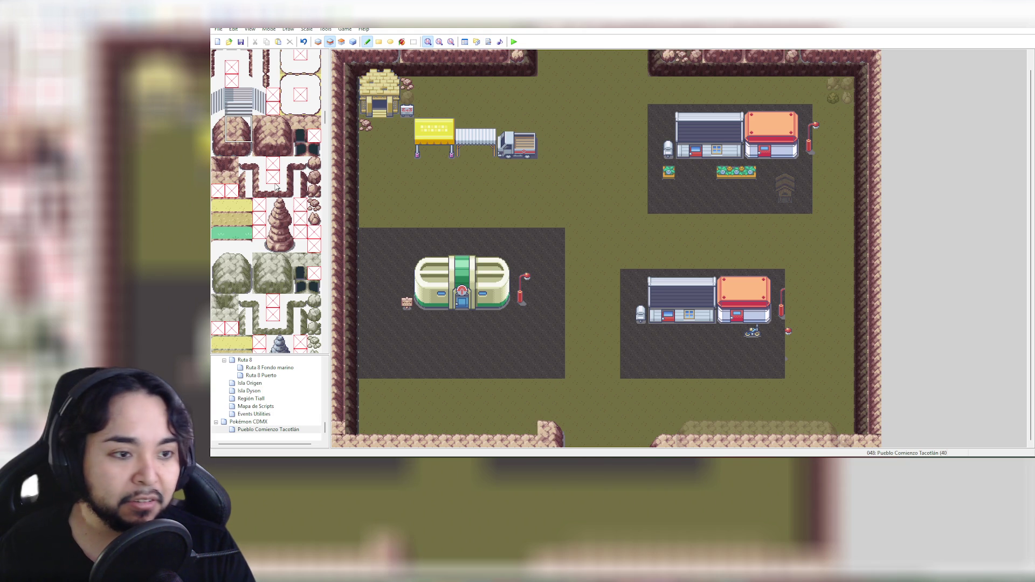
{"action": "left_click_drag", "start_coordinate": [233, 121], "coordinate": [232, 135]}
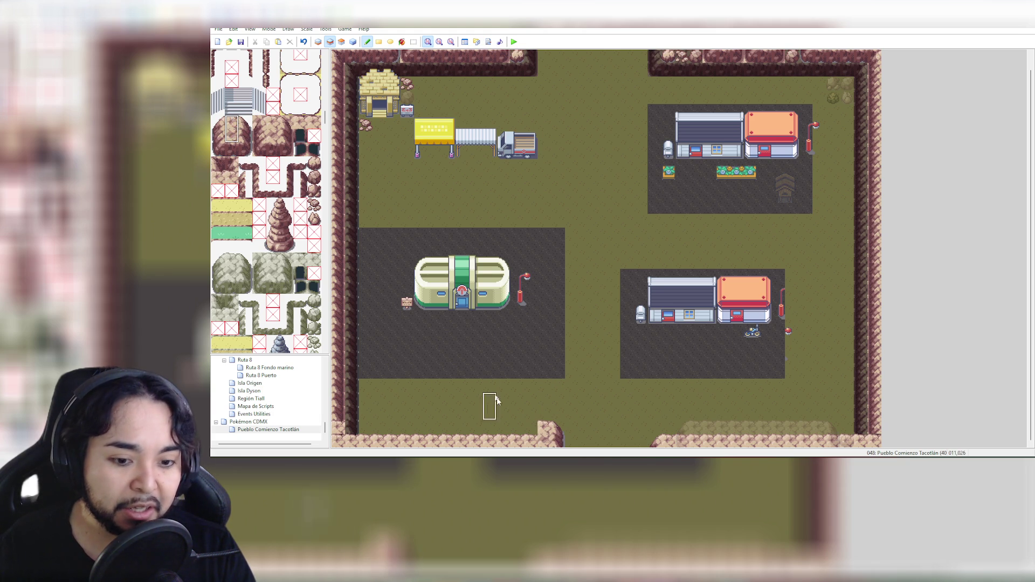
{"action": "left_click_drag", "start_coordinate": [537, 431], "coordinate": [348, 428]}
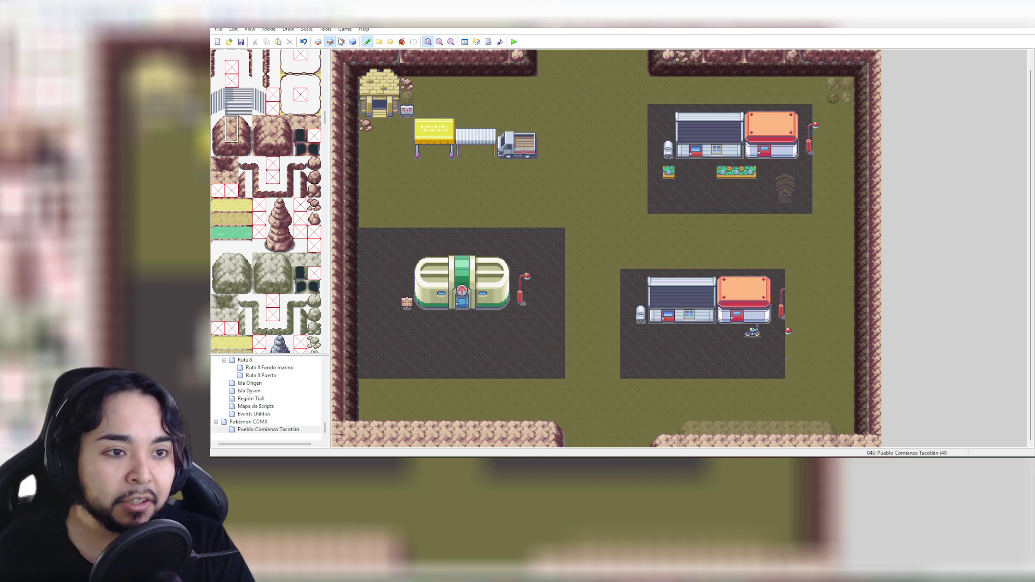
{"action": "left_click", "coordinate": [341, 42]}
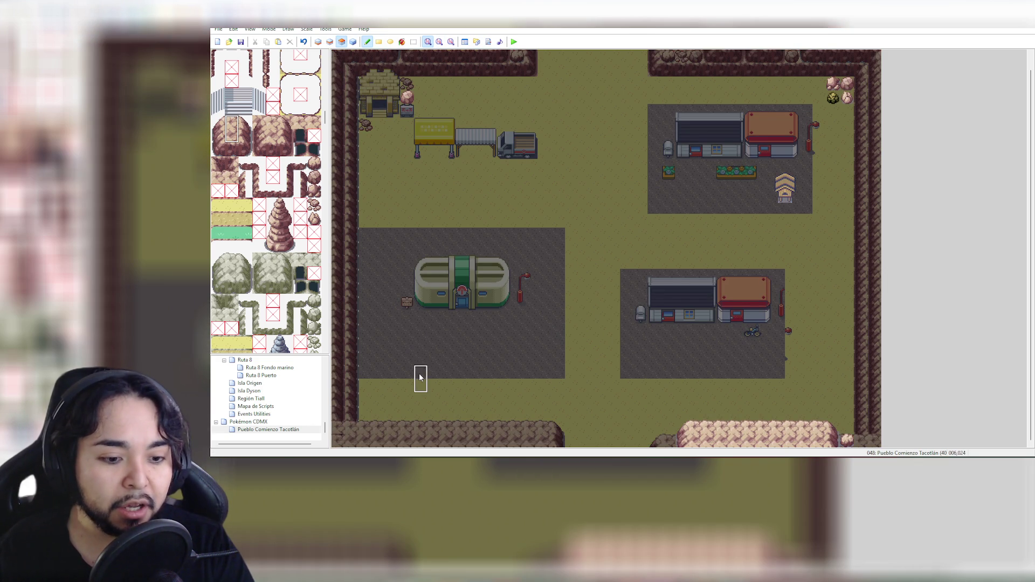
Try a 2×2 rock block on the bottom-left edge, undo it, and paint pink rock in the corner instead
{"action": "left_click_drag", "start_coordinate": [222, 120], "coordinate": [246, 148]}
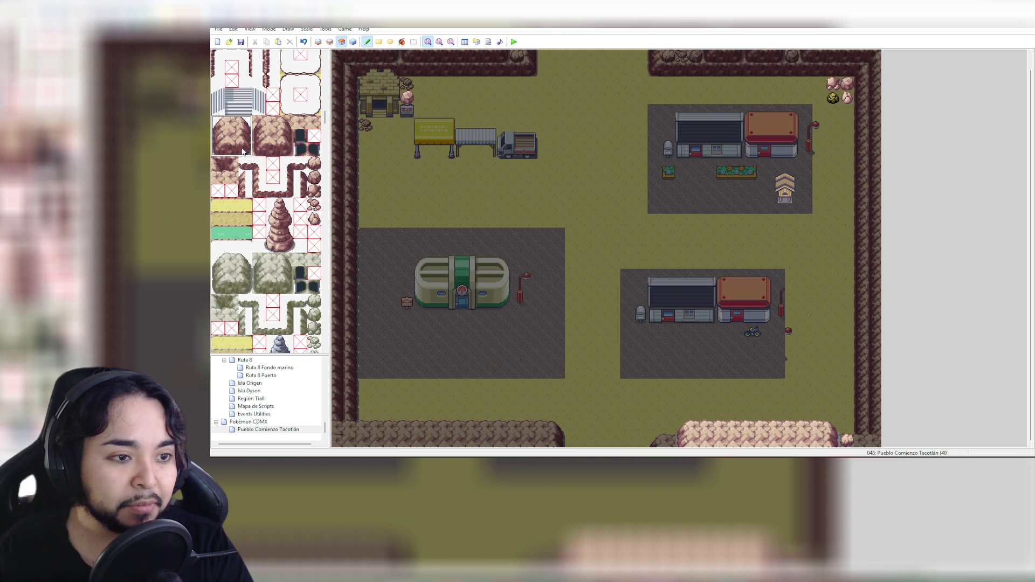
{"action": "left_click", "coordinate": [366, 413]}
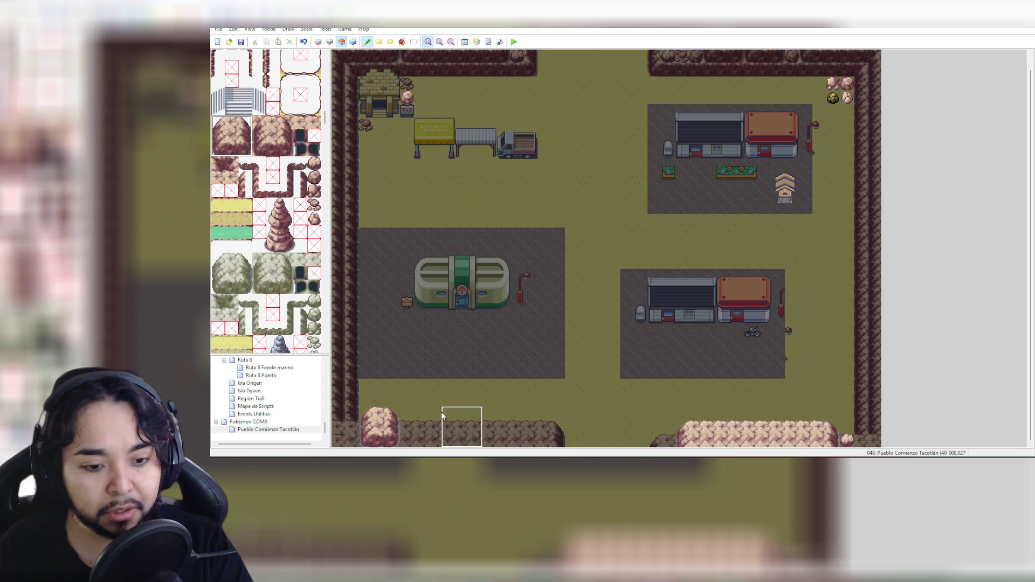
{"action": "key", "text": "ctrl+z"}
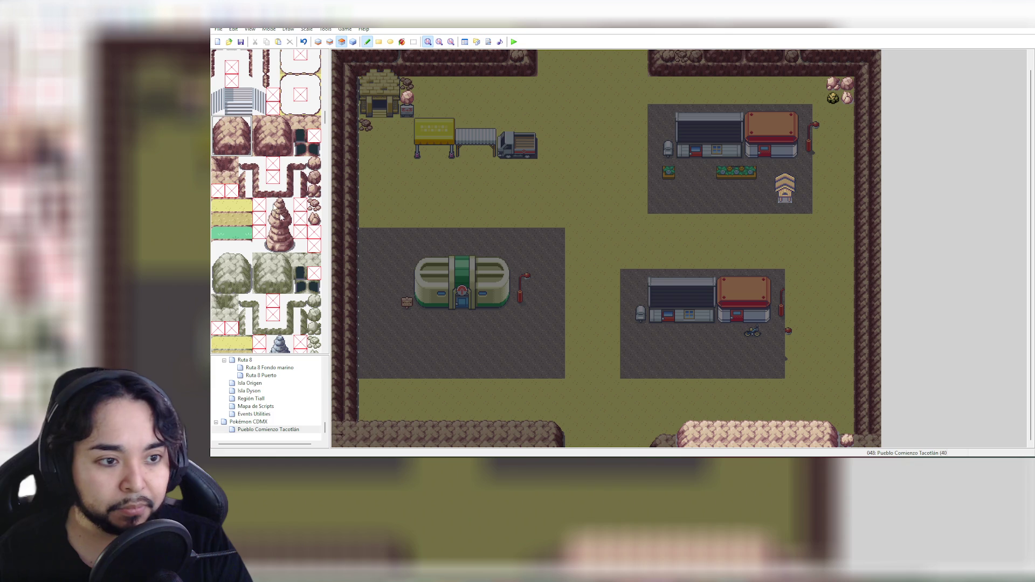
{"action": "left_click", "coordinate": [221, 132]}
{"action": "left_click_drag", "start_coordinate": [217, 144], "coordinate": [218, 146]}
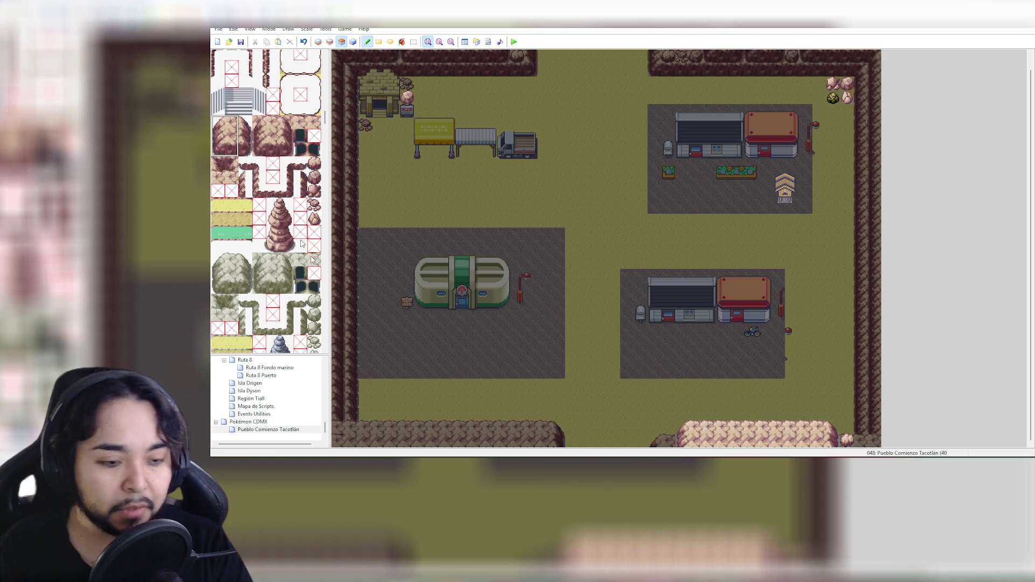
{"action": "left_click", "coordinate": [339, 422]}
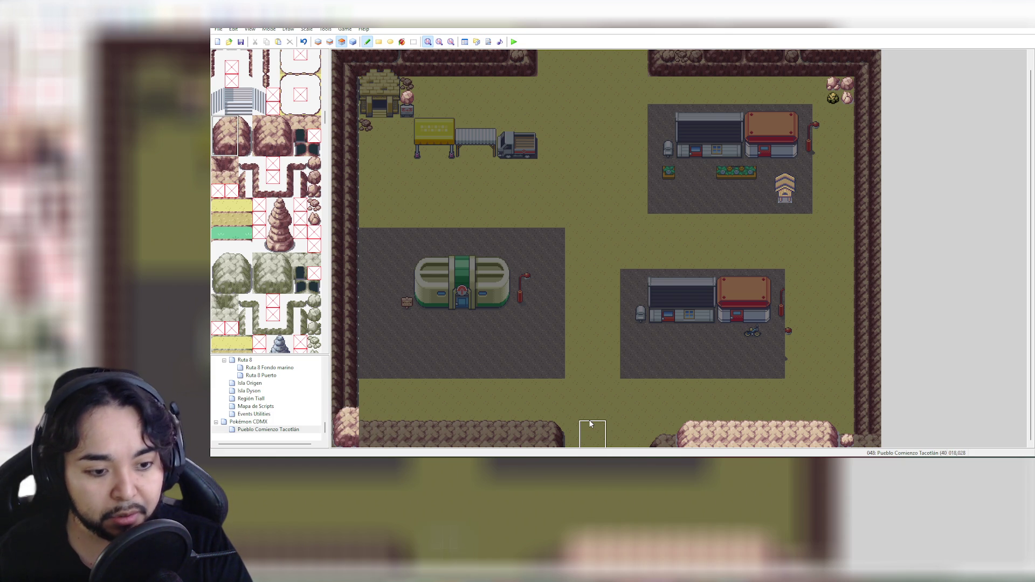
Fill a pink rock band along the bottom-left border with the rectangle tool, extending its right end
{"action": "left_click_drag", "start_coordinate": [231, 121], "coordinate": [235, 153]}
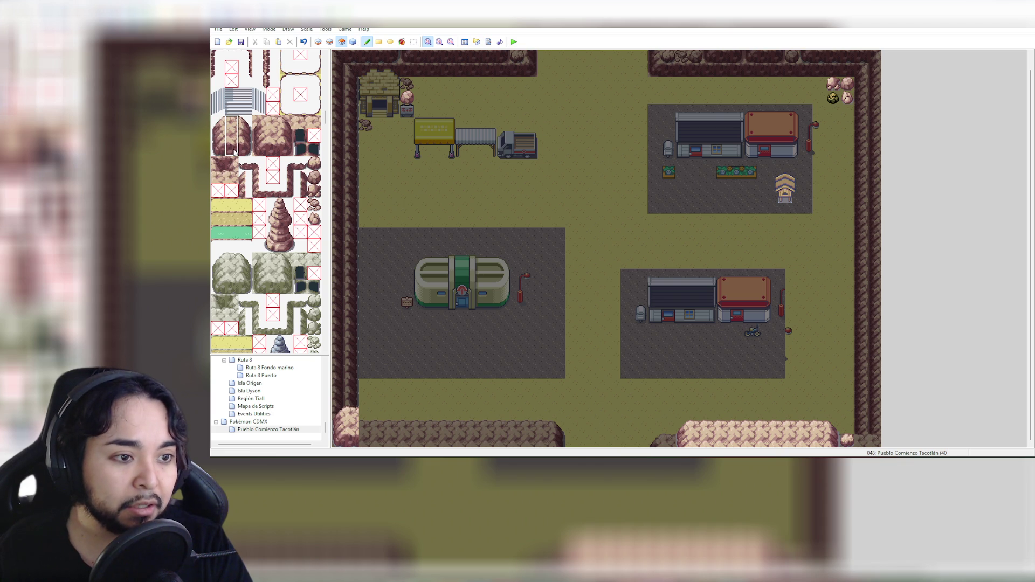
{"action": "left_click", "coordinate": [380, 42]}
{"action": "mouse_move", "coordinate": [362, 410]}
{"action": "left_mouse_down"}
{"action": "mouse_move", "coordinate": [373, 436]}
{"action": "mouse_move", "coordinate": [528, 440]}
{"action": "mouse_move", "coordinate": [517, 440]}
{"action": "left_mouse_up"}
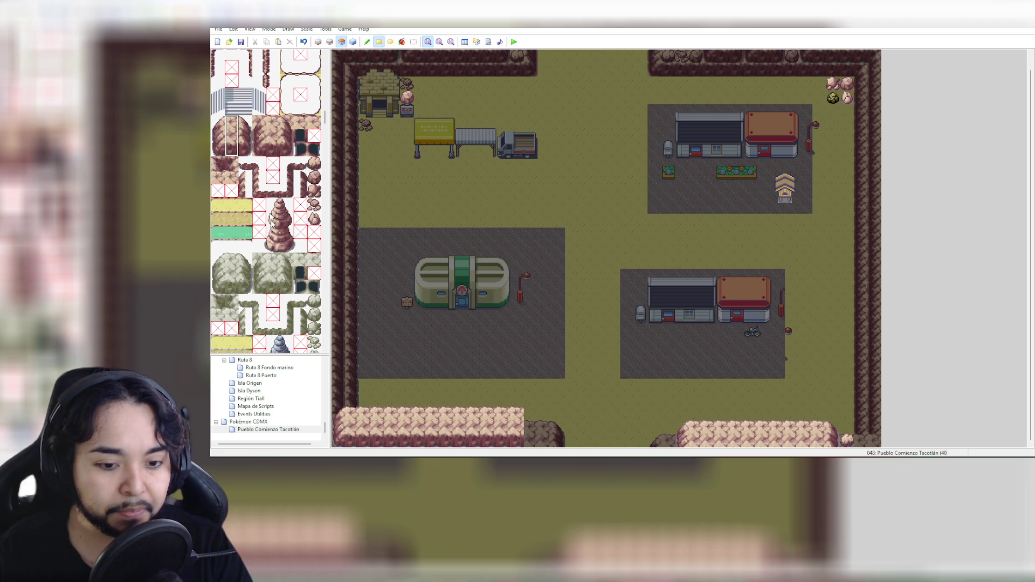
{"action": "left_click_drag", "start_coordinate": [244, 122], "coordinate": [244, 152]}
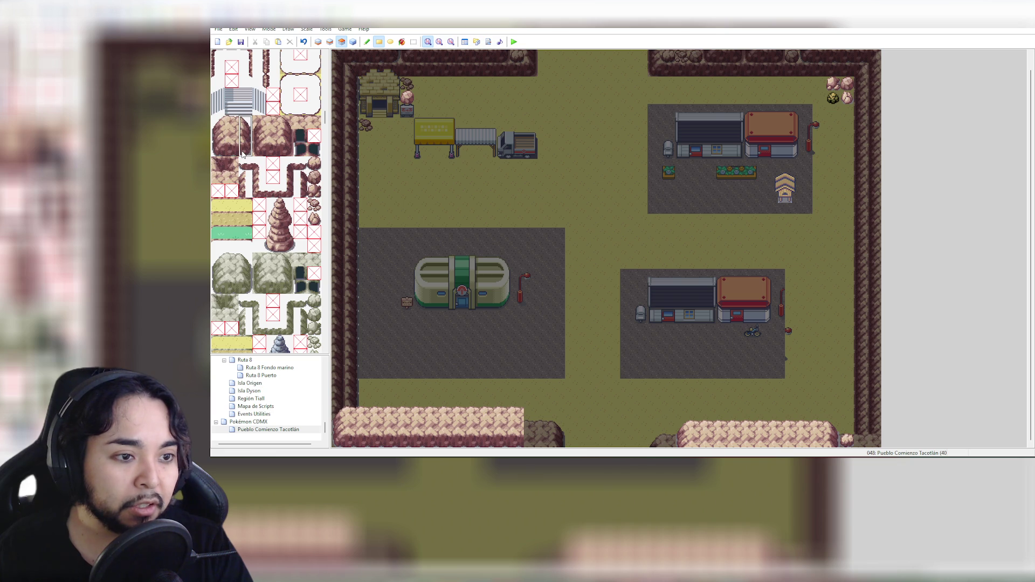
{"action": "left_click", "coordinate": [529, 421]}
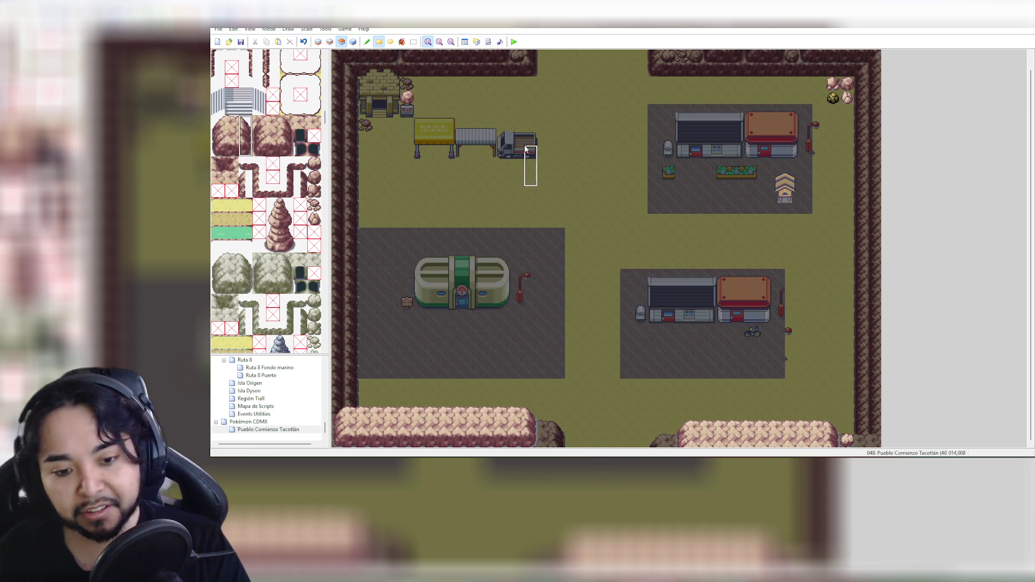
{"action": "left_click", "coordinate": [353, 41]}
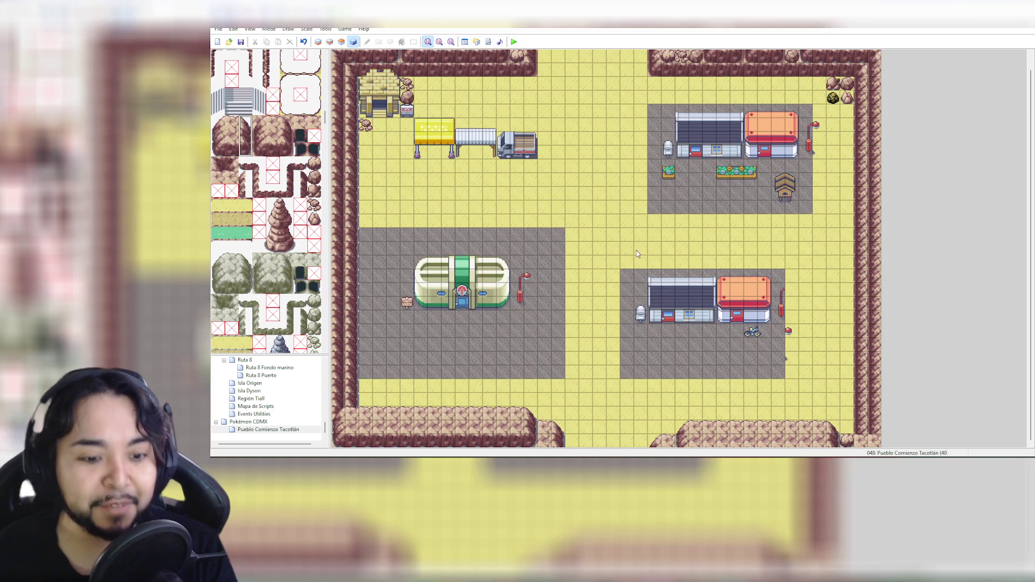
Zoom the town map out to 50% size
{"action": "left_click", "coordinate": [439, 41]}
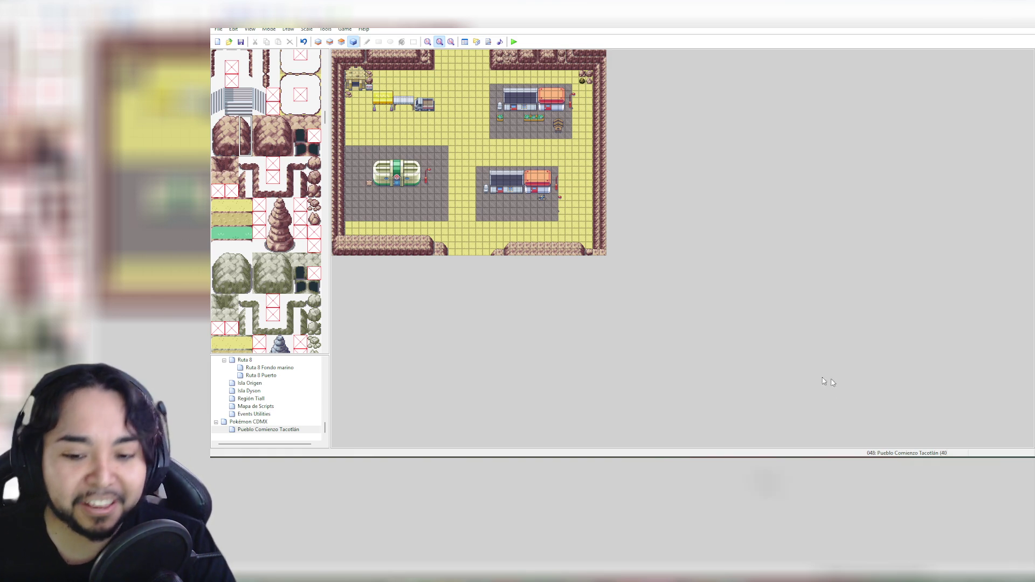
{"action": "mouse_move", "coordinate": [728, 577]}
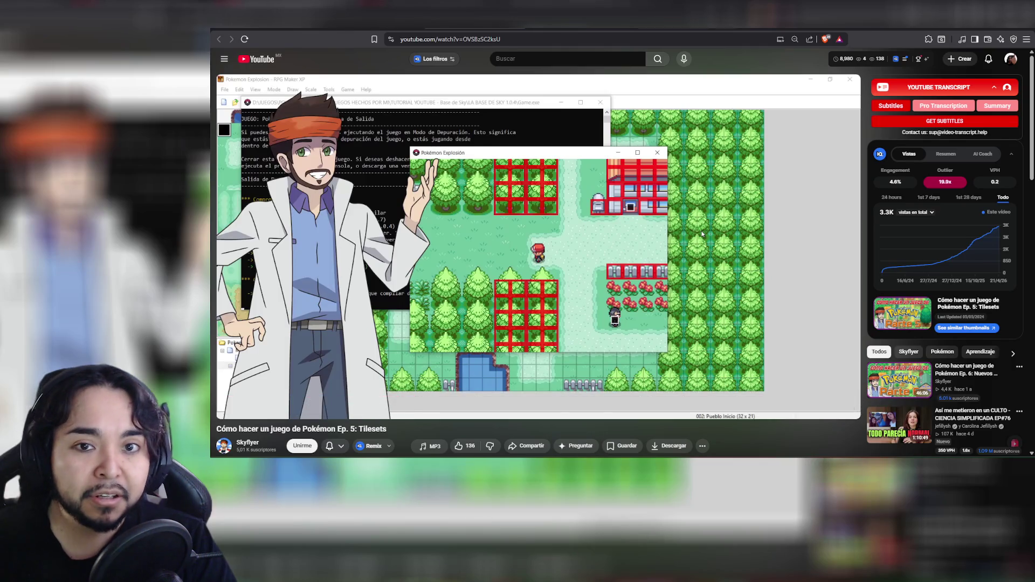
Open the StreamElements media-request queue and expand it to list all 13 videos
{"action": "left_click", "coordinate": [598, 418]}
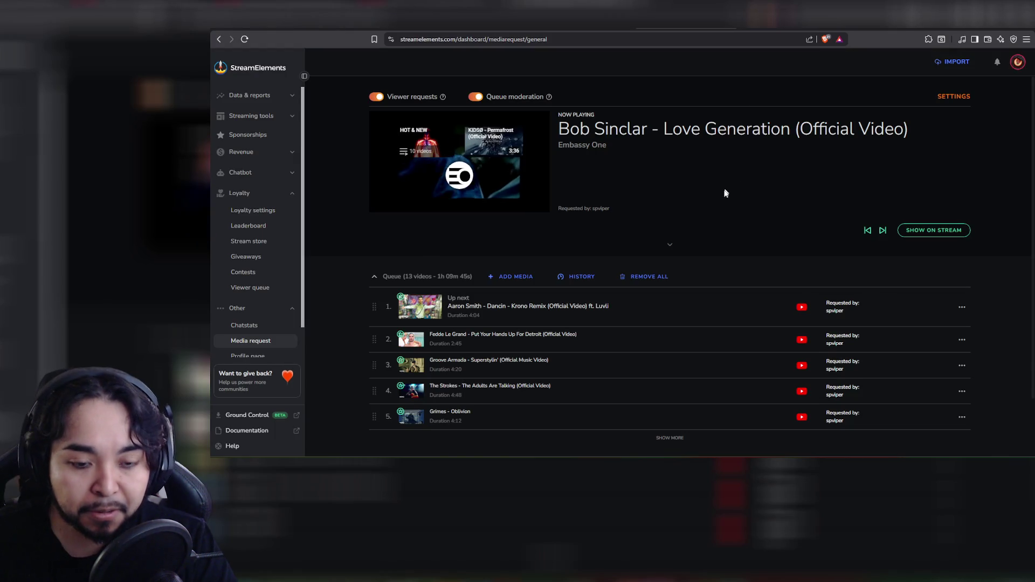
{"action": "scroll", "coordinate": [722, 192], "scroll_direction": "down", "scroll_amount": 1}
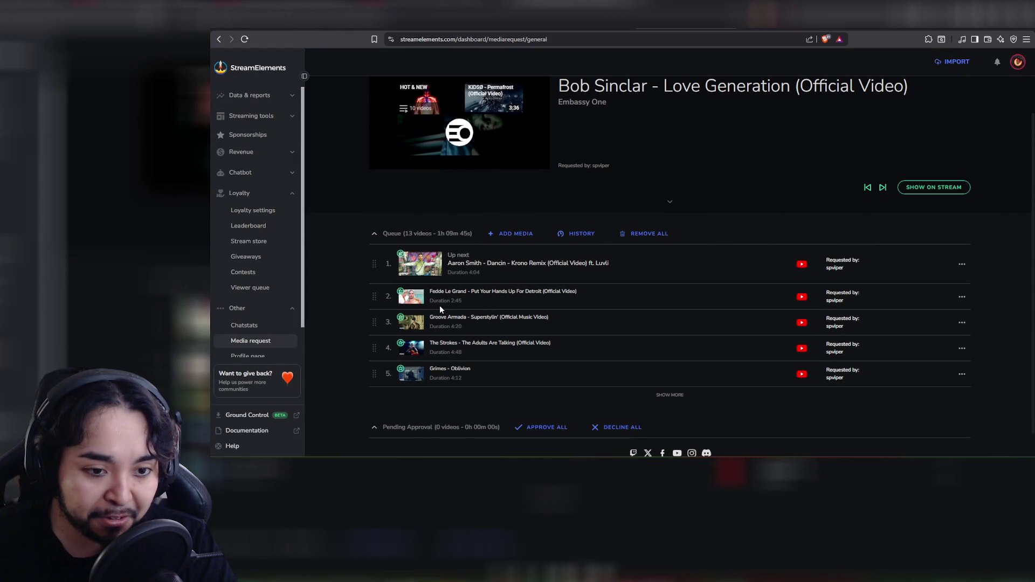
{"action": "left_click", "coordinate": [670, 395]}
{"action": "scroll", "coordinate": [625, 327], "scroll_direction": "down", "scroll_amount": 3}
{"action": "scroll", "coordinate": [625, 326], "scroll_direction": "down", "scroll_amount": 3}
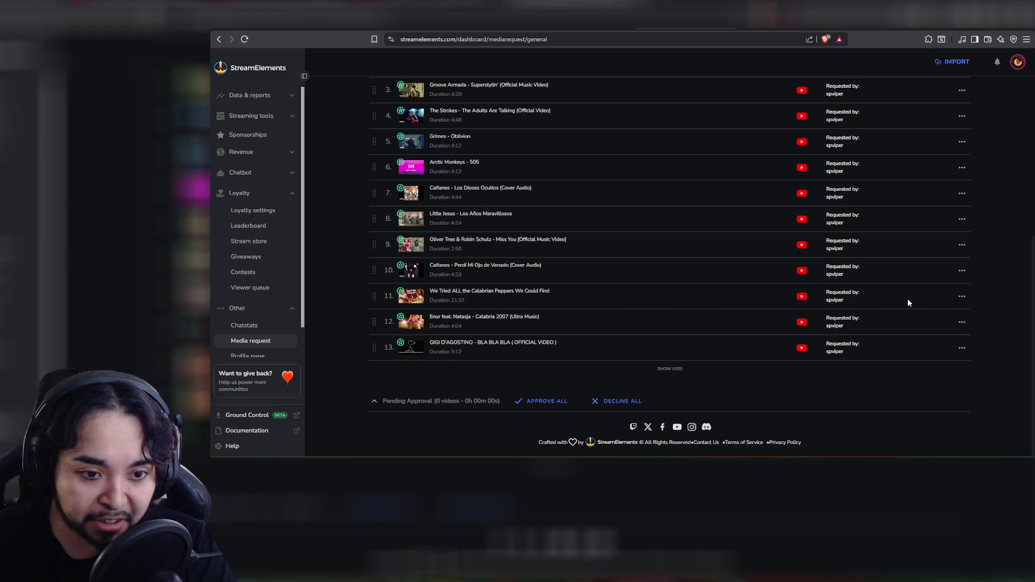
Remove two queued videos, including the Calabrian Peppers one, leaving 11
{"action": "left_click", "coordinate": [961, 299]}
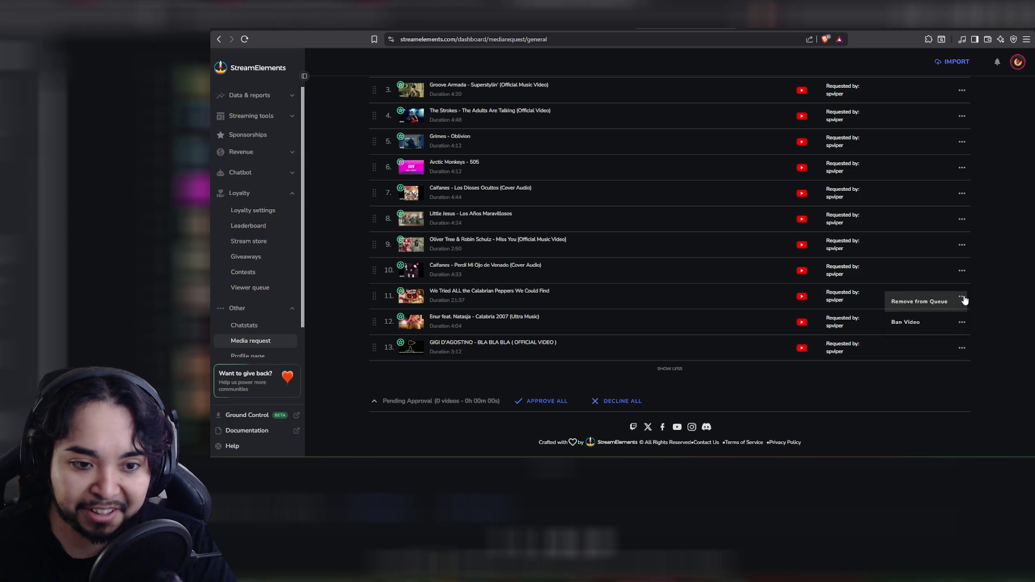
{"action": "left_click", "coordinate": [938, 302]}
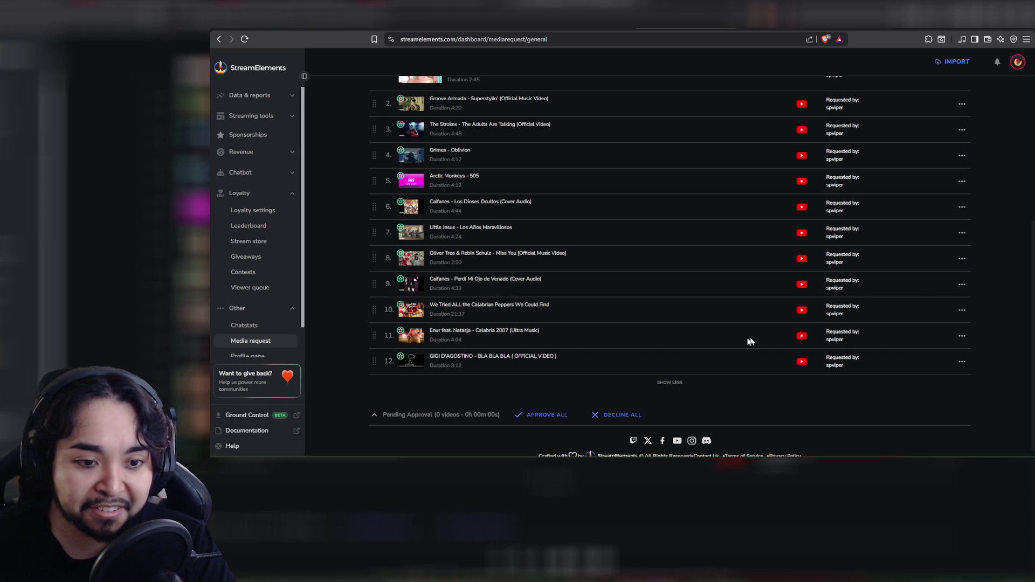
{"action": "scroll", "coordinate": [698, 341], "scroll_direction": "up", "scroll_amount": 1}
{"action": "left_click", "coordinate": [961, 340]}
{"action": "left_click", "coordinate": [928, 345]}
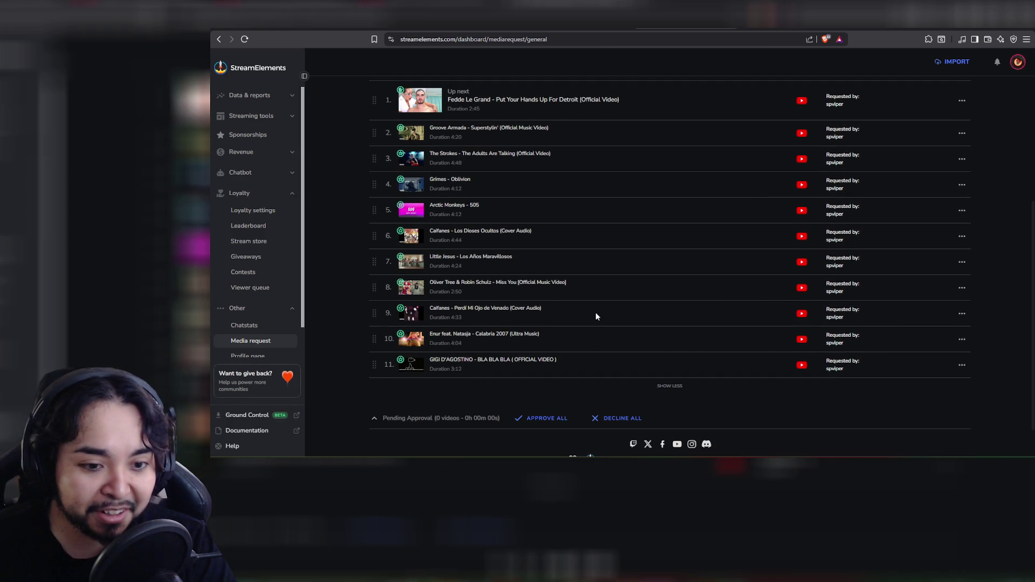
{"action": "scroll", "coordinate": [628, 316], "scroll_direction": "up", "scroll_amount": 4}
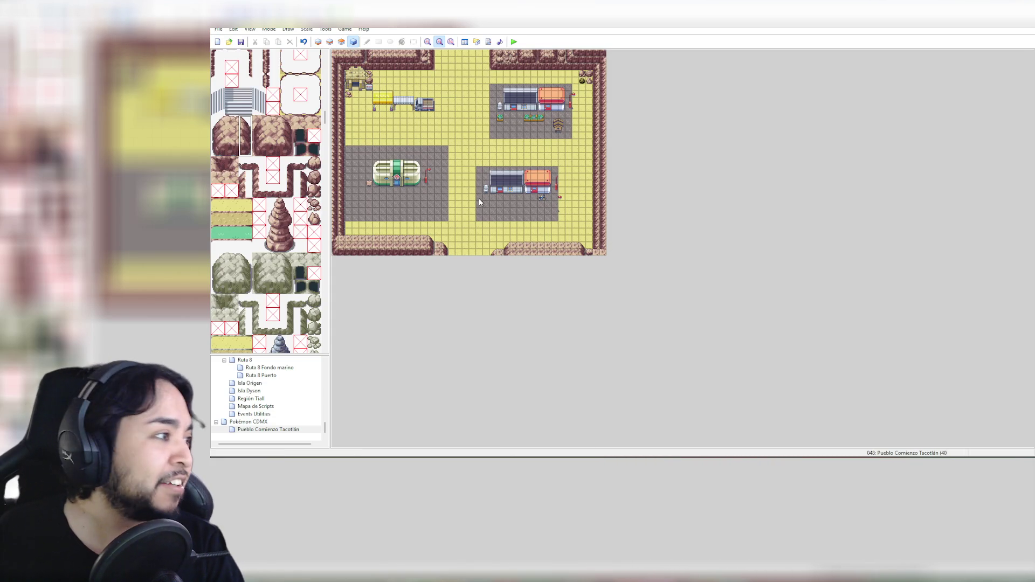
Zoom the map view in and scroll the tileset palette up to its top row of grass tiles
{"action": "left_click", "coordinate": [428, 41]}
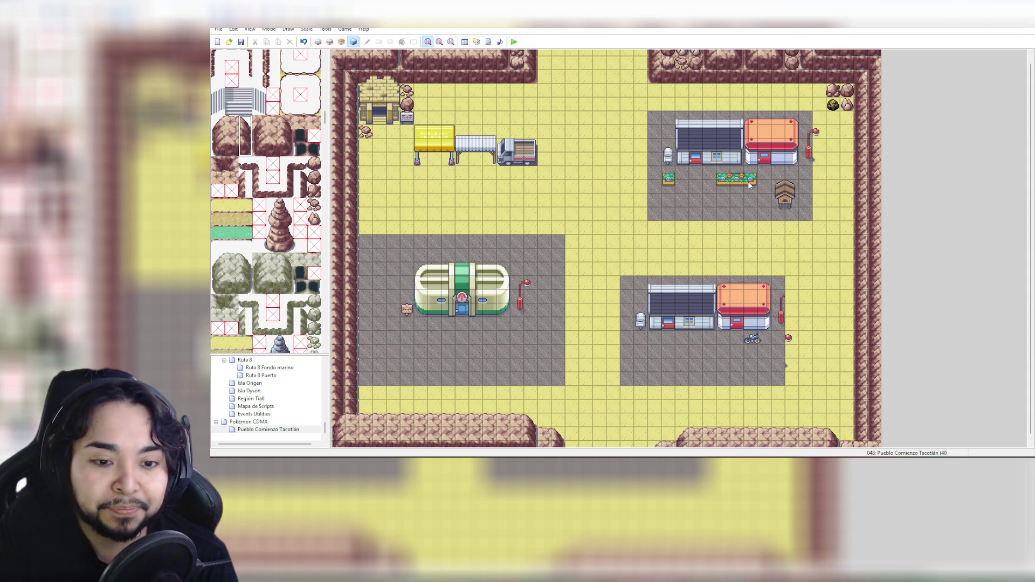
{"action": "scroll", "coordinate": [270, 131], "scroll_direction": "up", "scroll_amount": 15}
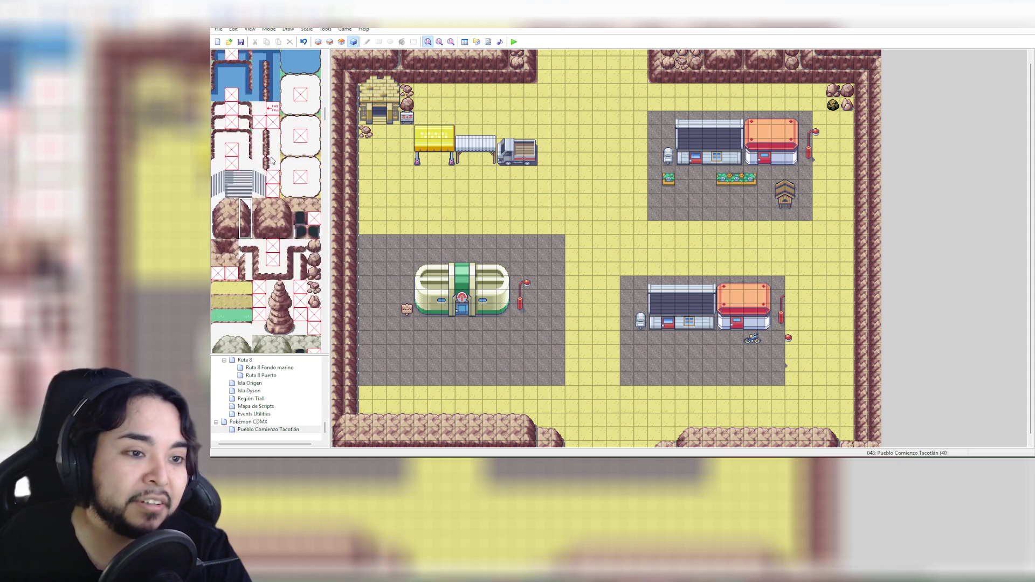
{"action": "scroll", "coordinate": [275, 150], "scroll_direction": "up", "scroll_amount": 3}
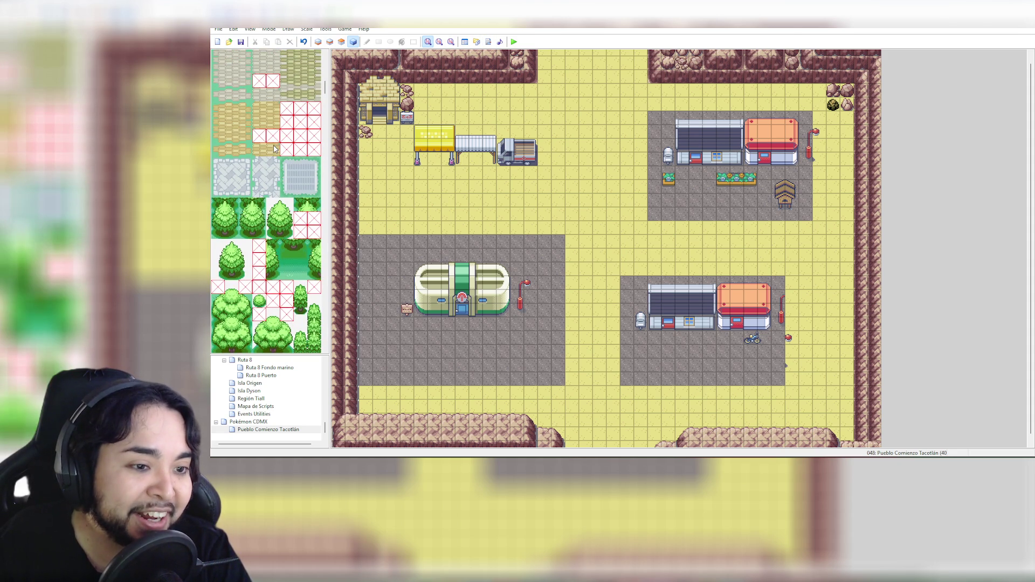
{"action": "scroll", "coordinate": [274, 149], "scroll_direction": "up", "scroll_amount": 10}
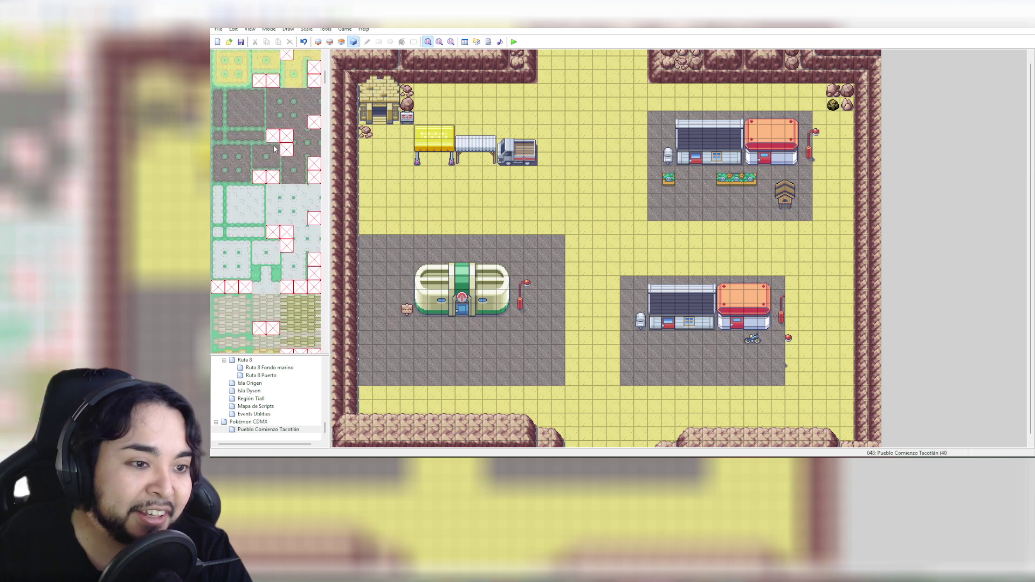
{"action": "scroll", "coordinate": [275, 149], "scroll_direction": "up", "scroll_amount": 2}
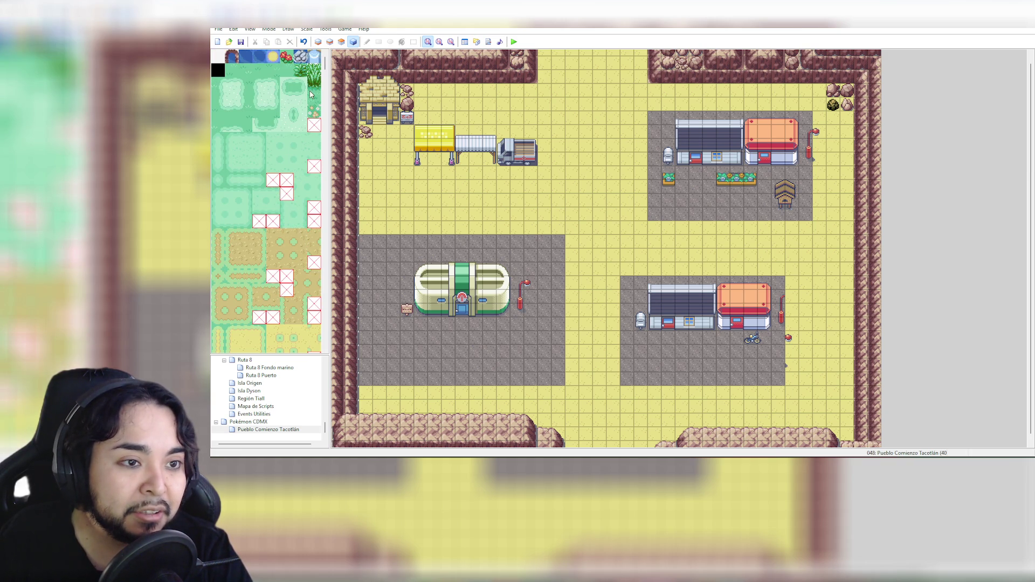
Choose a grass tile from the tileset palette and switch to editing the bottom layer (Layer 1)
{"action": "left_click", "coordinate": [302, 71]}
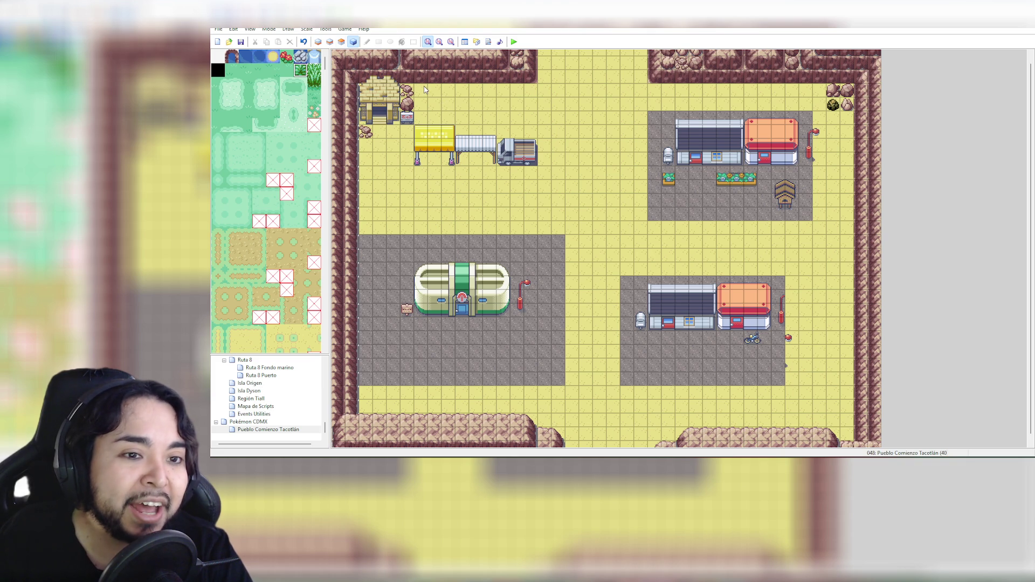
{"action": "left_click", "coordinate": [318, 42]}
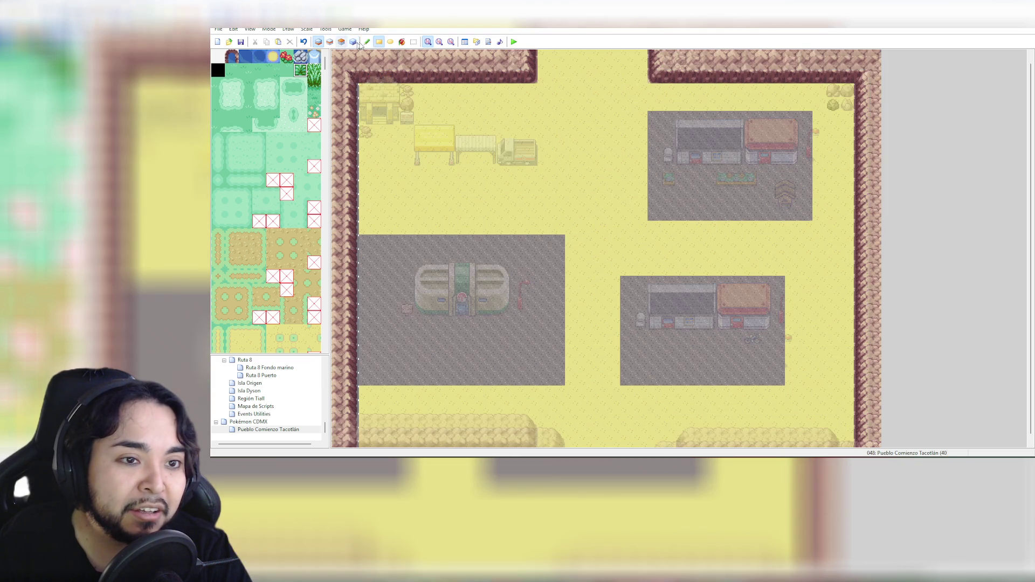
Test-place grass and plant tiles around the town's buildings, undoing the stray grass and green tiles
{"action": "left_click", "coordinate": [434, 90]}
{"action": "key", "text": "ctrl+z"}
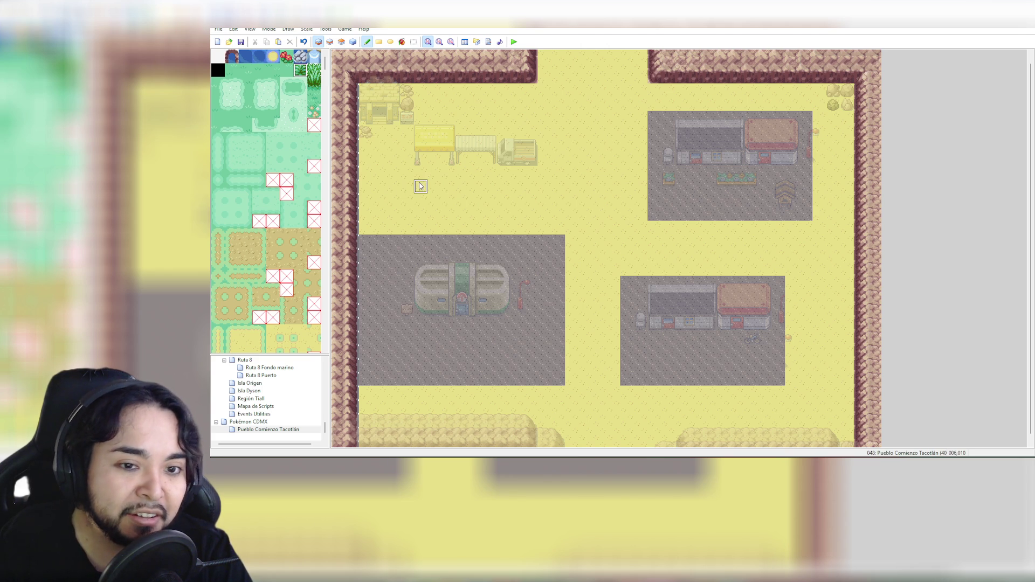
{"action": "left_click", "coordinate": [366, 392]}
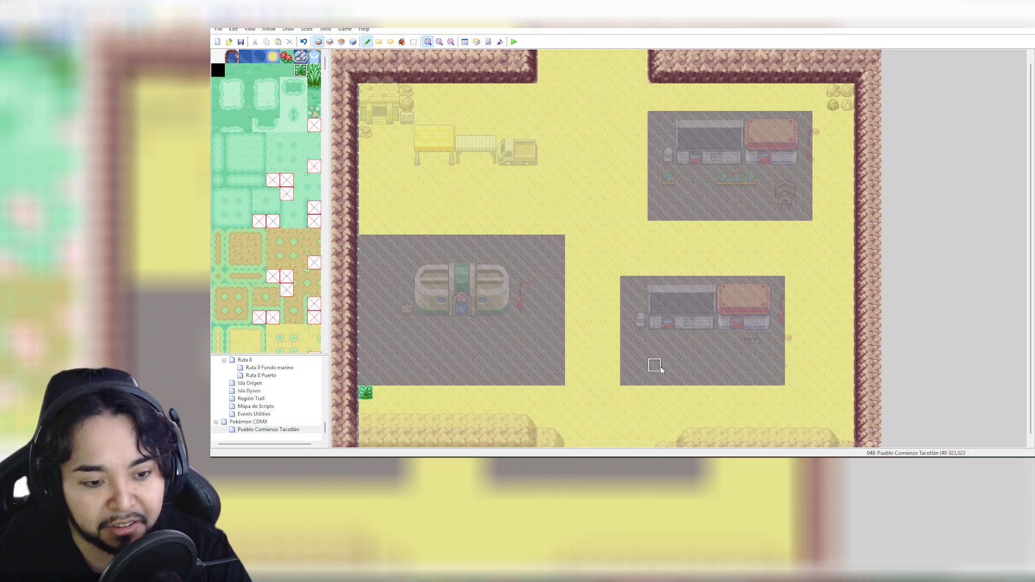
{"action": "key", "text": "ctrl+z"}
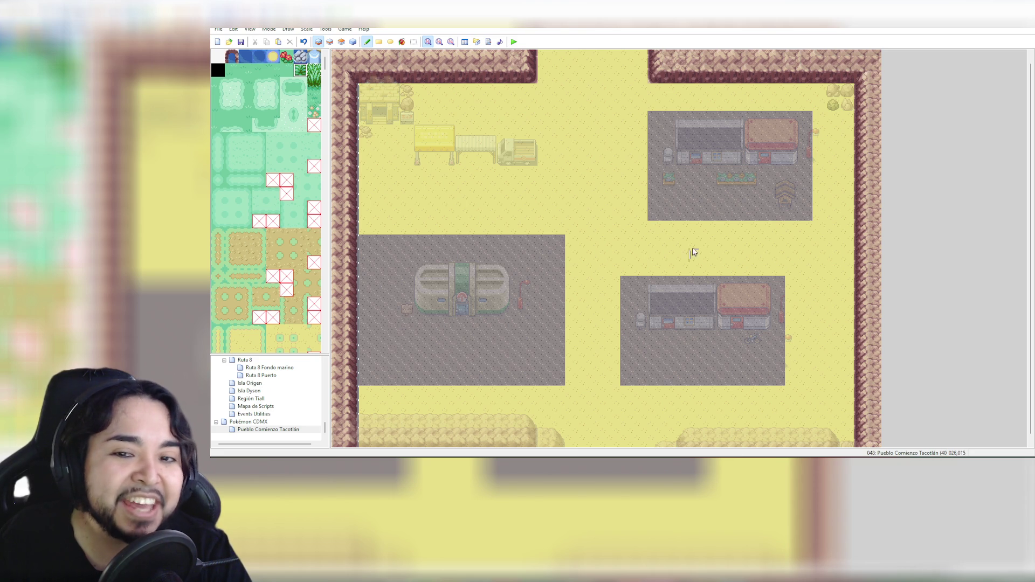
{"action": "left_click", "coordinate": [668, 172]}
{"action": "left_click", "coordinate": [668, 186]}
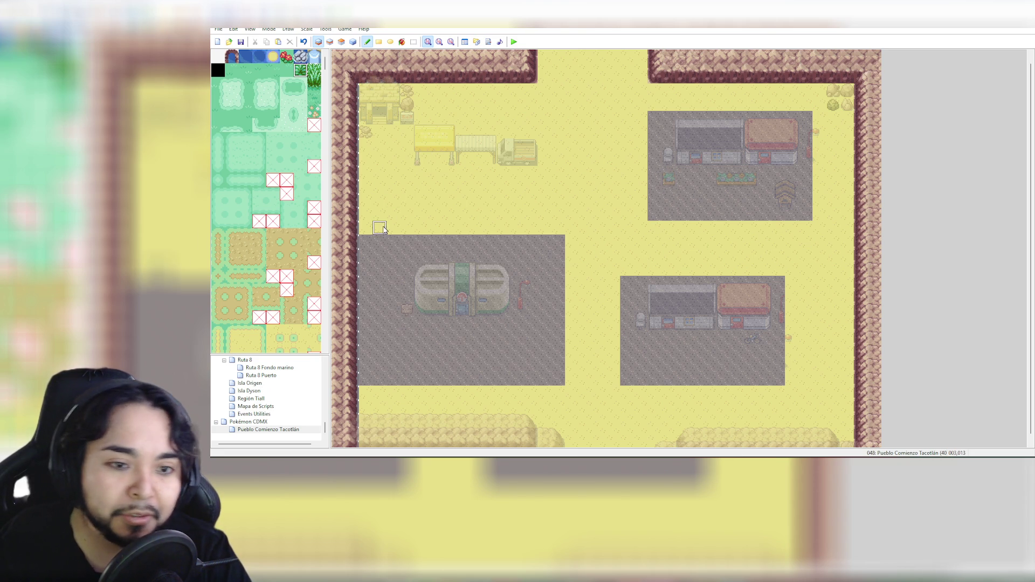
{"action": "left_click", "coordinate": [365, 241]}
{"action": "key", "text": "ctrl+z"}
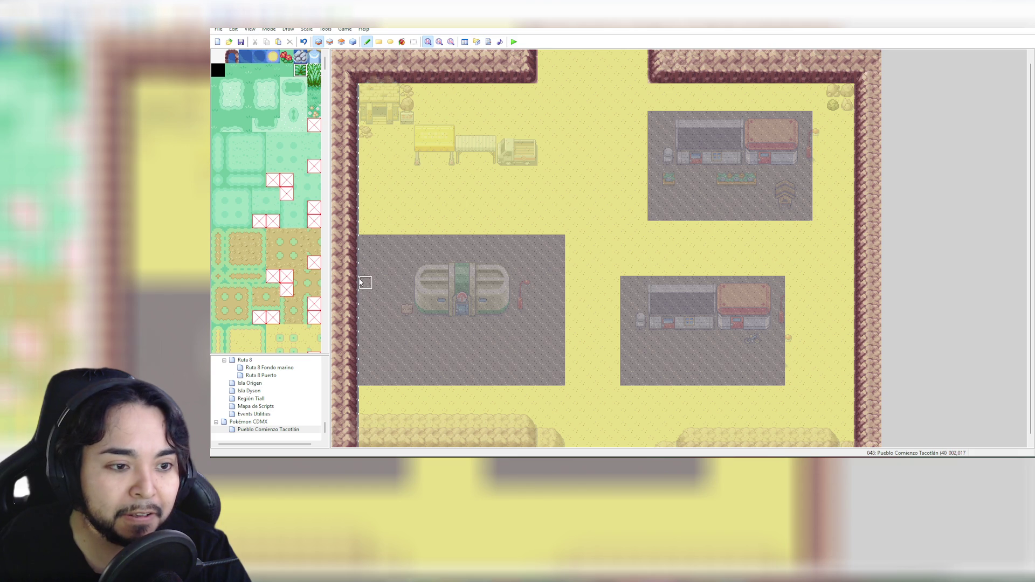
{"action": "scroll", "coordinate": [297, 246], "scroll_direction": "down", "scroll_amount": 10}
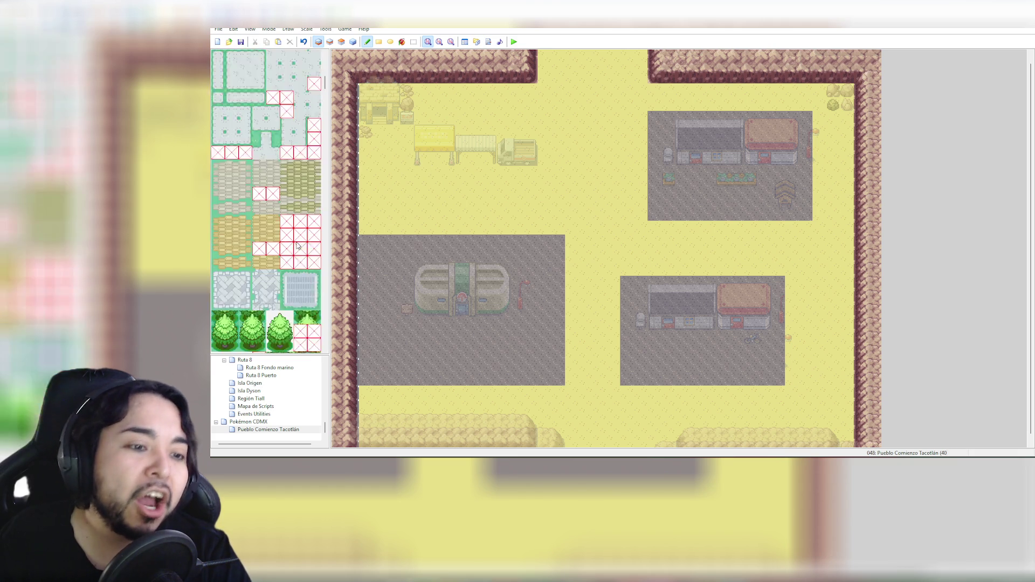
{"action": "scroll", "coordinate": [297, 245], "scroll_direction": "down", "scroll_amount": 10}
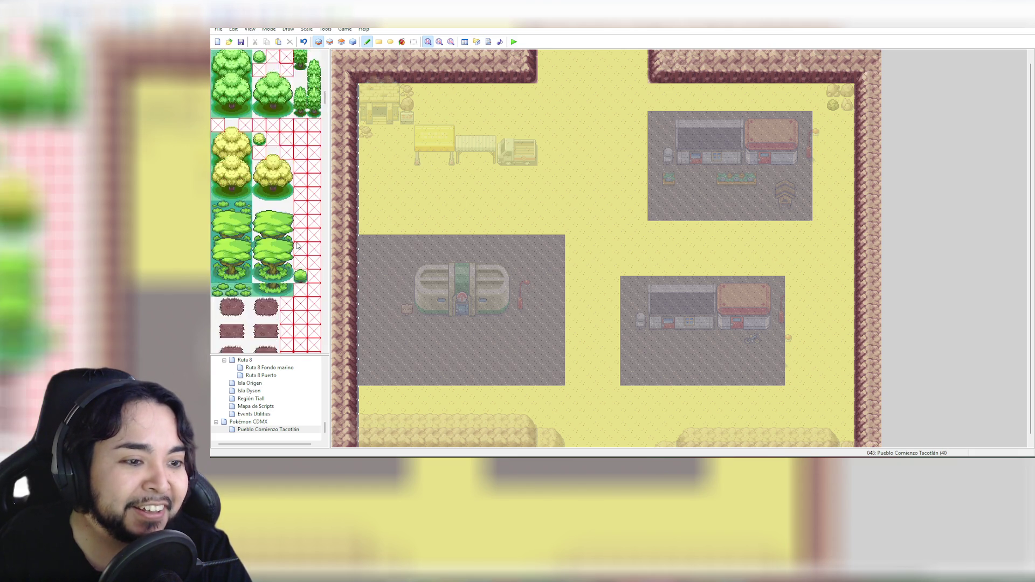
{"action": "scroll", "coordinate": [297, 245], "scroll_direction": "up", "scroll_amount": 5}
{"action": "scroll", "coordinate": [297, 245], "scroll_direction": "down", "scroll_amount": 5}
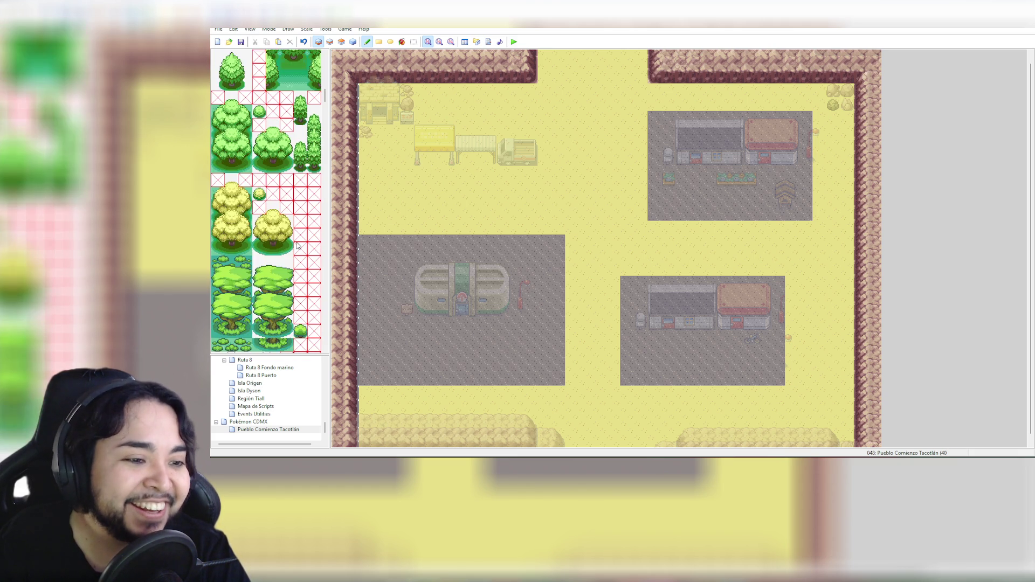
{"action": "scroll", "coordinate": [297, 245], "scroll_direction": "up", "scroll_amount": 5}
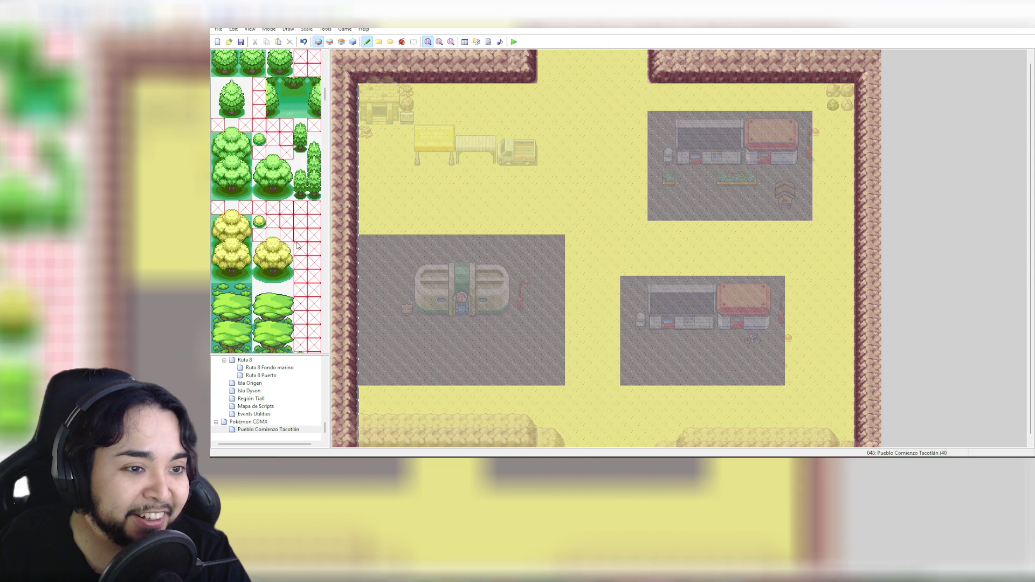
{"action": "scroll", "coordinate": [297, 246], "scroll_direction": "up", "scroll_amount": 1}
{"action": "scroll", "coordinate": [297, 246], "scroll_direction": "up", "scroll_amount": 3}
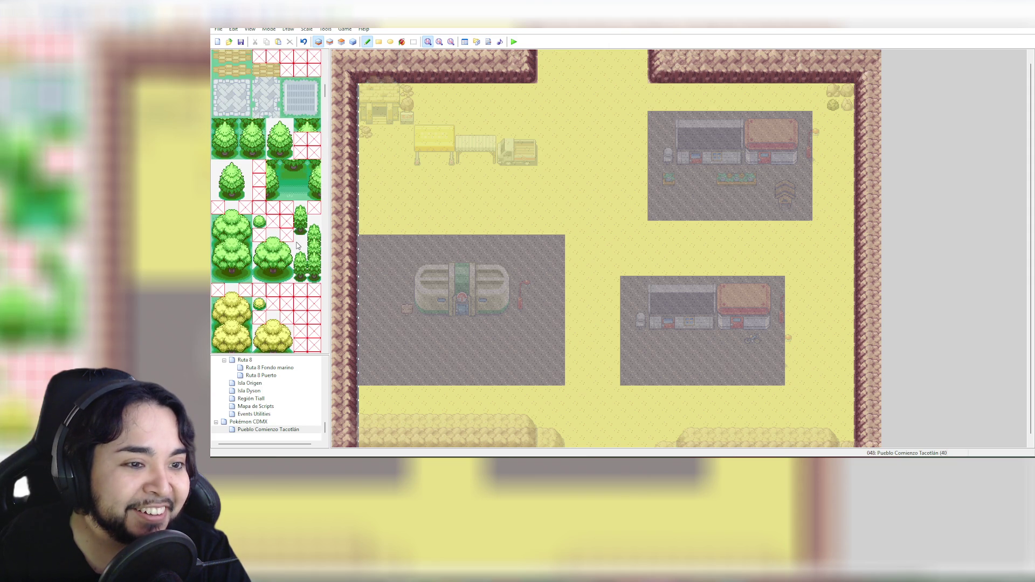
{"action": "scroll", "coordinate": [297, 245], "scroll_direction": "down", "scroll_amount": 5}
{"action": "scroll", "coordinate": [297, 245], "scroll_direction": "down", "scroll_amount": 15}
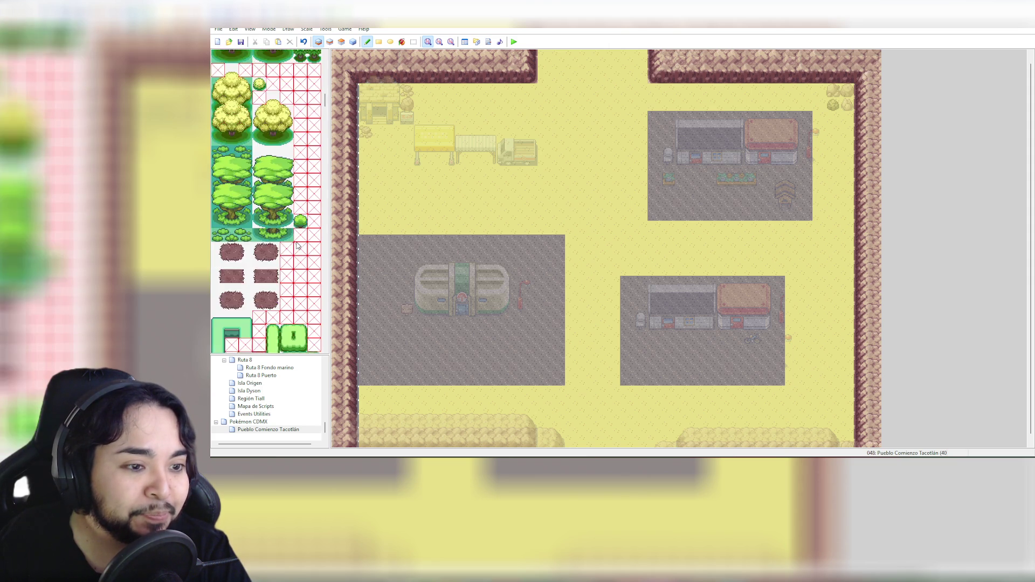
{"action": "scroll", "coordinate": [303, 244], "scroll_direction": "down", "scroll_amount": 3}
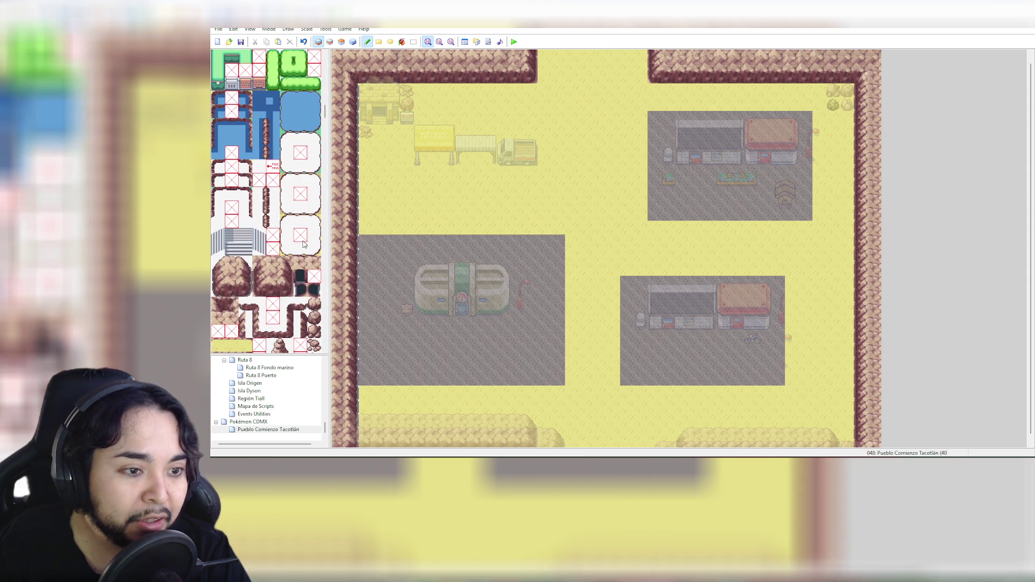
{"action": "left_click_drag", "start_coordinate": [325, 113], "coordinate": [327, 125]}
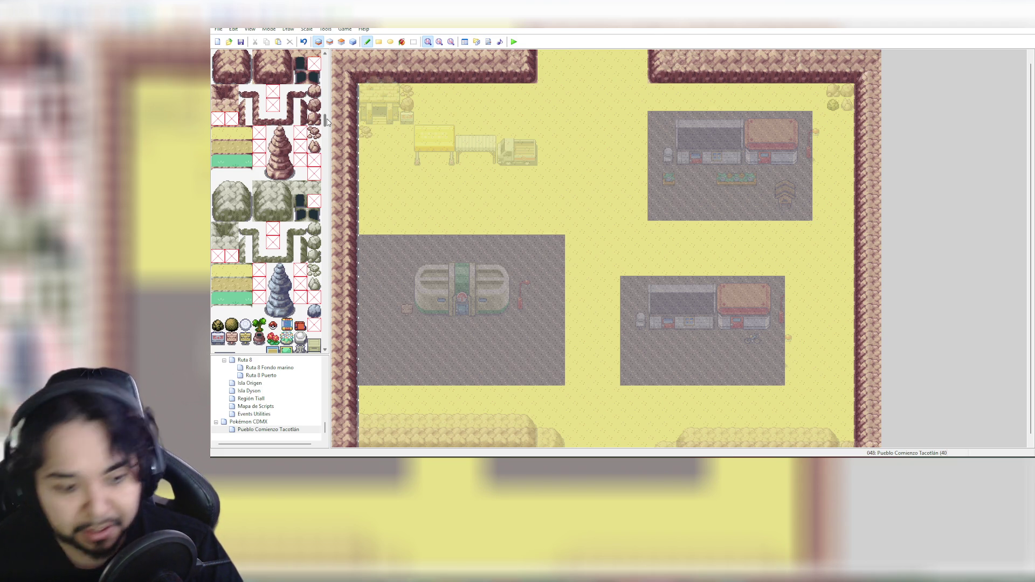
{"action": "scroll", "coordinate": [281, 274], "scroll_direction": "down", "scroll_amount": 5}
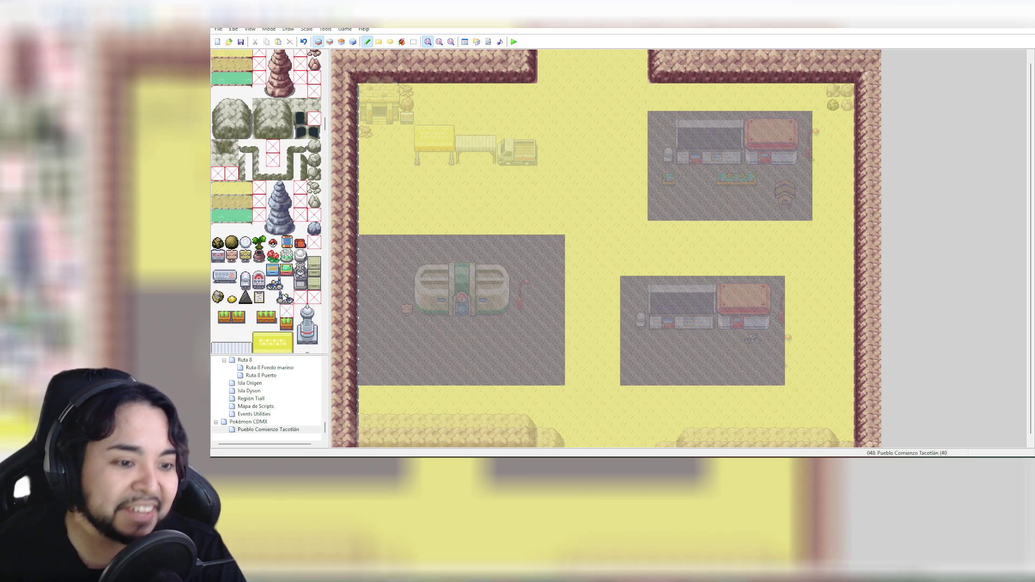
{"action": "scroll", "coordinate": [284, 297], "scroll_direction": "down", "scroll_amount": 3}
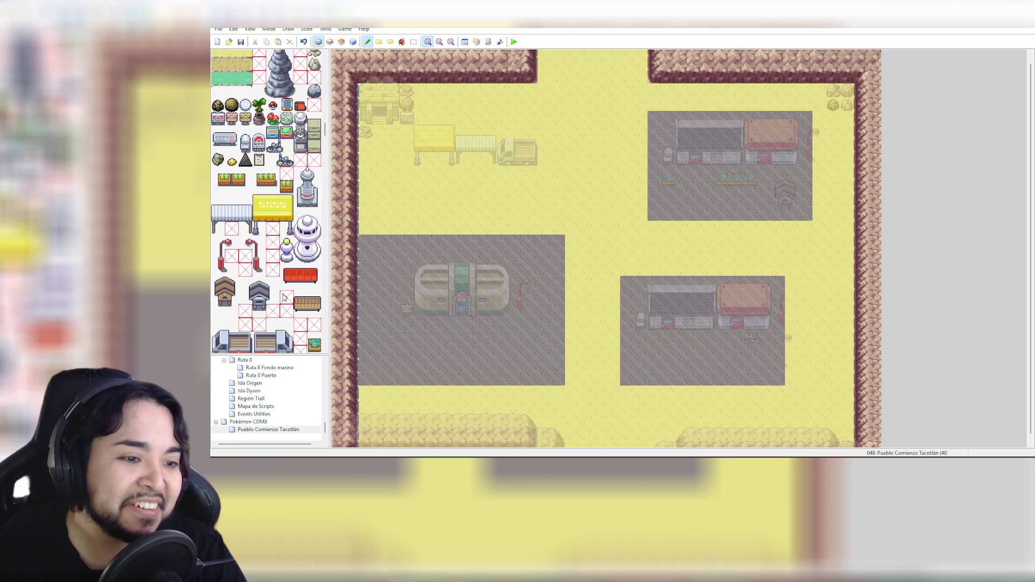
{"action": "scroll", "coordinate": [284, 297], "scroll_direction": "down", "scroll_amount": 8}
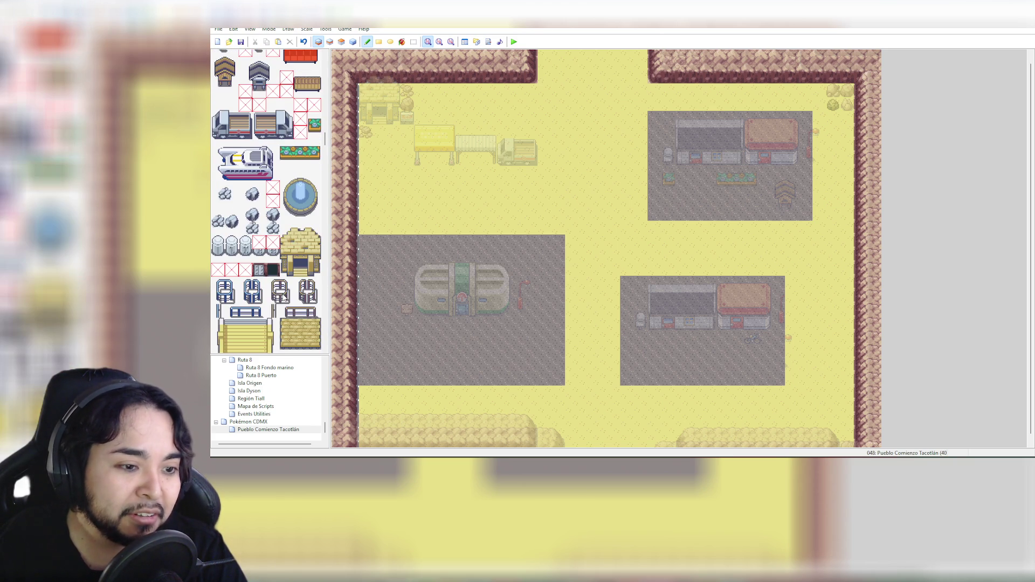
{"action": "scroll", "coordinate": [284, 300], "scroll_direction": "down", "scroll_amount": 3}
{"action": "scroll", "coordinate": [284, 300], "scroll_direction": "down", "scroll_amount": 15}
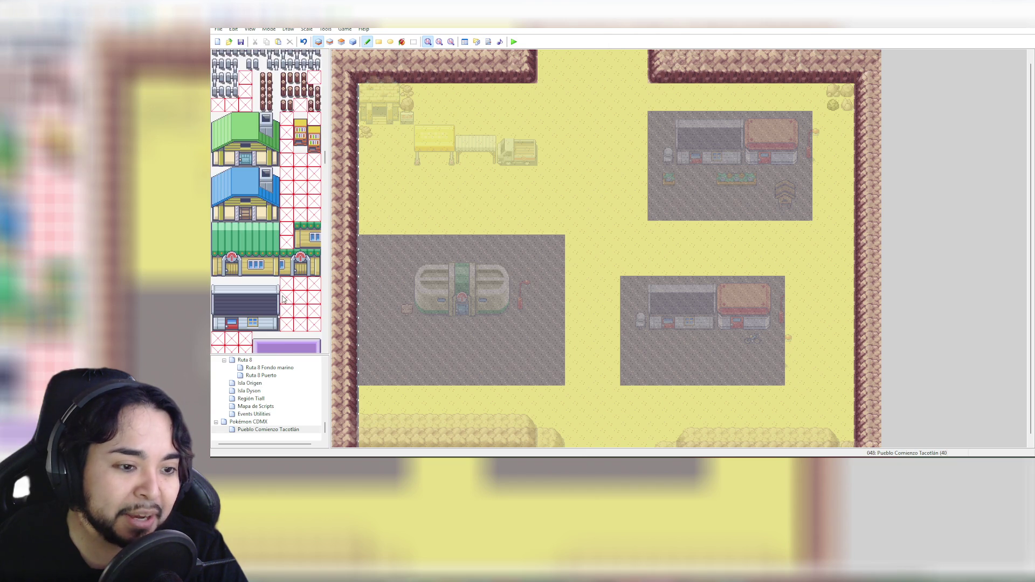
{"action": "scroll", "coordinate": [284, 300], "scroll_direction": "down", "scroll_amount": 1}
{"action": "scroll", "coordinate": [283, 300], "scroll_direction": "down", "scroll_amount": 4}
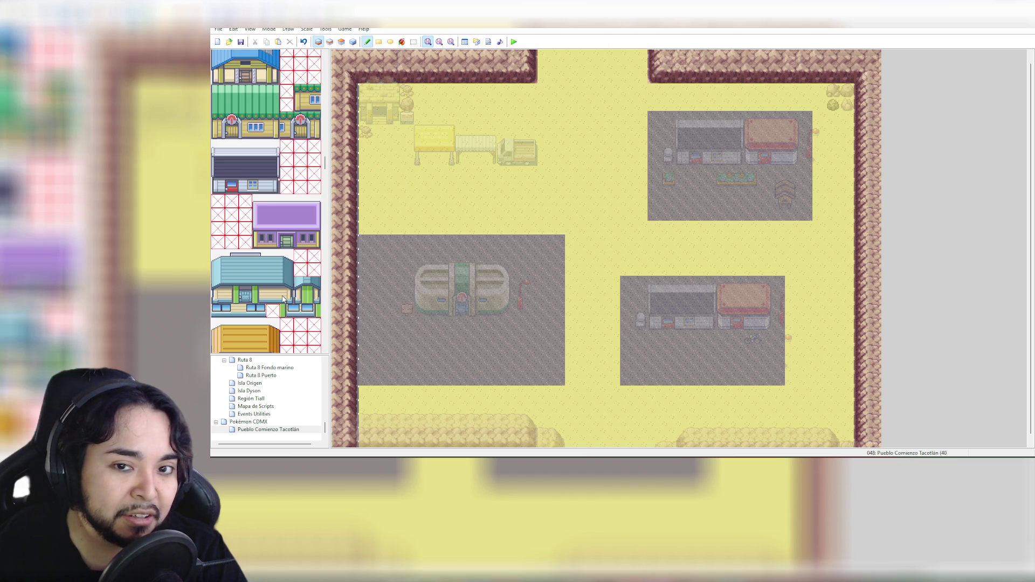
{"action": "scroll", "coordinate": [283, 299], "scroll_direction": "down", "scroll_amount": 15}
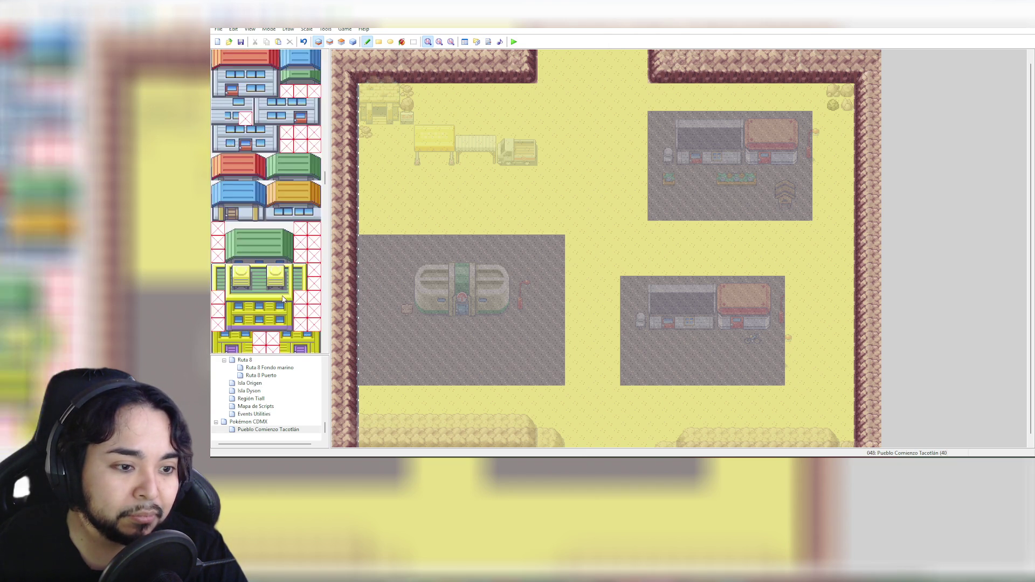
{"action": "scroll", "coordinate": [283, 299], "scroll_direction": "down", "scroll_amount": 12}
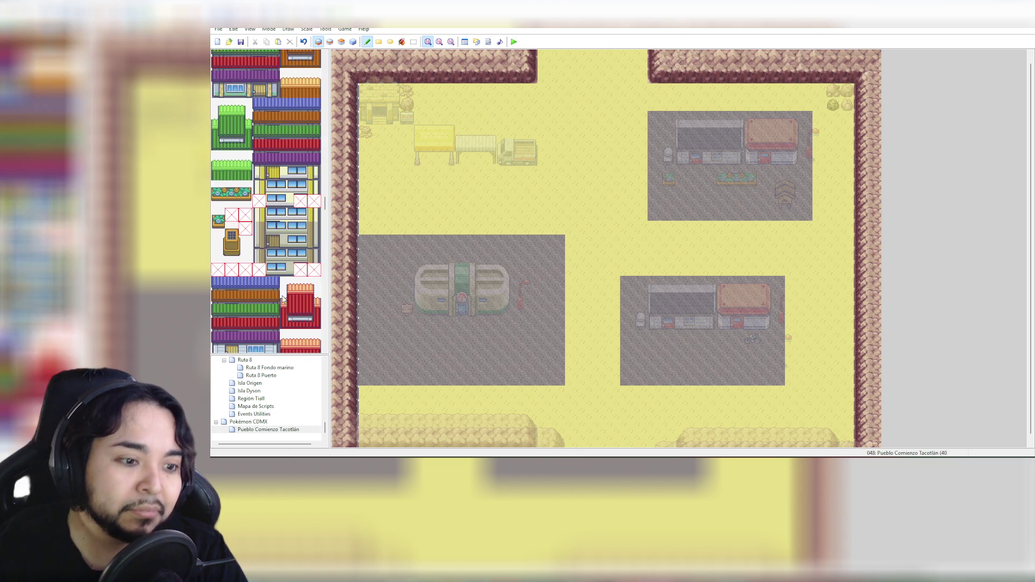
{"action": "scroll", "coordinate": [282, 300], "scroll_direction": "down", "scroll_amount": 12}
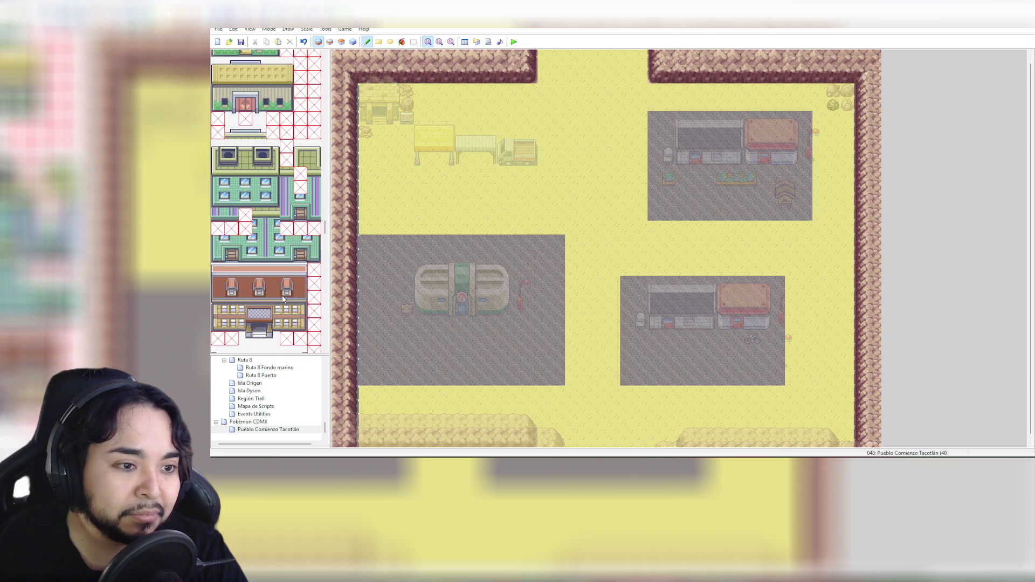
{"action": "scroll", "coordinate": [283, 300], "scroll_direction": "down", "scroll_amount": 12}
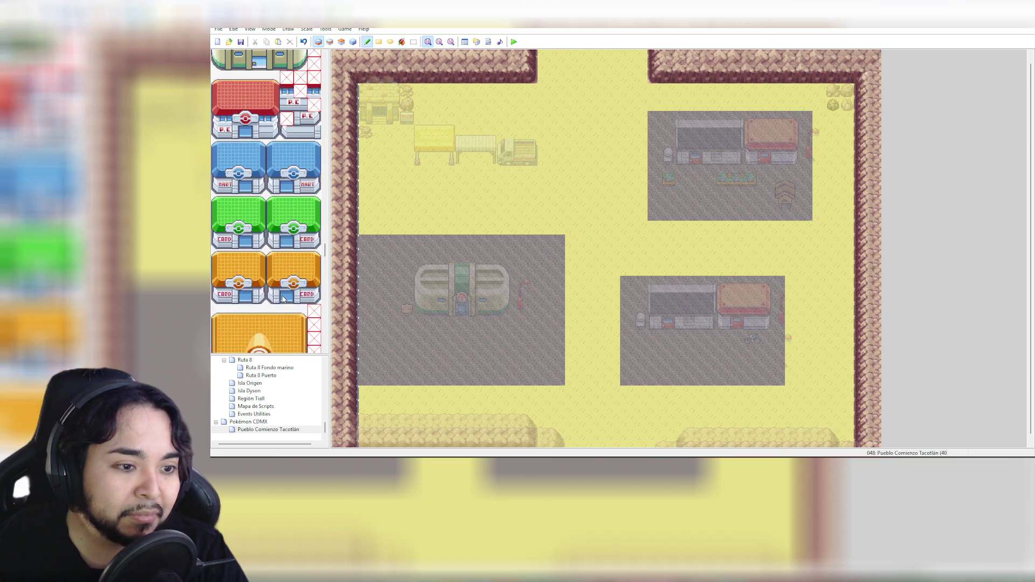
{"action": "scroll", "coordinate": [282, 300], "scroll_direction": "down", "scroll_amount": 12}
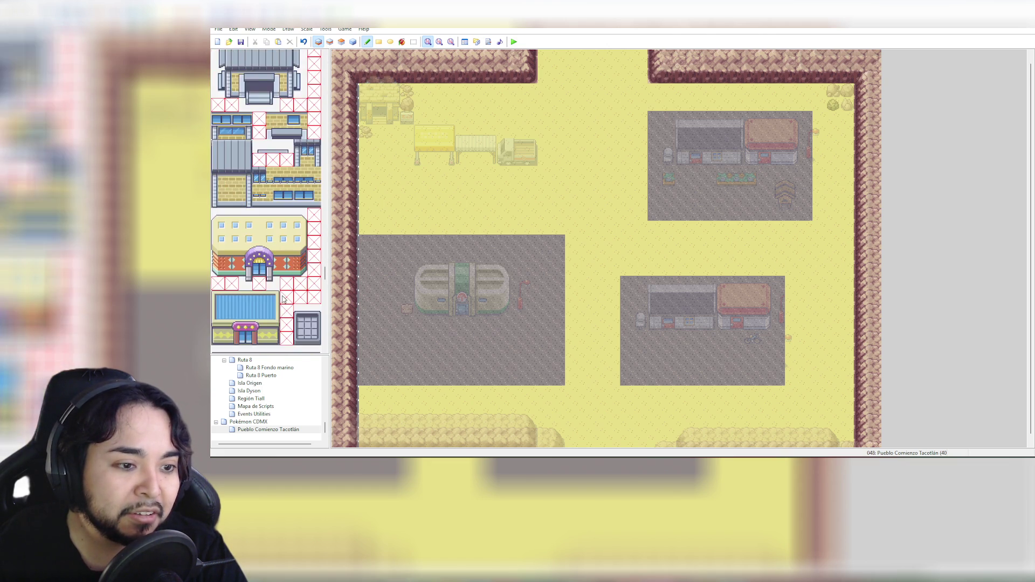
{"action": "scroll", "coordinate": [282, 300], "scroll_direction": "down", "scroll_amount": 12}
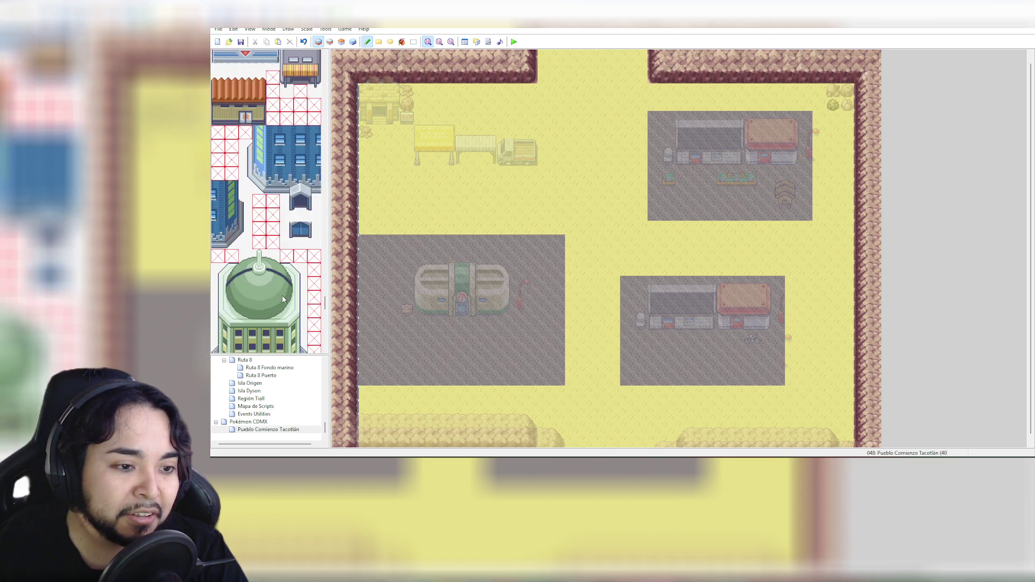
{"action": "scroll", "coordinate": [283, 300], "scroll_direction": "down", "scroll_amount": 9}
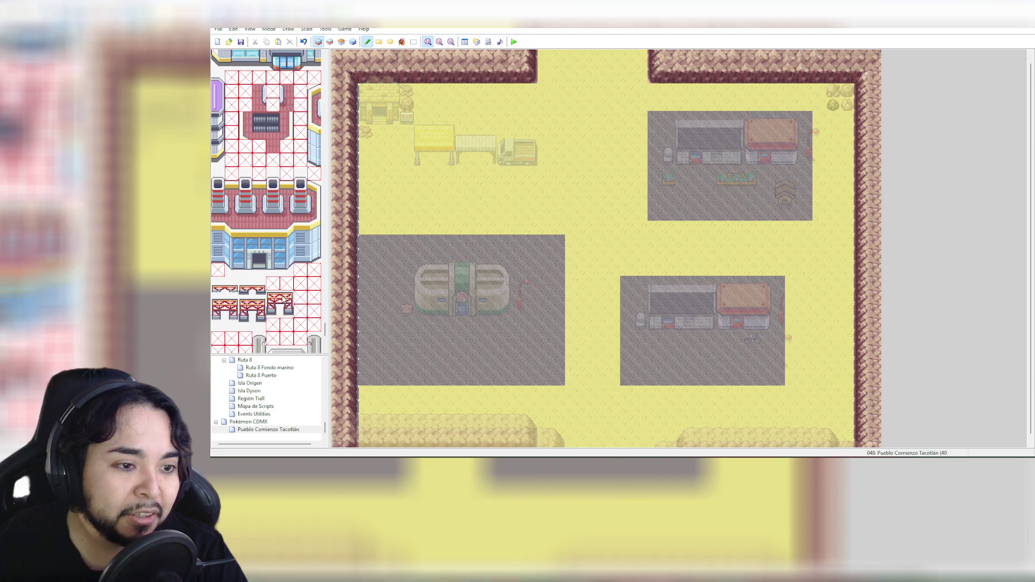
{"action": "scroll", "coordinate": [282, 299], "scroll_direction": "down", "scroll_amount": 2}
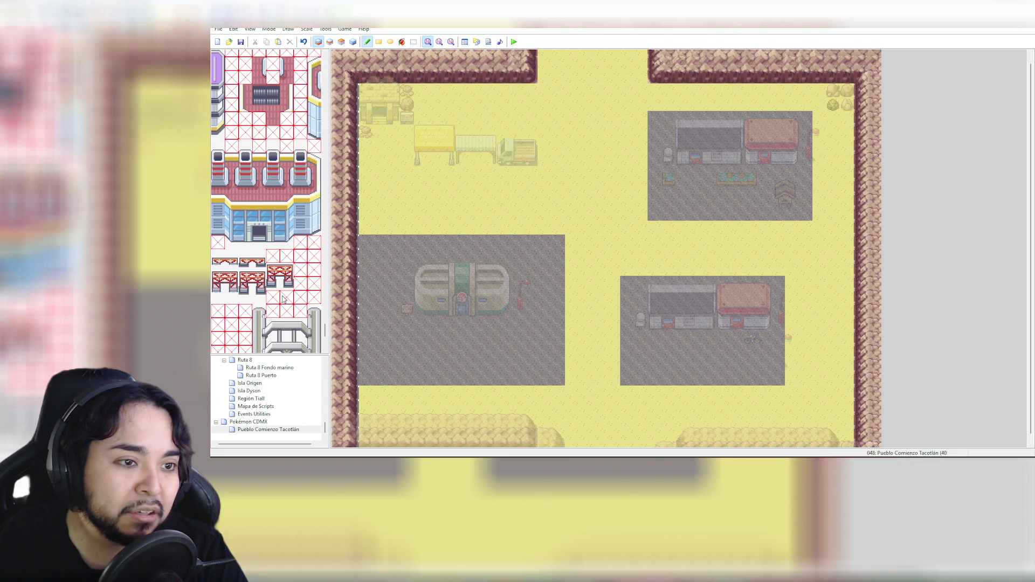
{"action": "scroll", "coordinate": [283, 300], "scroll_direction": "down", "scroll_amount": 4}
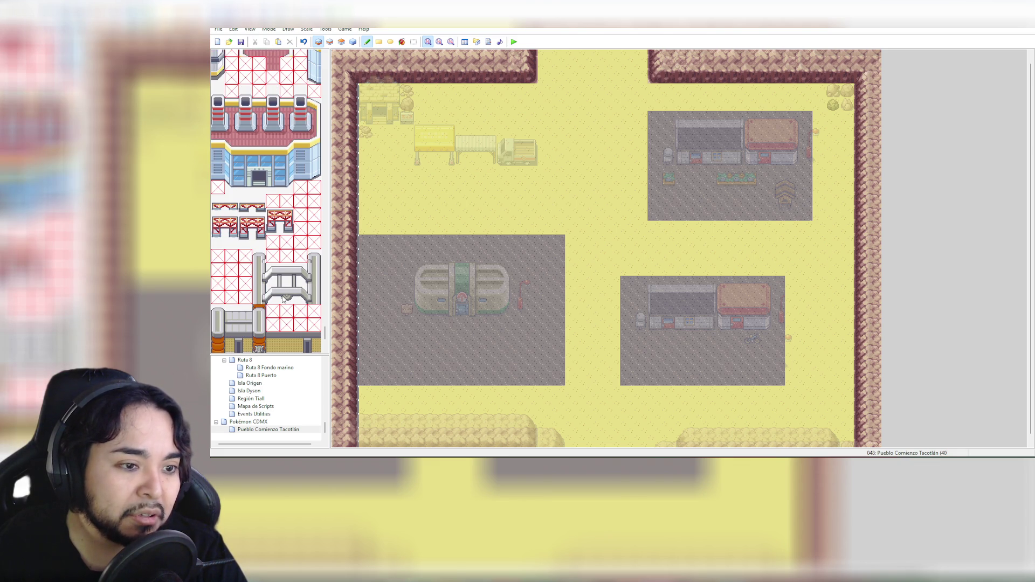
{"action": "scroll", "coordinate": [283, 300], "scroll_direction": "down", "scroll_amount": 8}
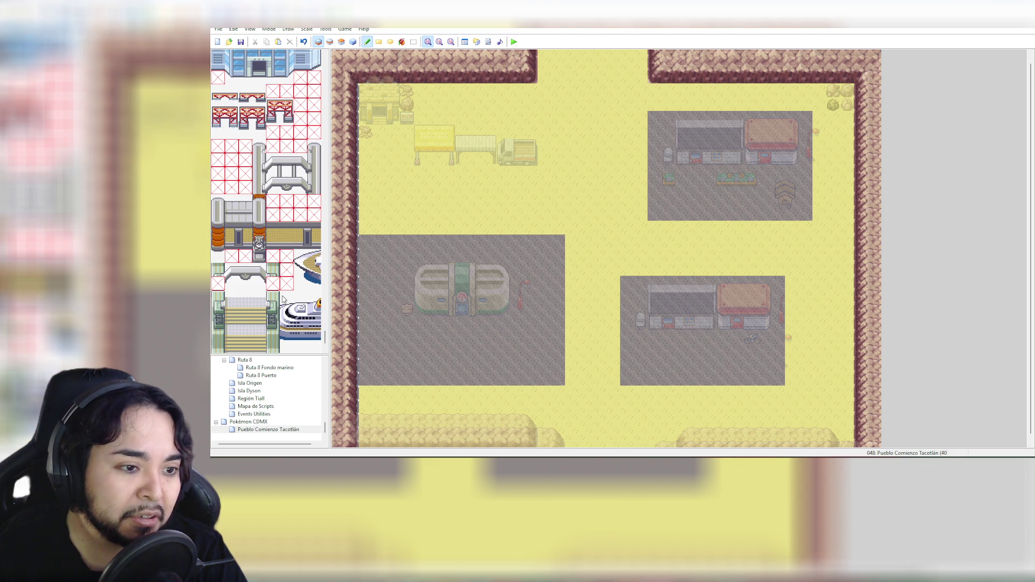
{"action": "scroll", "coordinate": [282, 300], "scroll_direction": "down", "scroll_amount": 2}
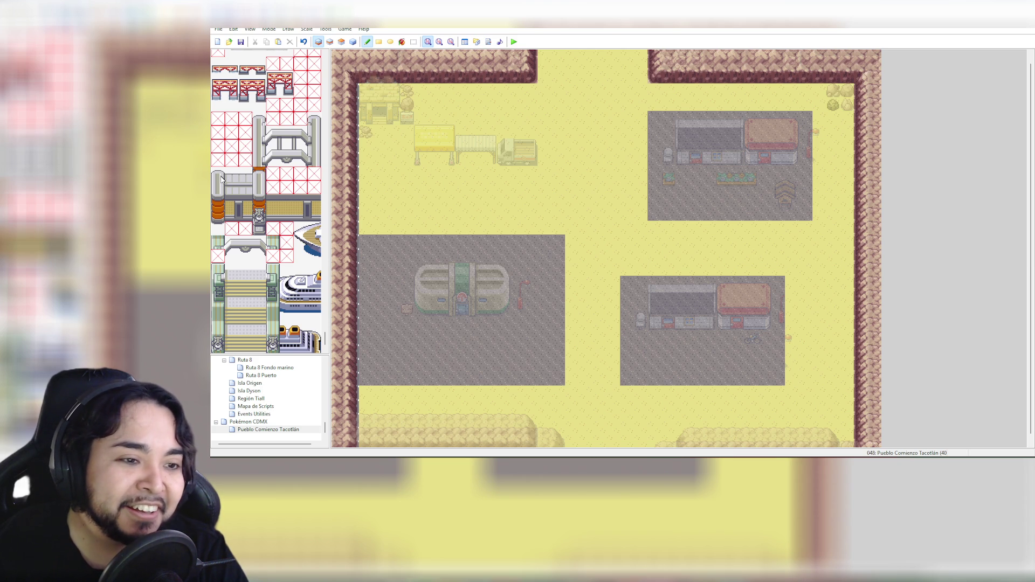
{"action": "scroll", "coordinate": [296, 324], "scroll_direction": "down", "scroll_amount": 2}
{"action": "right_click", "coordinate": [287, 432]}
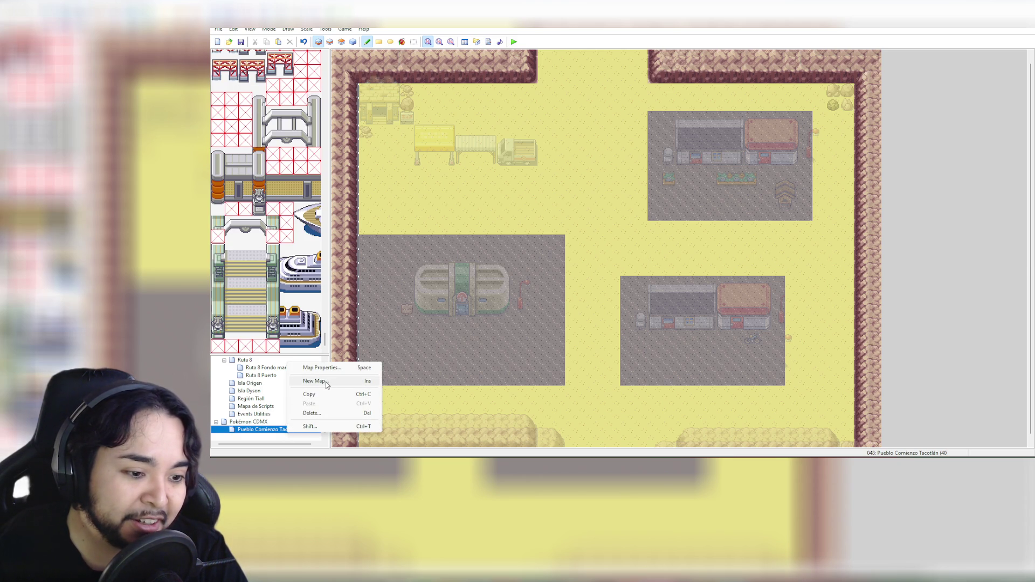
Add a new 20×15 Outside-tileset map named 'Frontera Arriba' under Pueblo Comienzo Tacotlán
{"action": "left_click", "coordinate": [245, 422]}
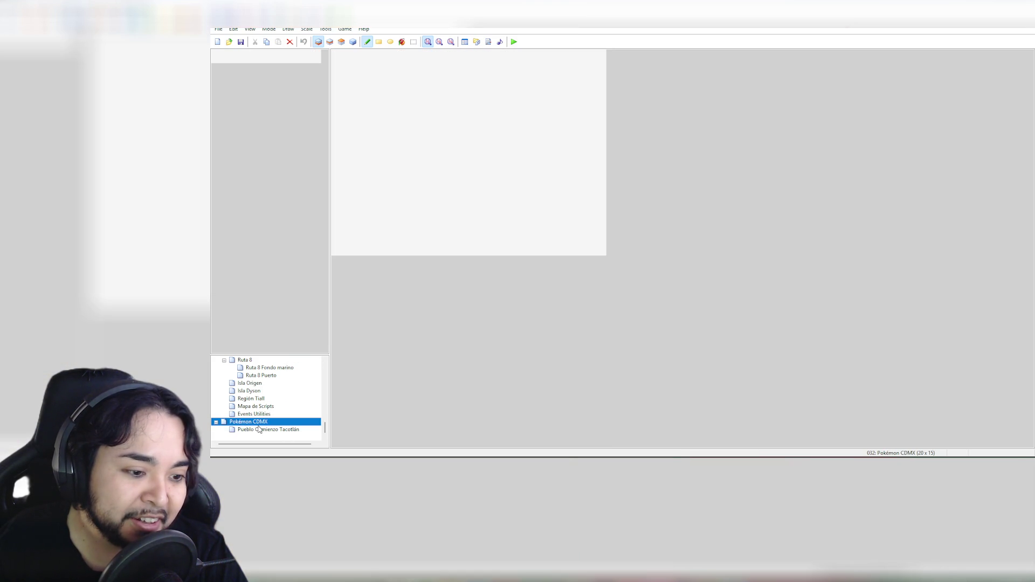
{"action": "right_click", "coordinate": [272, 430]}
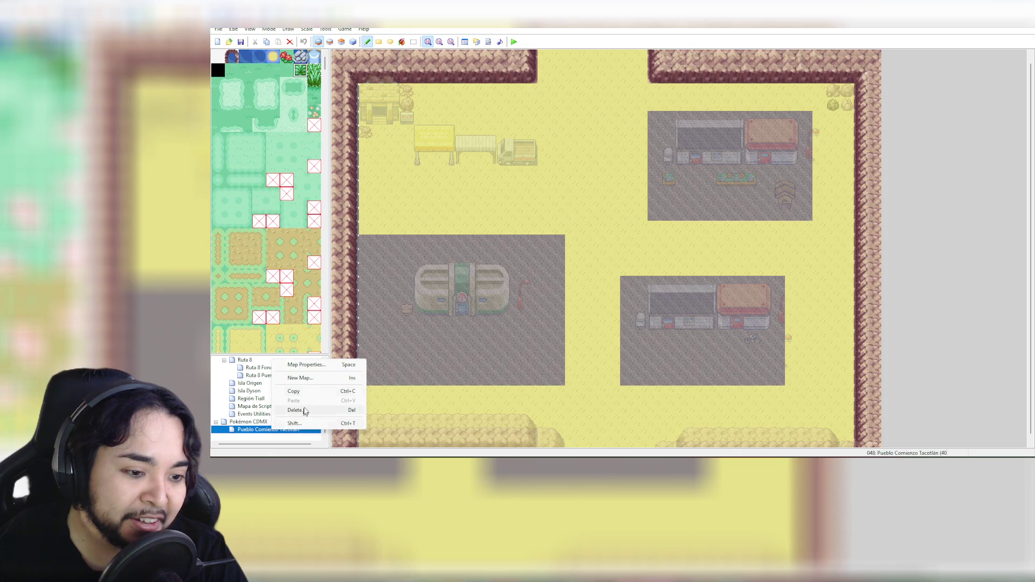
{"action": "left_click", "coordinate": [314, 382]}
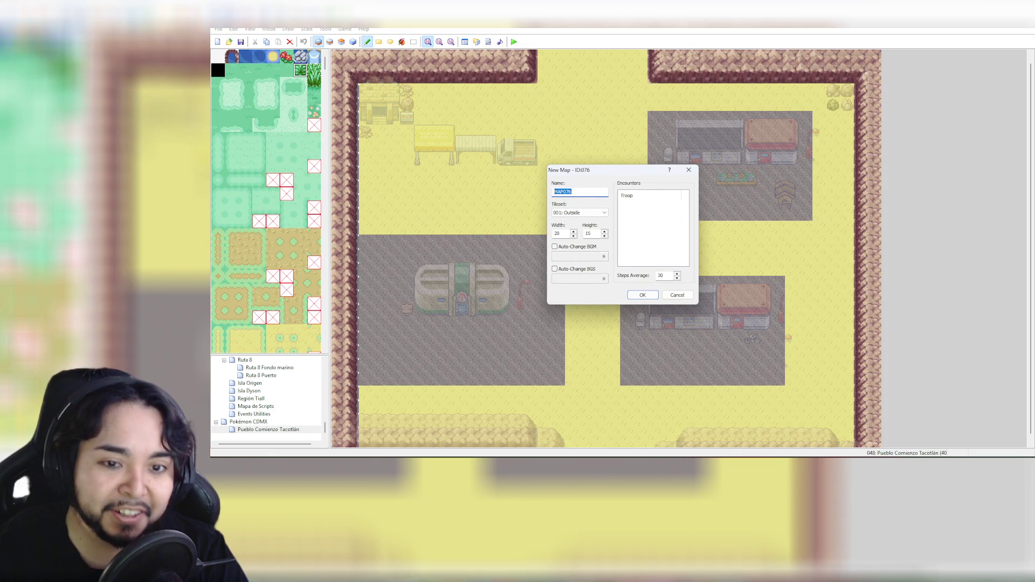
{"action": "type", "text": "Frontera Arriba"}
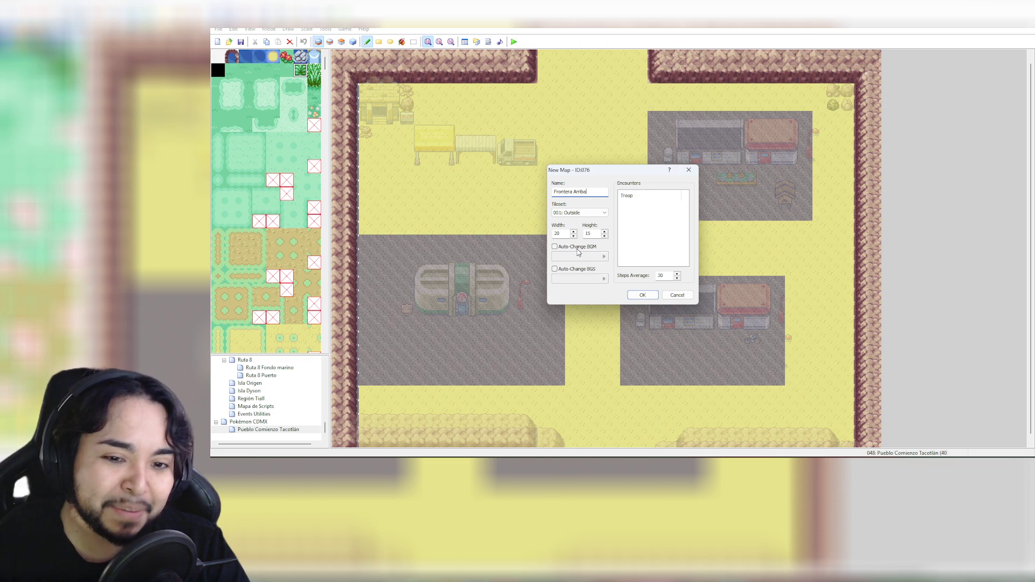
{"action": "left_click", "coordinate": [644, 296]}
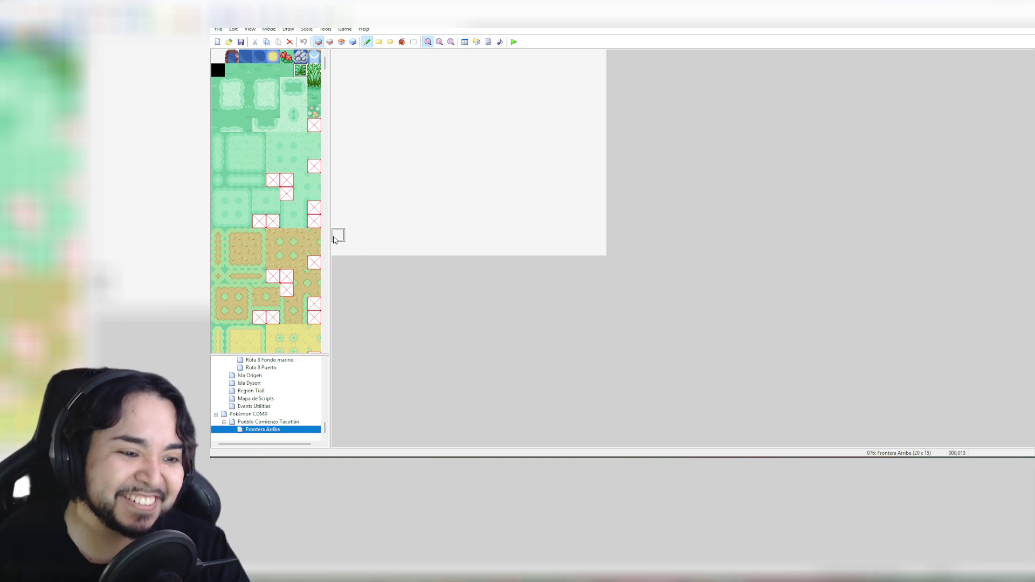
Bucket-fill the entire 20×15 Frontera Arriba map with the yellow sand tile
{"action": "left_click", "coordinate": [403, 42]}
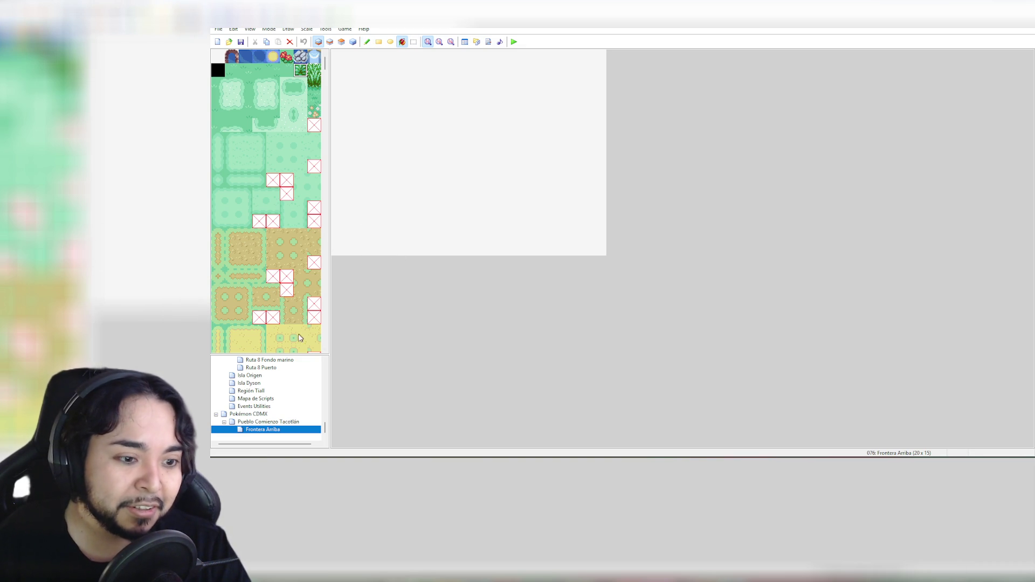
{"action": "left_click", "coordinate": [245, 345]}
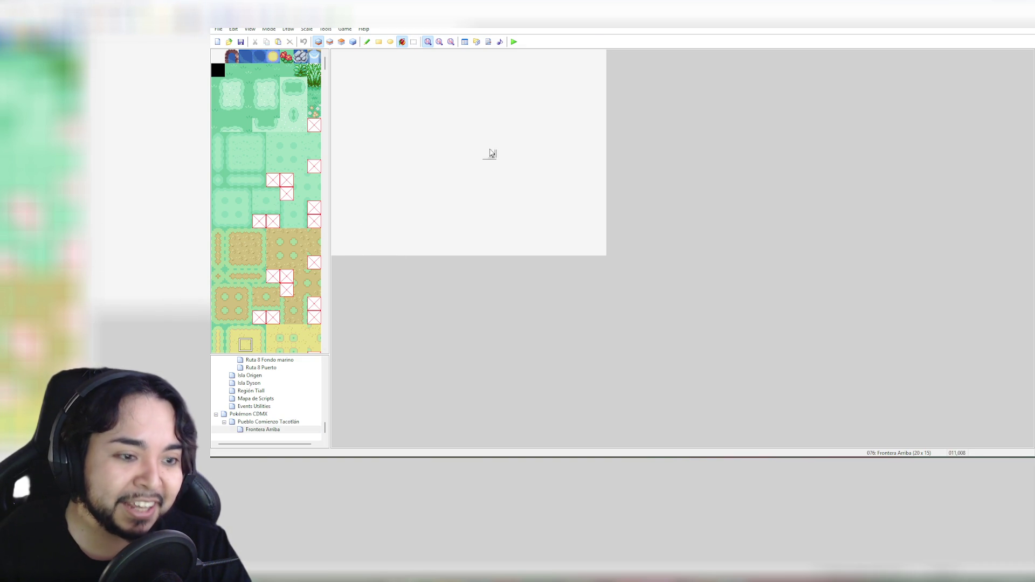
{"action": "left_click", "coordinate": [546, 184]}
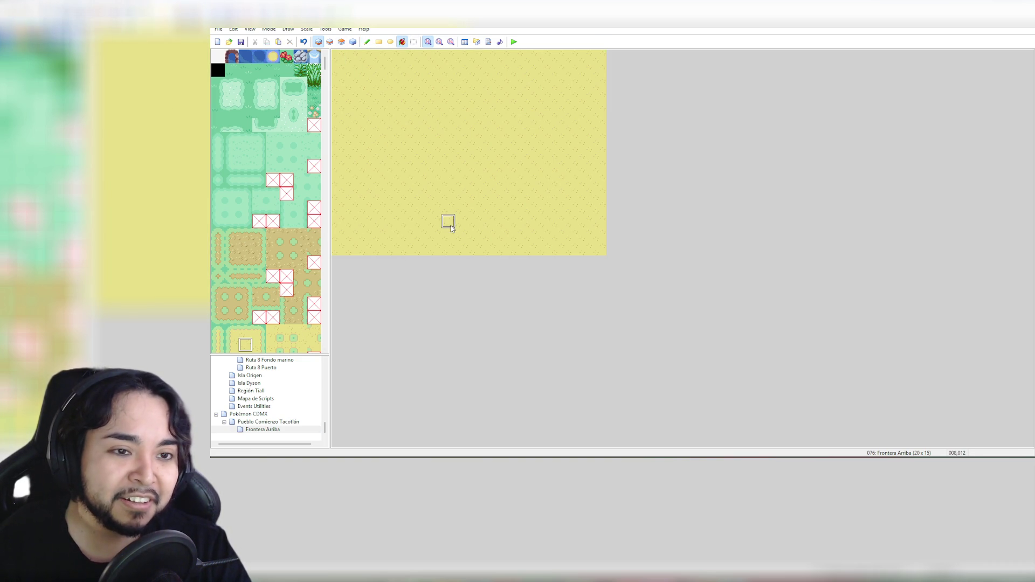
{"action": "scroll", "coordinate": [295, 225], "scroll_direction": "down", "scroll_amount": 5}
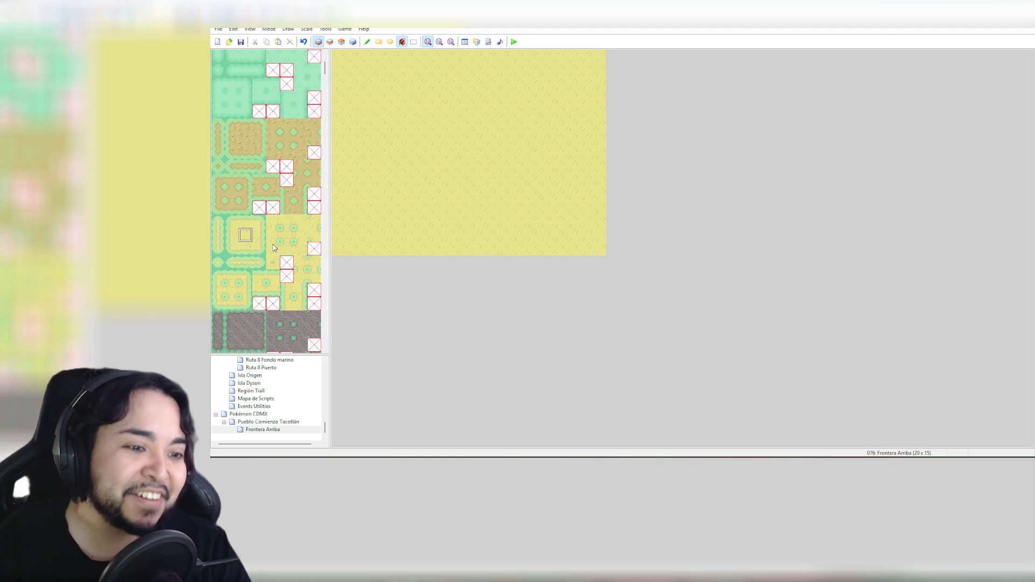
{"action": "scroll", "coordinate": [296, 223], "scroll_direction": "down", "scroll_amount": 15}
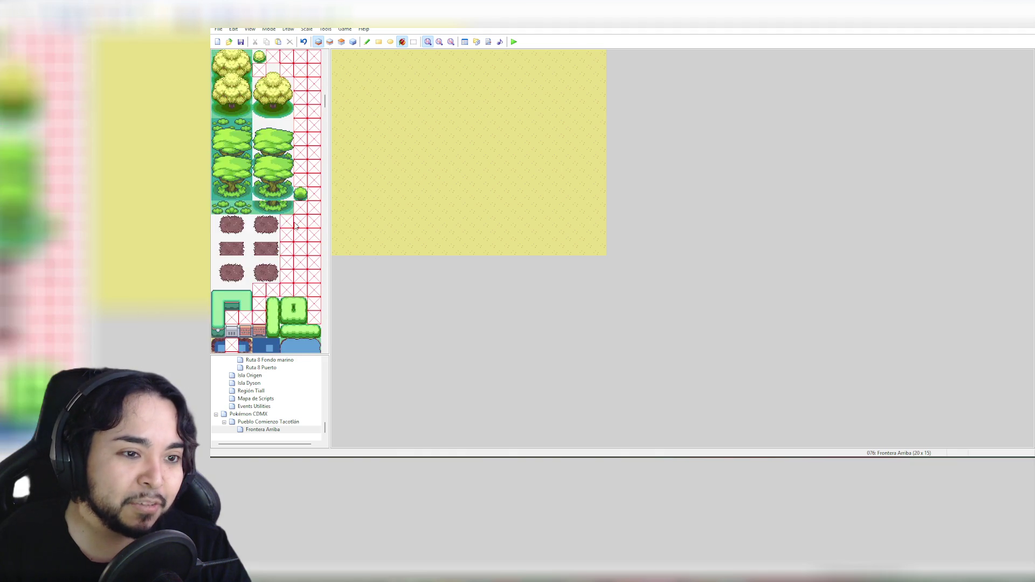
{"action": "left_click_drag", "start_coordinate": [325, 108], "coordinate": [328, 131]}
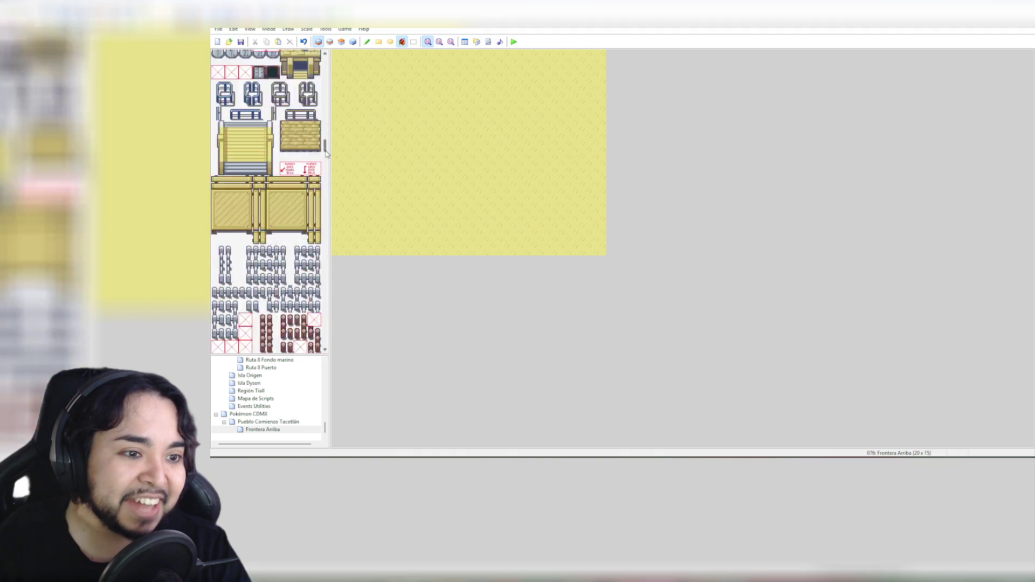
Select the 2x4 grey pillar-and-gate block from the lower part of the tileset
{"action": "left_click_drag", "start_coordinate": [326, 178], "coordinate": [311, 337]}
{"action": "scroll", "coordinate": [312, 336], "scroll_direction": "up", "scroll_amount": 3}
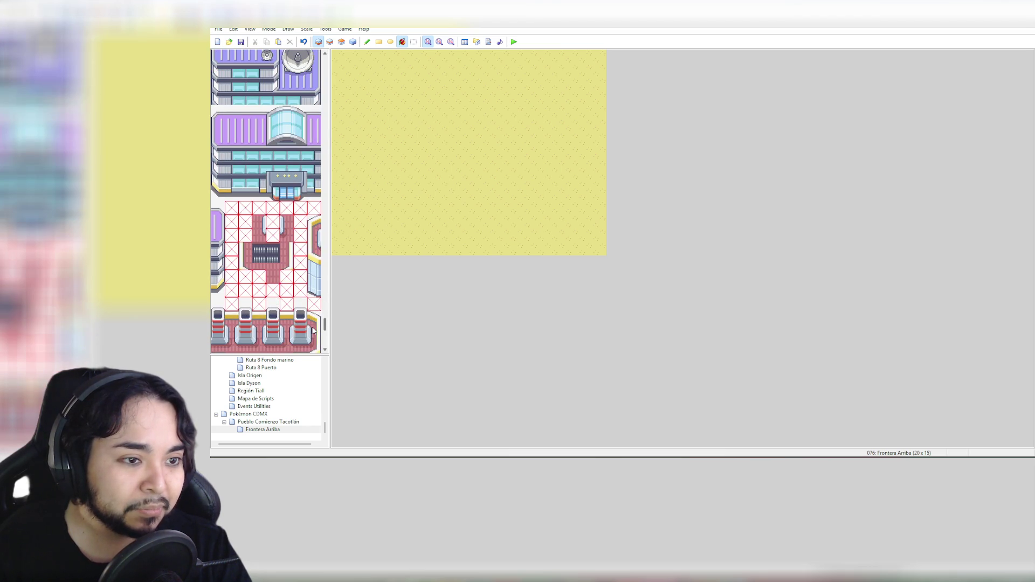
{"action": "scroll", "coordinate": [312, 331], "scroll_direction": "down", "scroll_amount": 10}
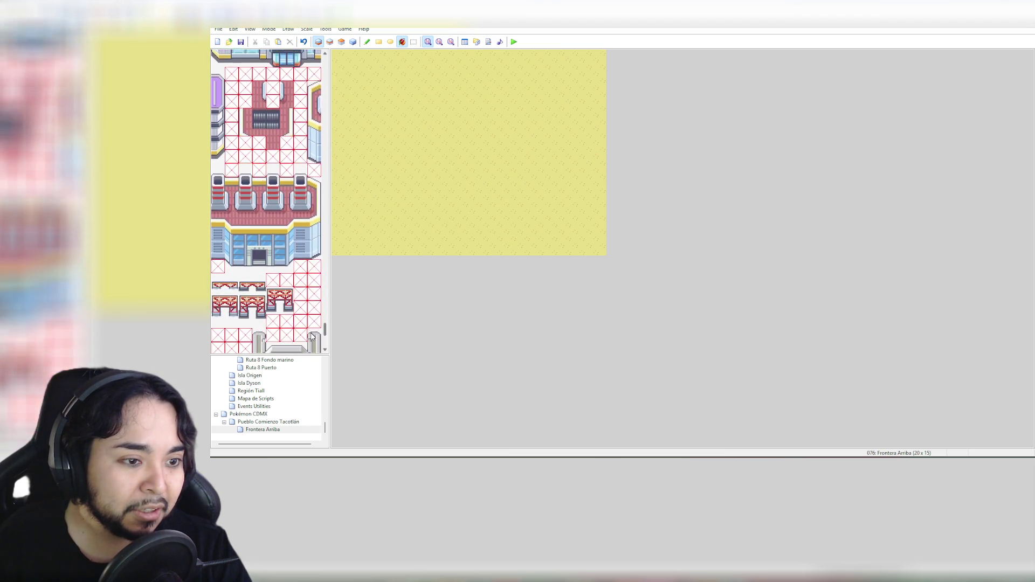
{"action": "scroll", "coordinate": [311, 342], "scroll_direction": "down", "scroll_amount": 4}
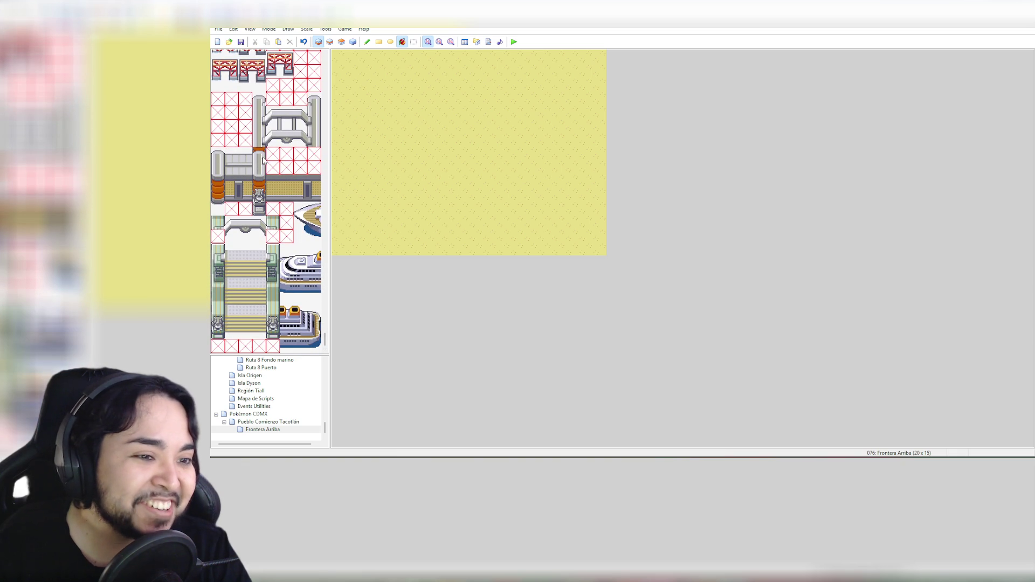
{"action": "left_click_drag", "start_coordinate": [217, 153], "coordinate": [235, 193]}
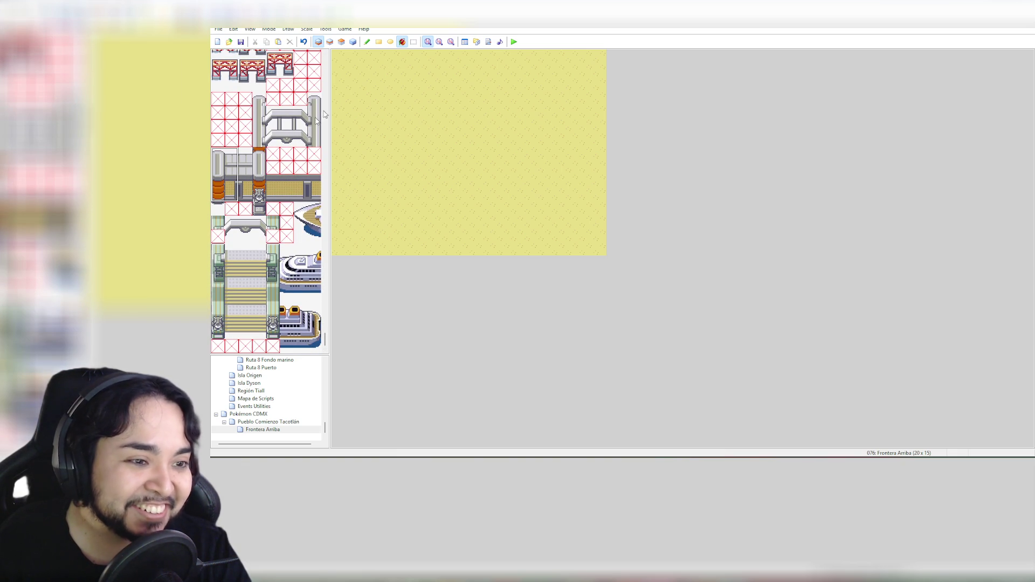
Stamp the gate tiles into the map's top-left corner on the second layer, undoing a stray whole-map fill
{"action": "middle_click", "coordinate": [342, 64]}
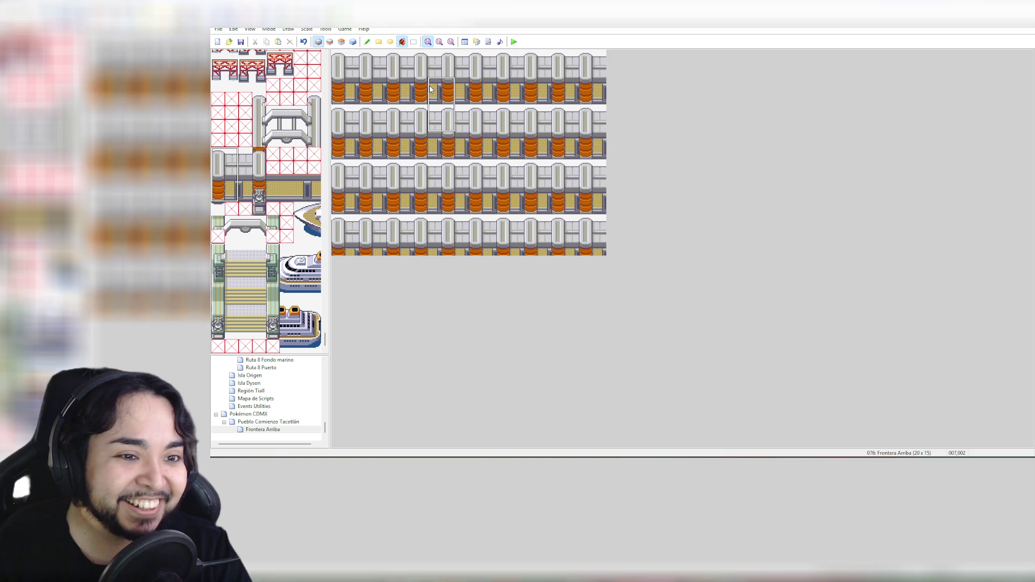
{"action": "key", "text": "ctrl+z"}
{"action": "left_click", "coordinate": [367, 42]}
{"action": "left_click", "coordinate": [345, 55]}
{"action": "key", "text": "ctrl+z"}
{"action": "left_click", "coordinate": [330, 41]}
{"action": "left_click", "coordinate": [345, 57]}
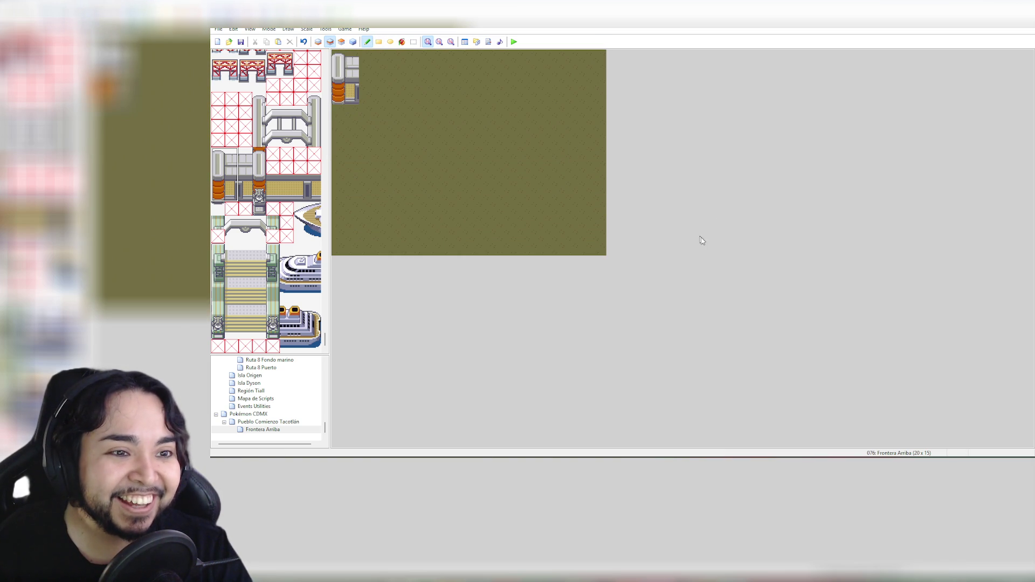
Widen the gate piece with a single one-tile column of gate tiles
{"action": "mouse_move", "coordinate": [232, 157]}
{"action": "left_mouse_down"}
{"action": "mouse_move", "coordinate": [231, 192]}
{"action": "mouse_move", "coordinate": [241, 194]}
{"action": "left_mouse_up"}
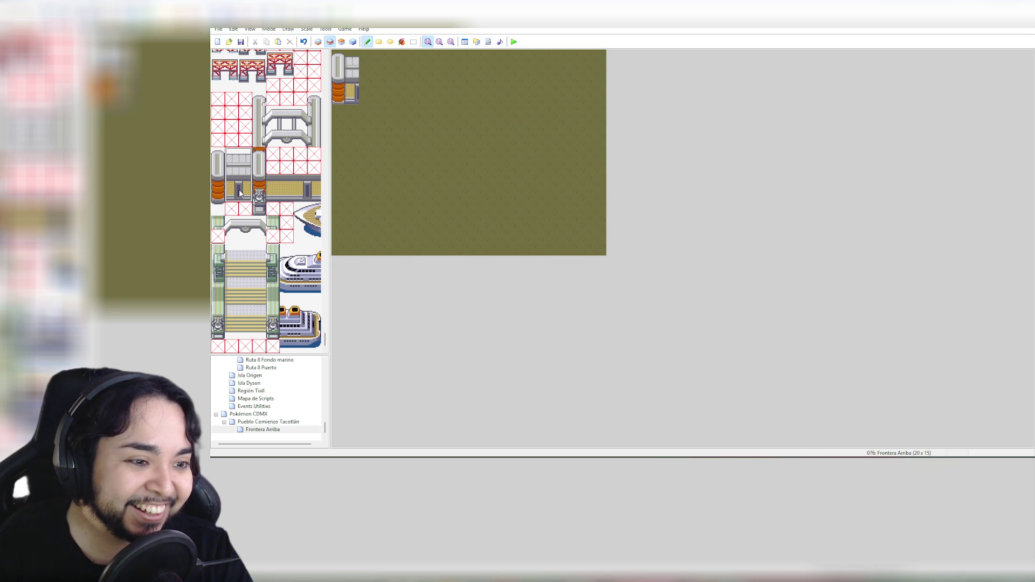
{"action": "left_click", "coordinate": [367, 60]}
{"action": "key", "text": "ctrl+z"}
{"action": "left_click_drag", "start_coordinate": [245, 155], "coordinate": [246, 196]}
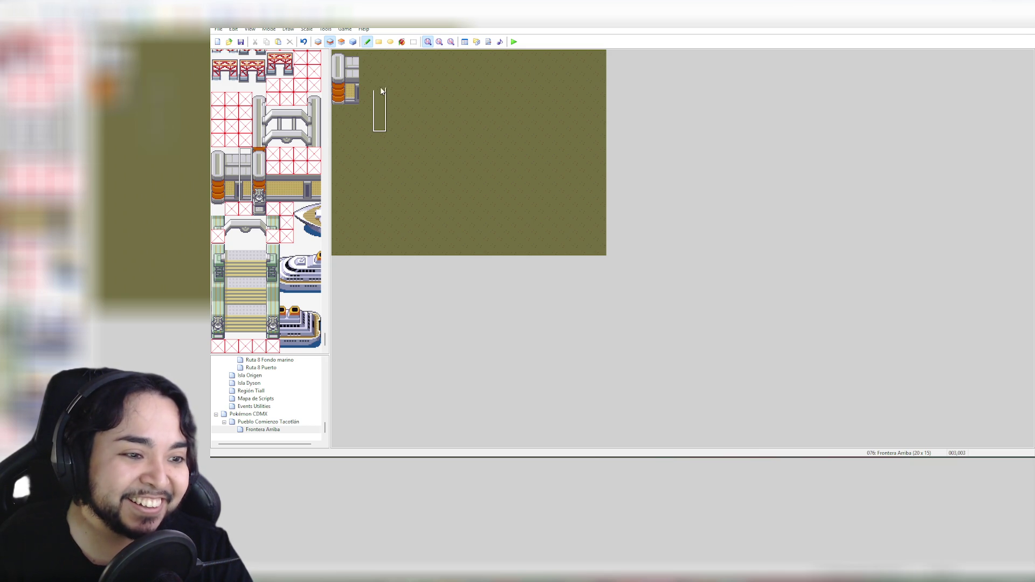
{"action": "left_click", "coordinate": [367, 60]}
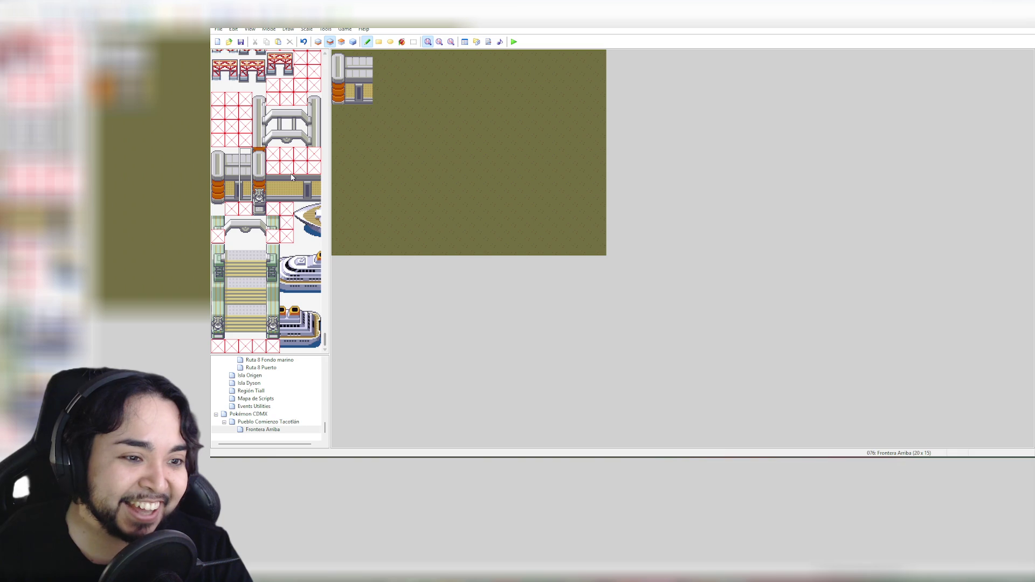
Paint a left-pillar column beside the wall piece, after undoing a misplaced 2x2 block
{"action": "left_click_drag", "start_coordinate": [273, 188], "coordinate": [286, 196]}
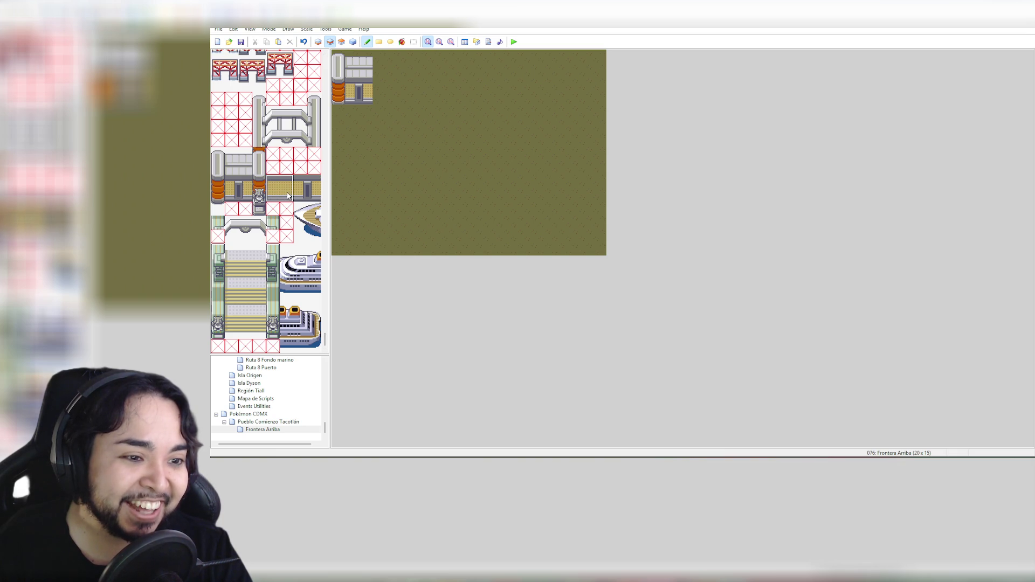
{"action": "left_click", "coordinate": [378, 82]}
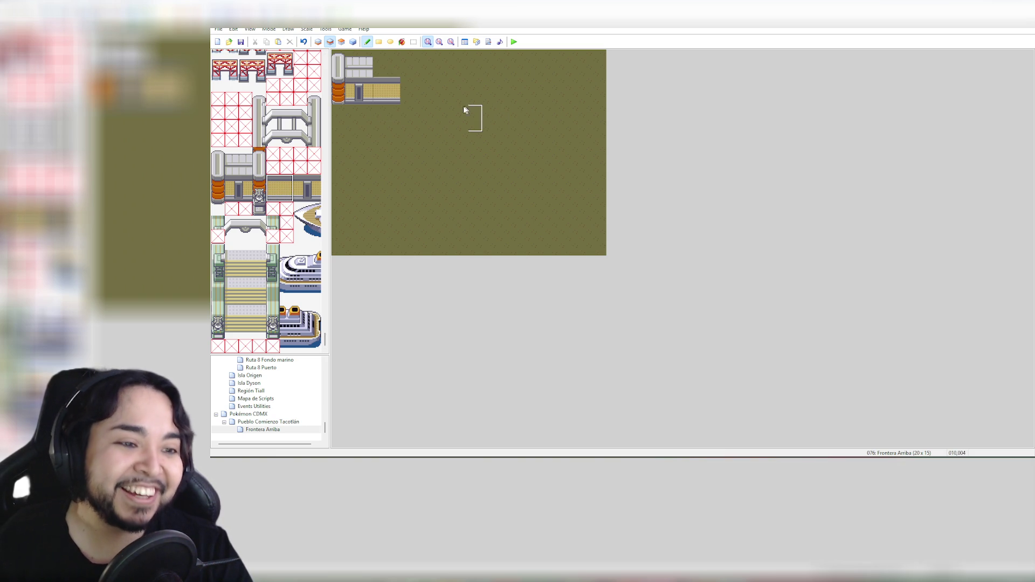
{"action": "key", "text": "ctrl+z"}
{"action": "left_click", "coordinate": [262, 156]}
{"action": "left_click_drag", "start_coordinate": [262, 156], "coordinate": [260, 209]}
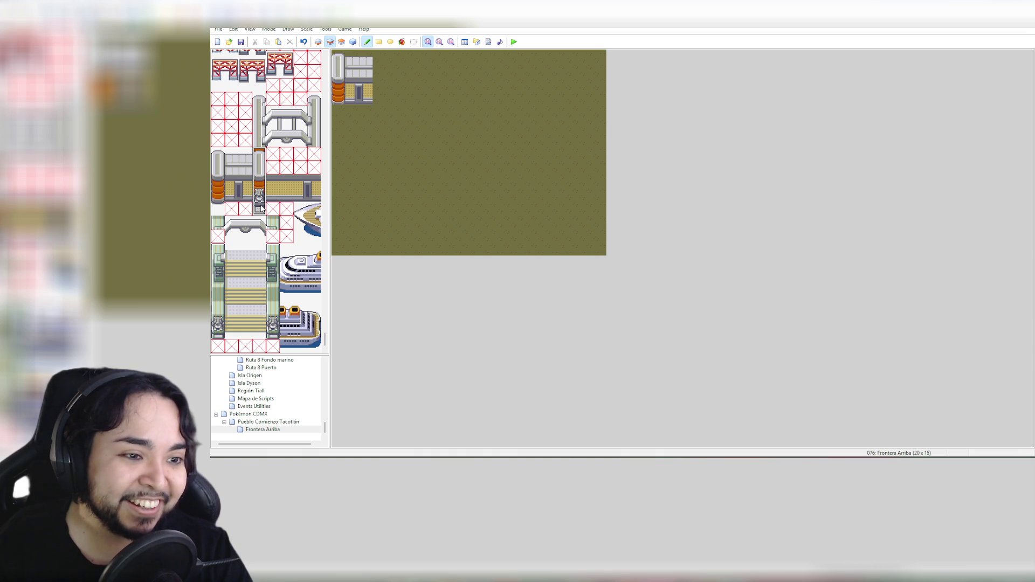
{"action": "left_click", "coordinate": [259, 126]}
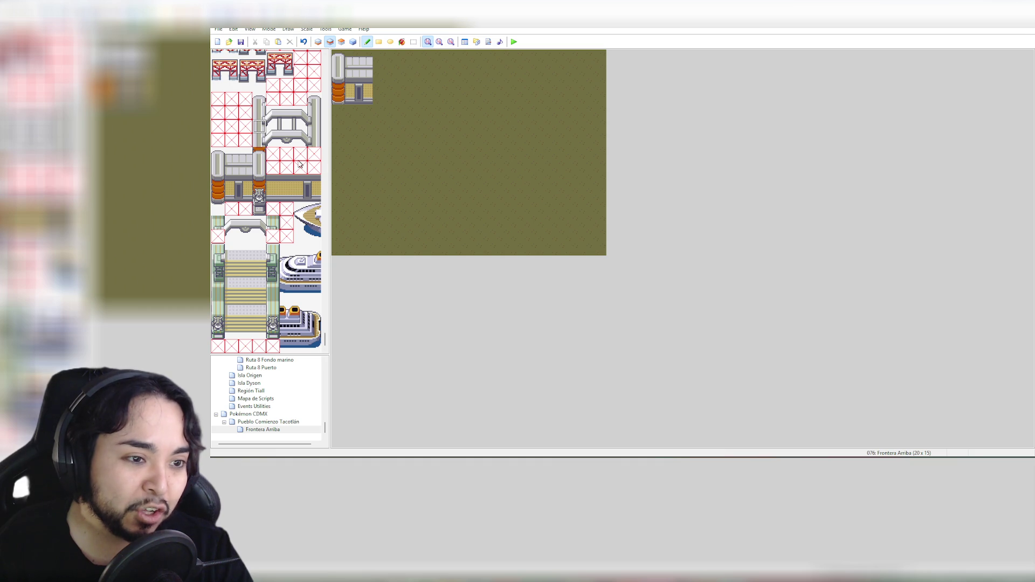
{"action": "left_click_drag", "start_coordinate": [217, 152], "coordinate": [217, 195]}
{"action": "left_click", "coordinate": [379, 62]}
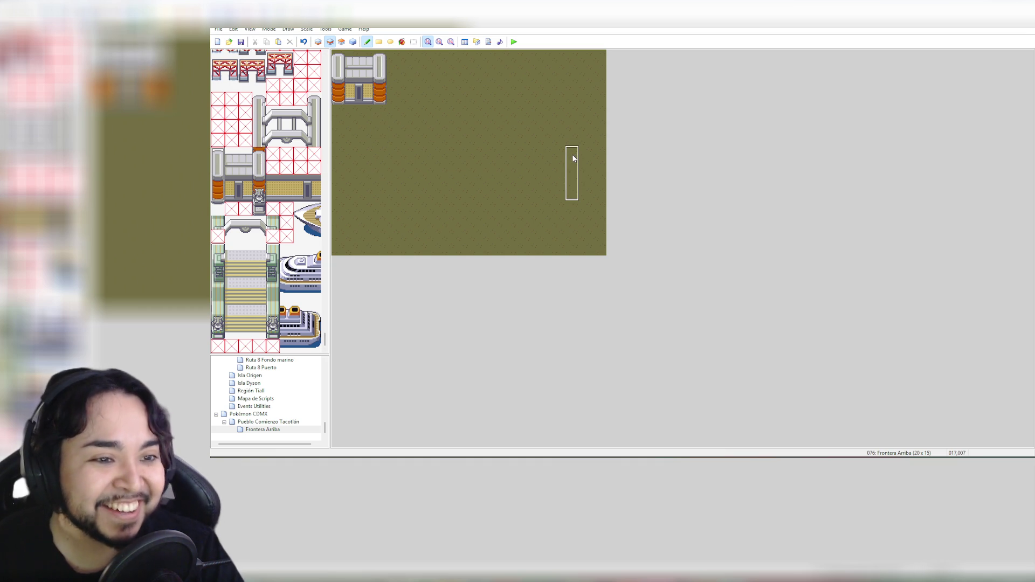
Copy the finished wall section from the map and stamp a second one to its right
{"action": "right_click", "coordinate": [338, 58]}
{"action": "left_click_drag", "start_coordinate": [338, 59], "coordinate": [380, 99]}
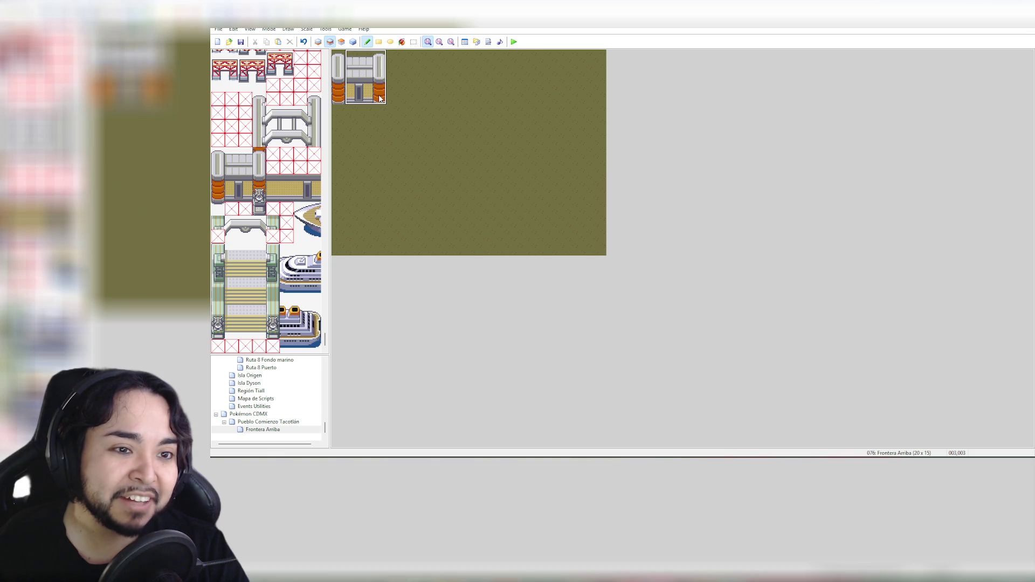
{"action": "left_click", "coordinate": [421, 97]}
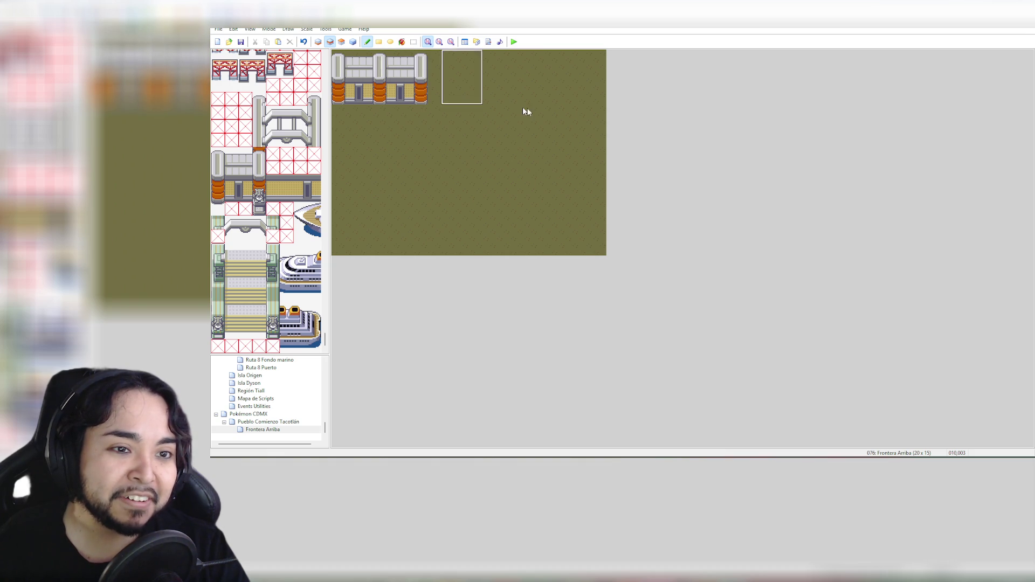
Extend the wall rightward along the top row with four more stamped sections
{"action": "left_click", "coordinate": [457, 92]}
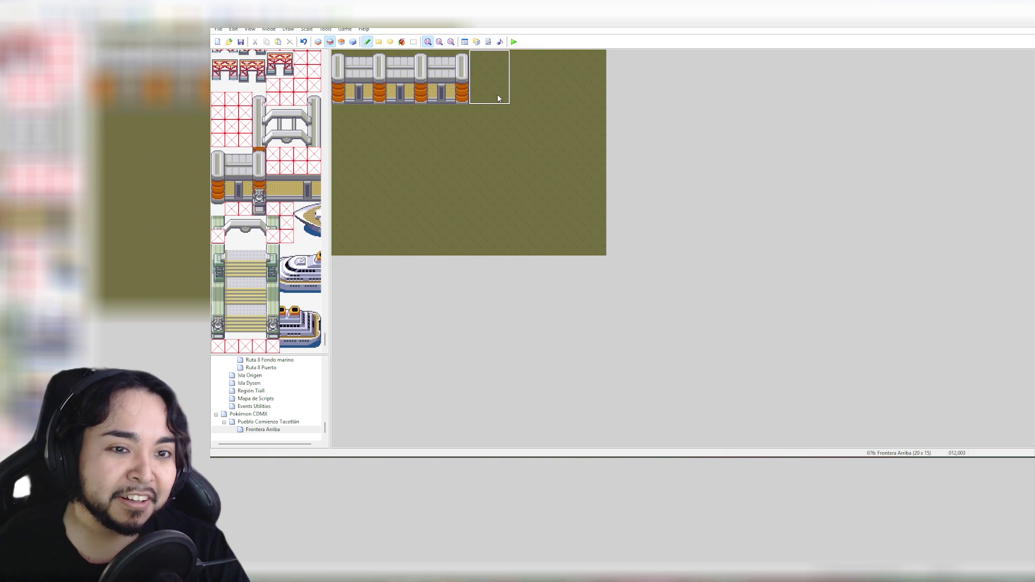
{"action": "left_click", "coordinate": [497, 93]}
{"action": "left_click", "coordinate": [546, 96]}
{"action": "left_click", "coordinate": [584, 98]}
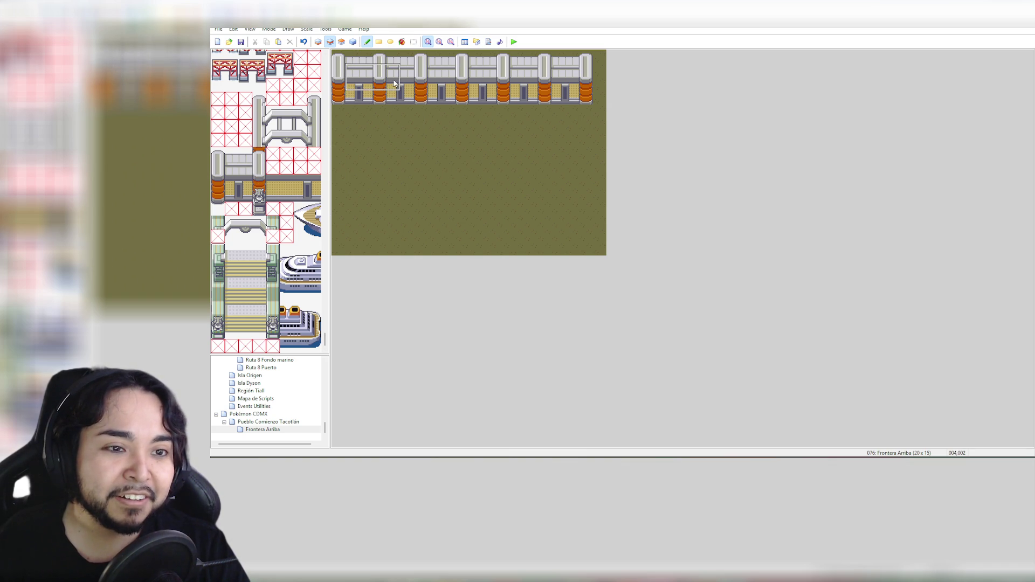
Copy the whole wall row as one block and trial-stamp it at the right edge, undoing misaligned attempts
{"action": "mouse_move", "coordinate": [337, 54]}
{"action": "left_mouse_down"}
{"action": "mouse_move", "coordinate": [453, 100]}
{"action": "mouse_move", "coordinate": [588, 100]}
{"action": "left_mouse_up"}
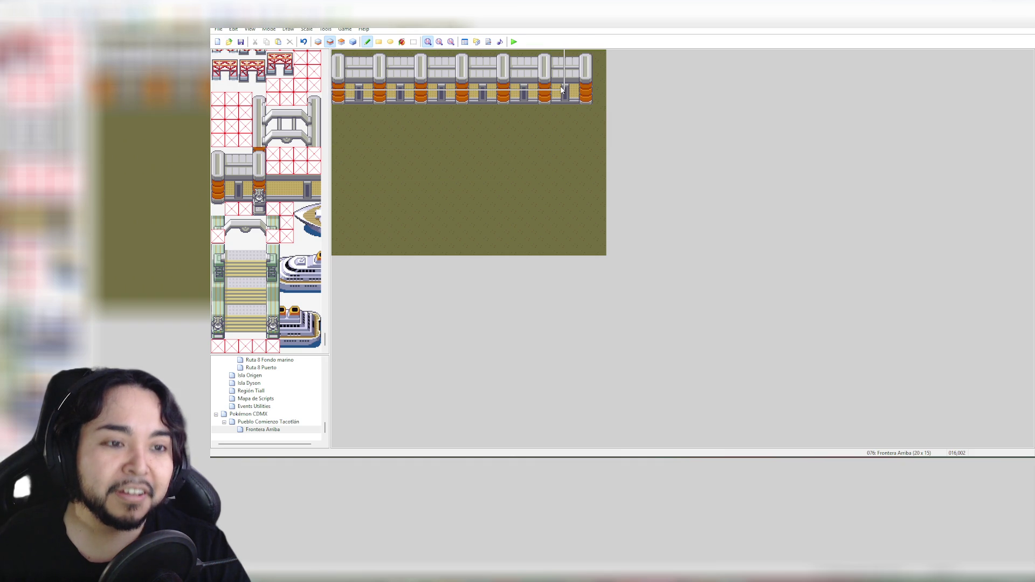
{"action": "left_click", "coordinate": [599, 99]}
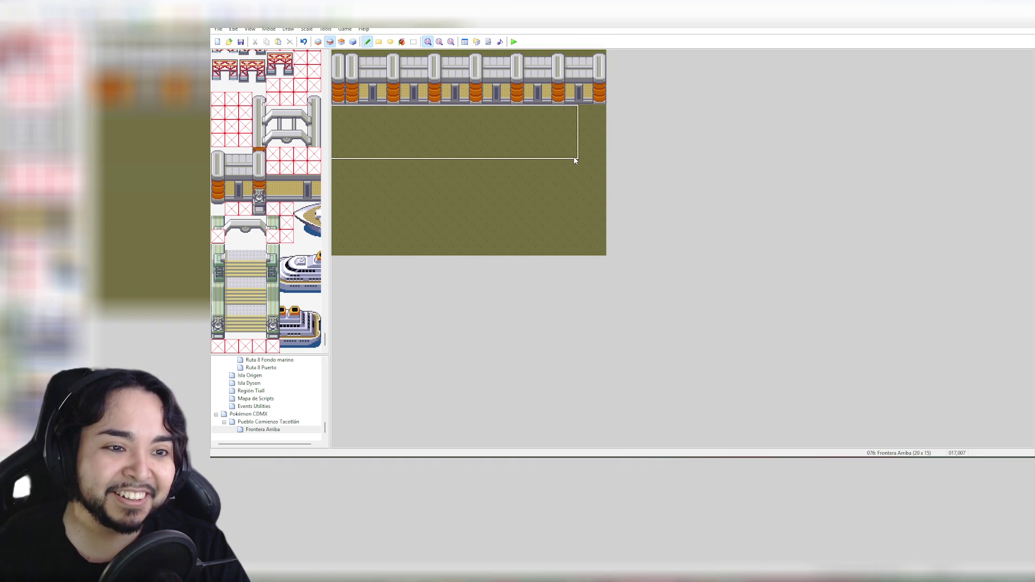
{"action": "key", "text": "ctrl+z"}
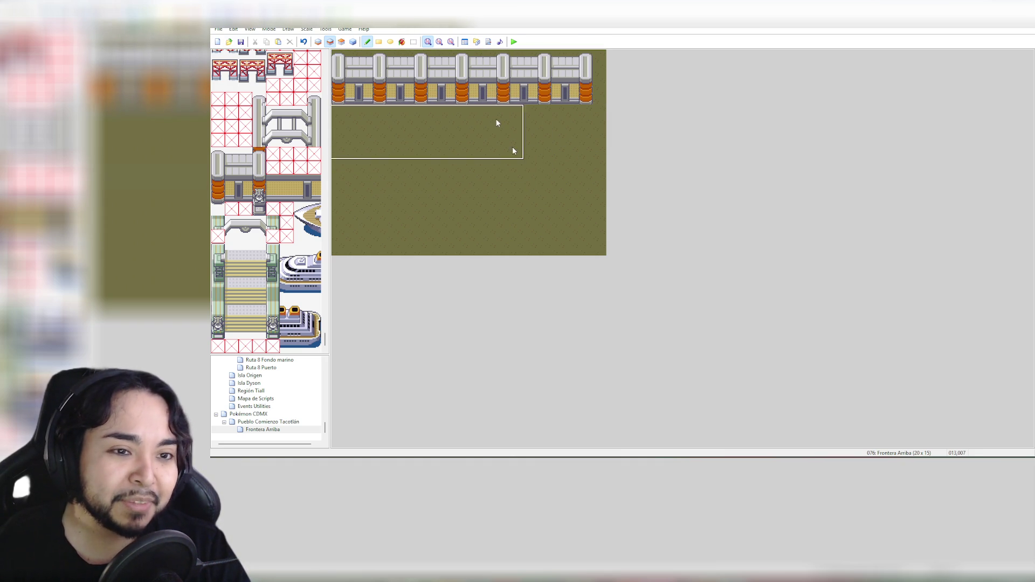
{"action": "left_click", "coordinate": [595, 94]}
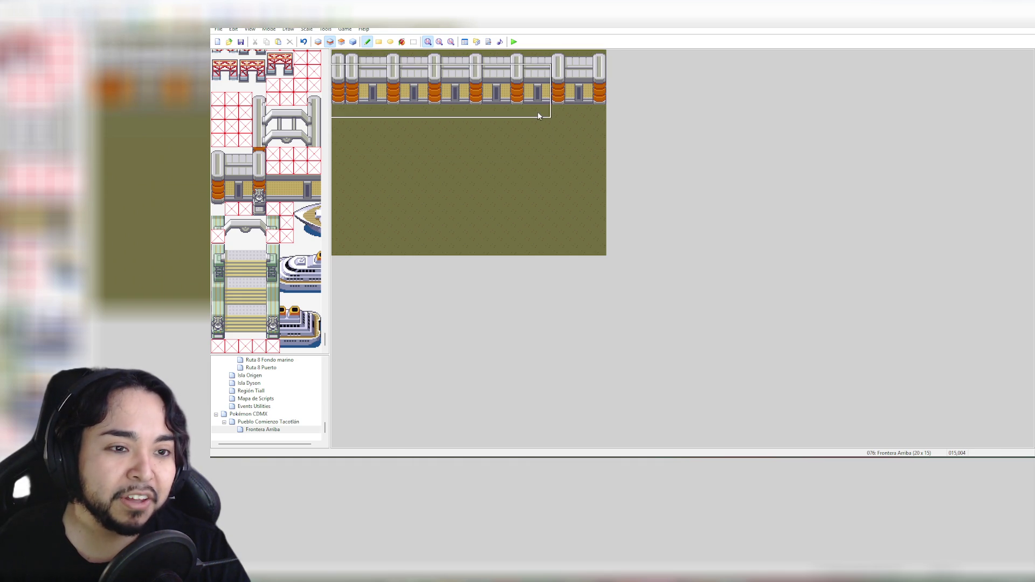
{"action": "key", "text": "ctrl+z"}
{"action": "left_click", "coordinate": [596, 98]}
{"action": "key", "text": "ctrl+z"}
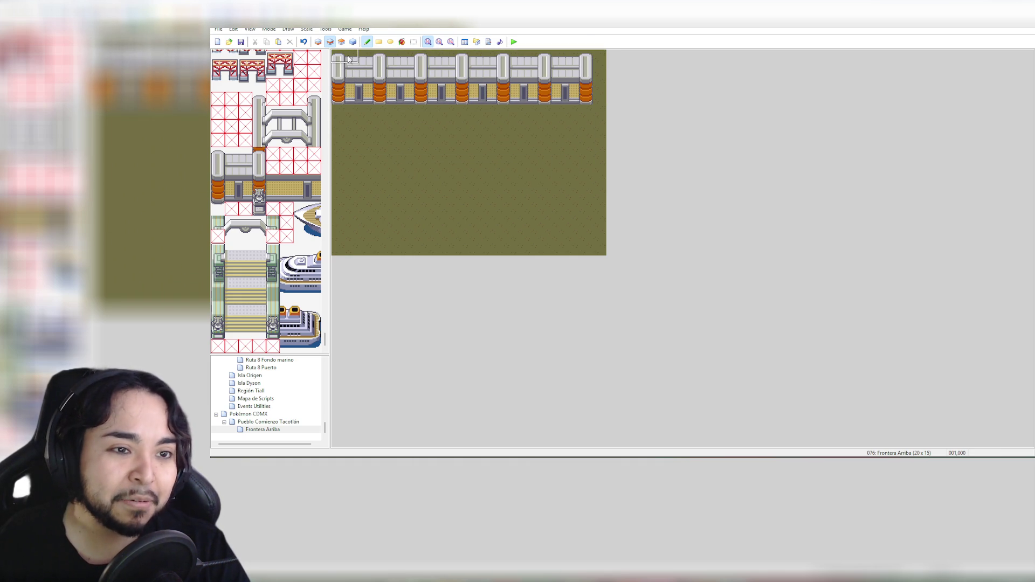
{"action": "mouse_move", "coordinate": [337, 54]}
{"action": "left_mouse_down"}
{"action": "mouse_move", "coordinate": [448, 99]}
{"action": "mouse_move", "coordinate": [440, 60]}
{"action": "mouse_move", "coordinate": [467, 60]}
{"action": "mouse_move", "coordinate": [584, 101]}
{"action": "left_mouse_up"}
Complete the wall out to the map's right edge, undoing a chunk misplaced below it
{"action": "left_click", "coordinate": [605, 99]}
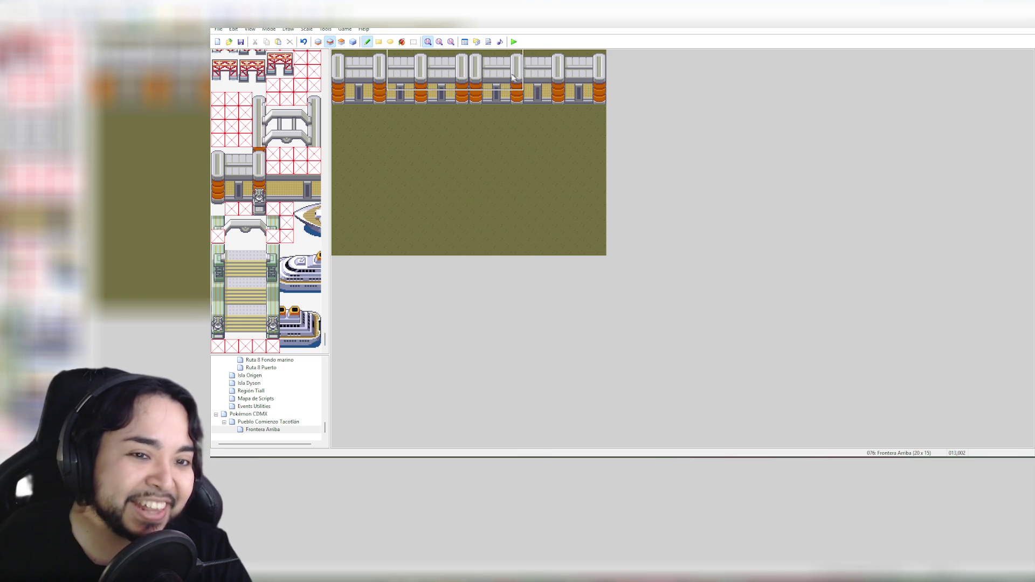
{"action": "left_click_drag", "start_coordinate": [435, 59], "coordinate": [506, 105]}
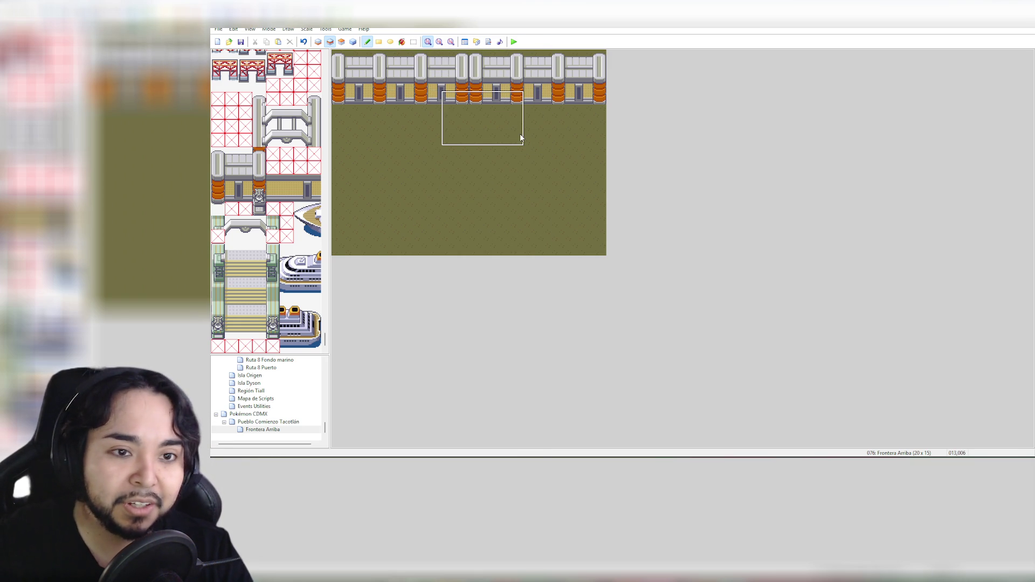
{"action": "left_click", "coordinate": [507, 139]}
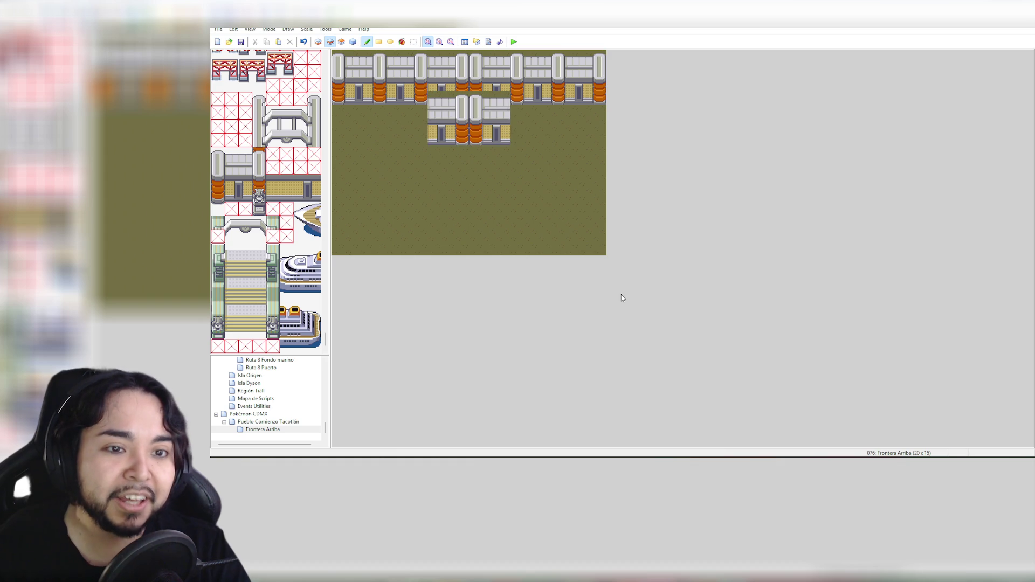
{"action": "key", "text": "ctrl+z"}
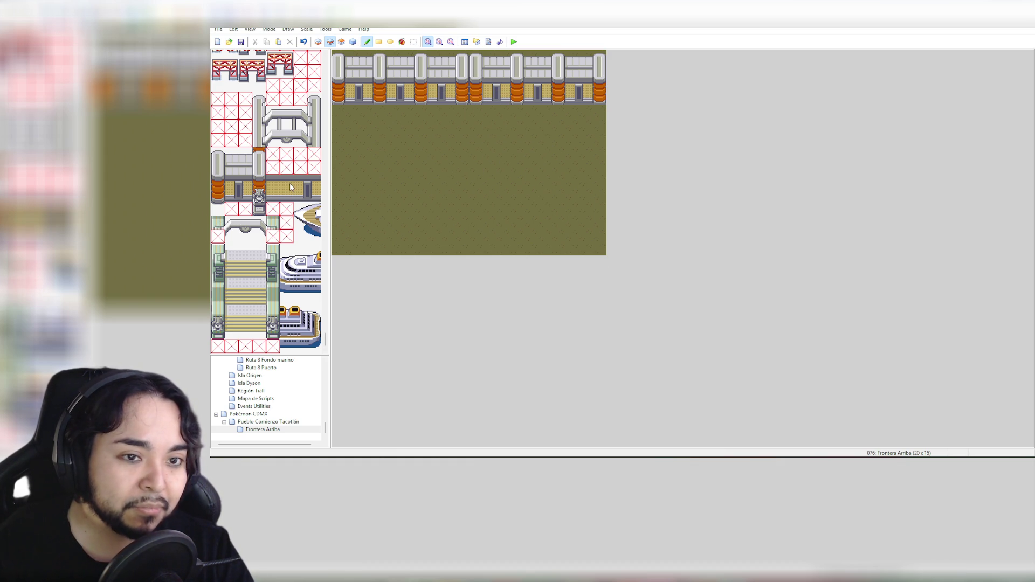
Paint an arch into the wall's middle: top piece, 1x2 sides, right end and left 2x2 part
{"action": "left_click_drag", "start_coordinate": [218, 222], "coordinate": [277, 234]}
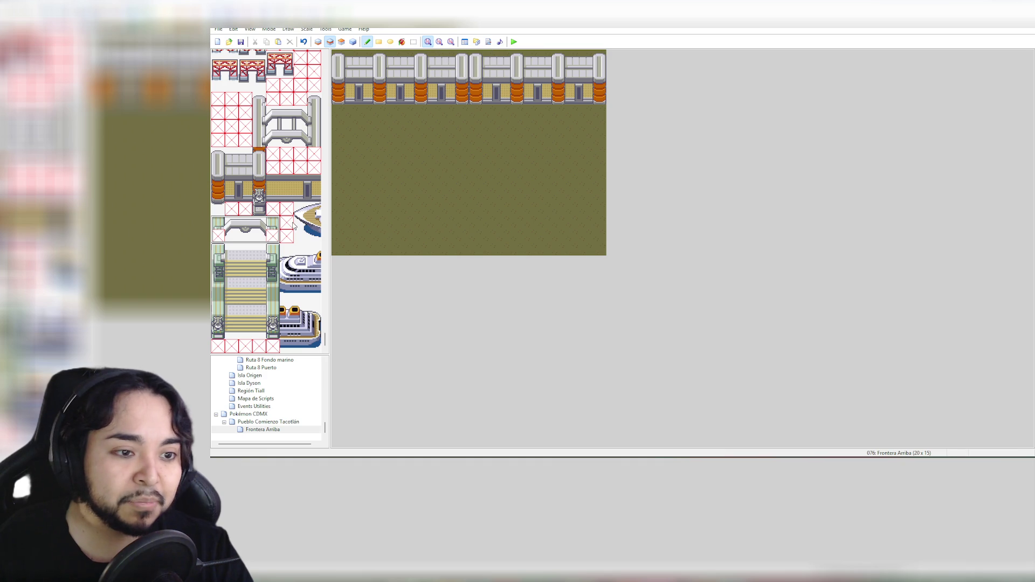
{"action": "left_click", "coordinate": [245, 227]}
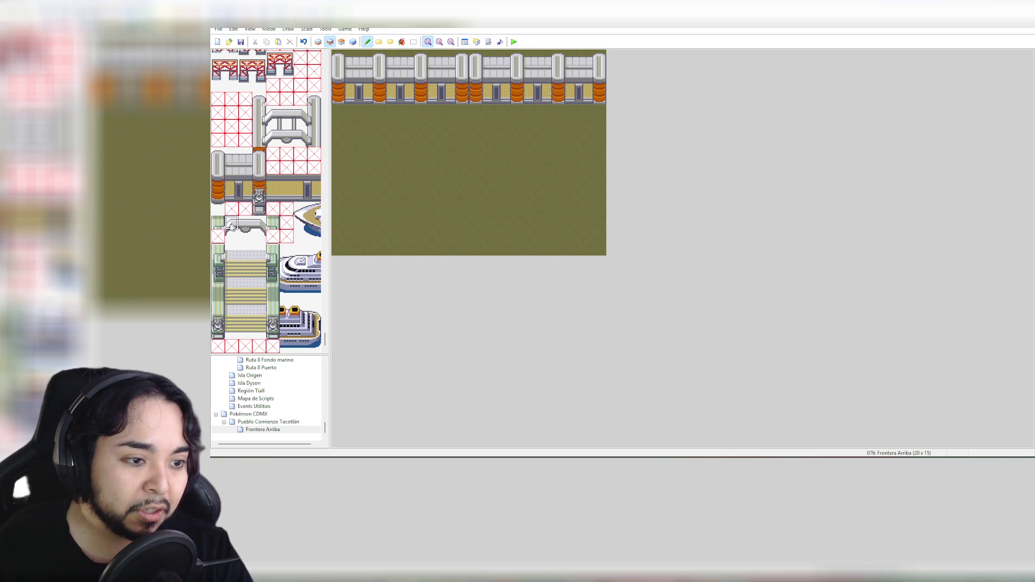
{"action": "left_click", "coordinate": [464, 57]}
{"action": "left_click", "coordinate": [464, 60]}
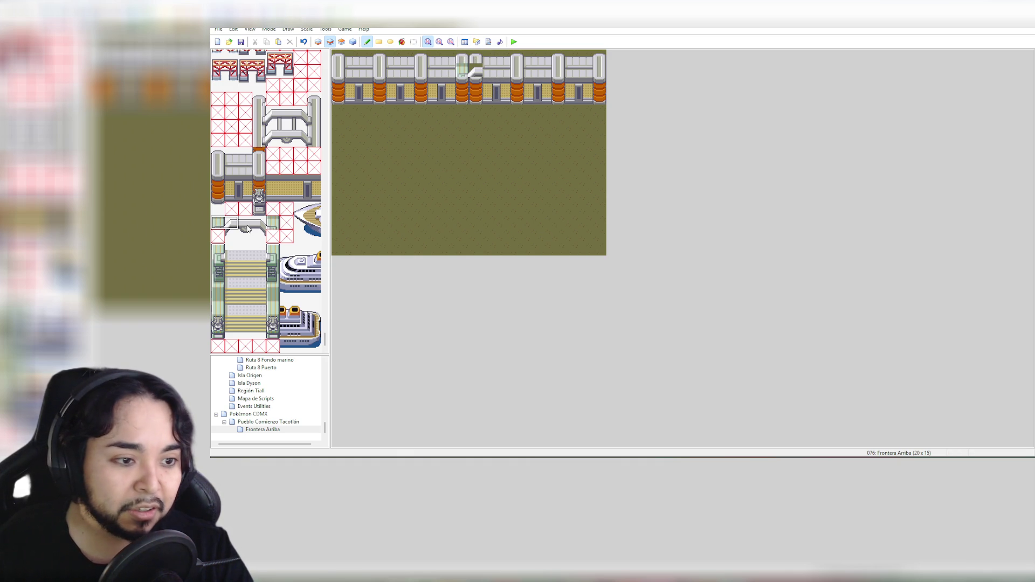
{"action": "left_click_drag", "start_coordinate": [246, 229], "coordinate": [245, 239]}
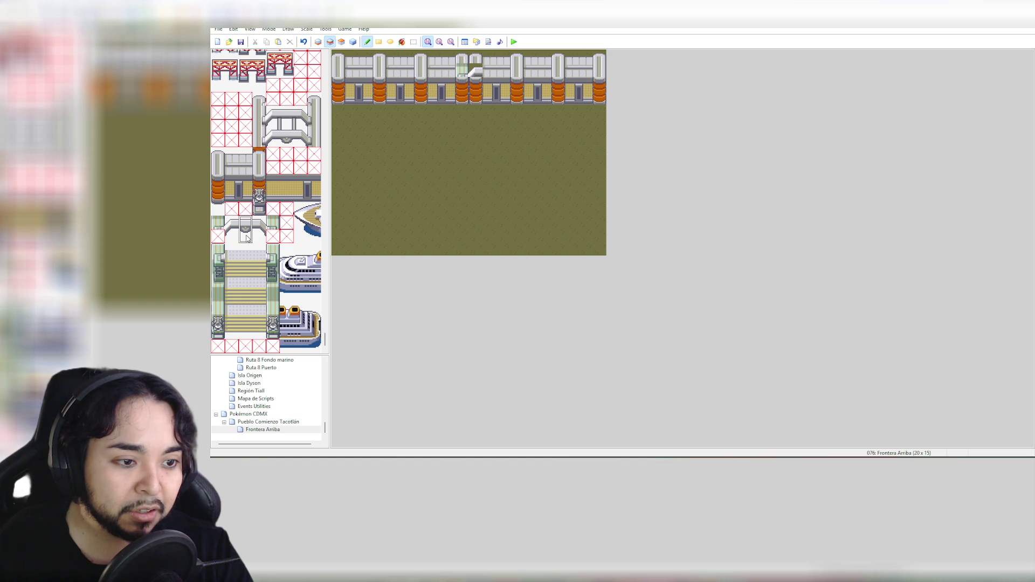
{"action": "left_click", "coordinate": [490, 68]}
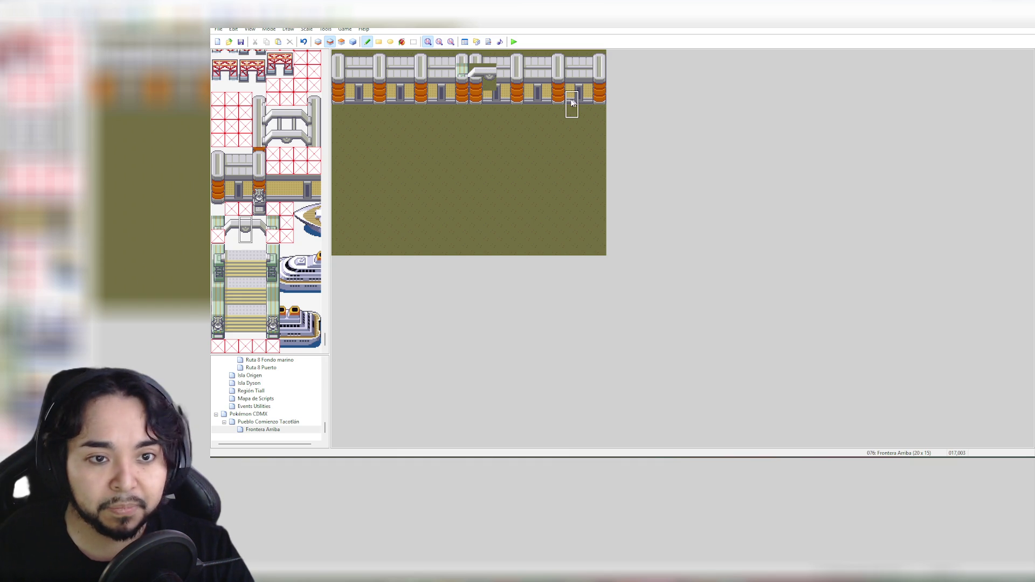
{"action": "left_click_drag", "start_coordinate": [259, 227], "coordinate": [259, 238]}
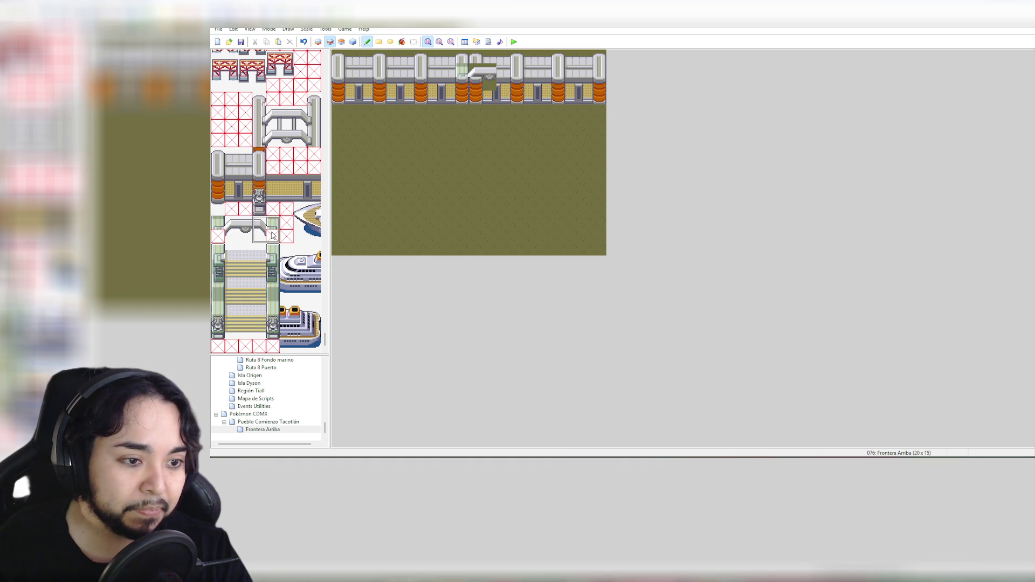
{"action": "left_click", "coordinate": [516, 70]}
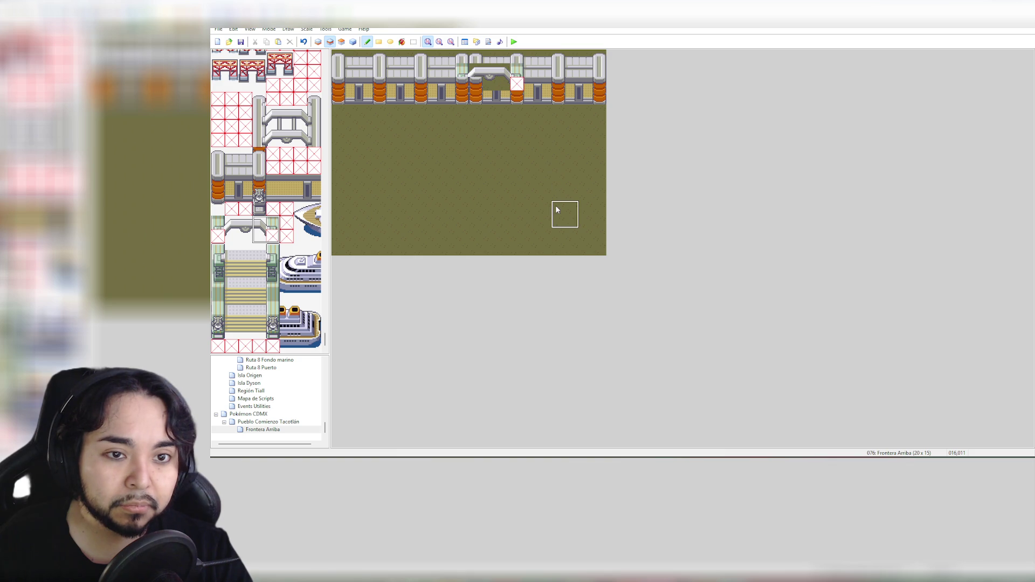
{"action": "left_click_drag", "start_coordinate": [236, 221], "coordinate": [219, 237]}
{"action": "left_click", "coordinate": [463, 73]}
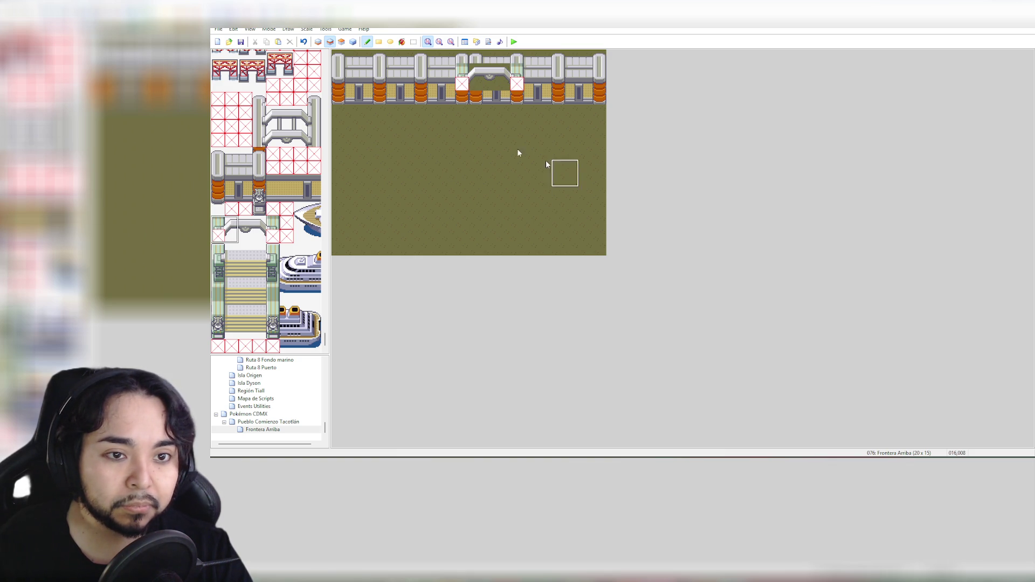
Paint the ground tile over the central pillars, arch and gate tiles to open a sand gap
{"action": "left_click_drag", "start_coordinate": [325, 342], "coordinate": [330, 60]}
{"action": "left_click", "coordinate": [218, 57]}
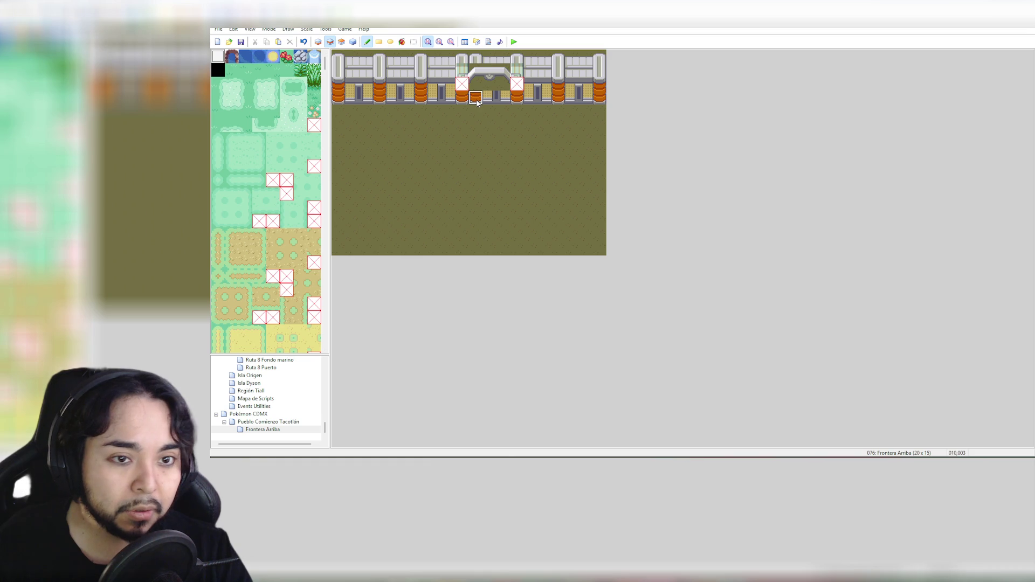
{"action": "mouse_move", "coordinate": [462, 84]}
{"action": "left_mouse_down"}
{"action": "mouse_move", "coordinate": [462, 70]}
{"action": "mouse_move", "coordinate": [502, 97]}
{"action": "mouse_move", "coordinate": [512, 86]}
{"action": "mouse_move", "coordinate": [516, 98]}
{"action": "left_mouse_up"}
{"action": "left_click_drag", "start_coordinate": [510, 60], "coordinate": [460, 59]}
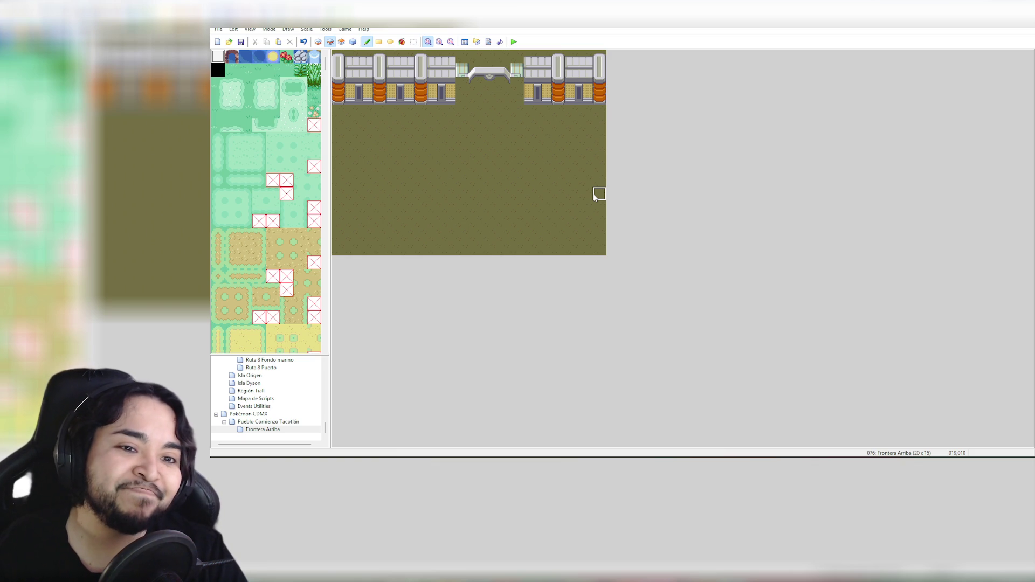
{"action": "mouse_move", "coordinate": [462, 70]}
{"action": "left_mouse_down"}
{"action": "mouse_move", "coordinate": [513, 70]}
{"action": "mouse_move", "coordinate": [513, 80]}
{"action": "mouse_move", "coordinate": [474, 82]}
{"action": "left_mouse_up"}
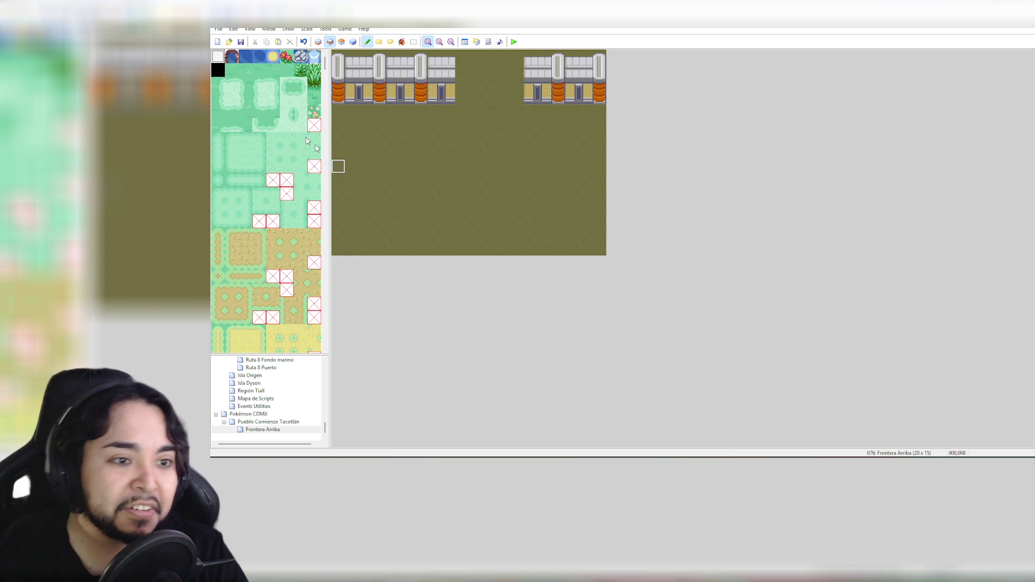